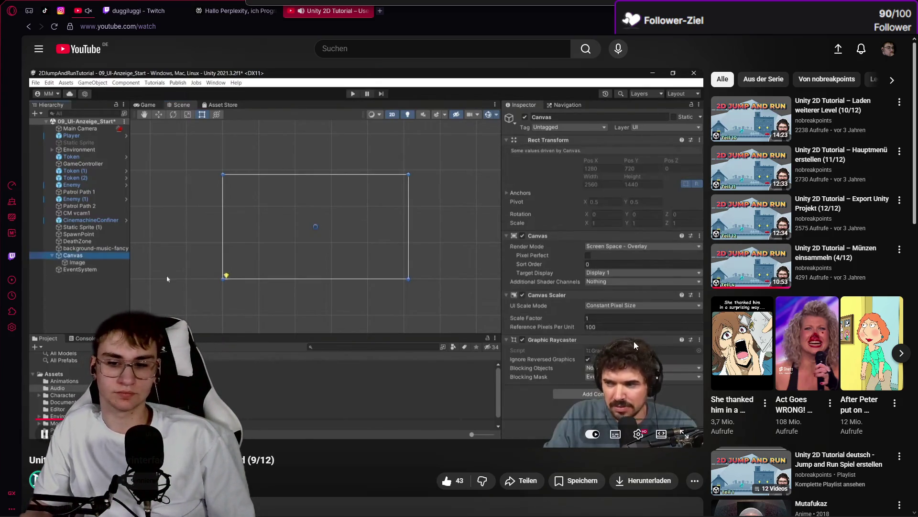
Step: Switch the Unity 2D tutorial video (part 9/12) to fullscreen playback
double_click(564, 385)
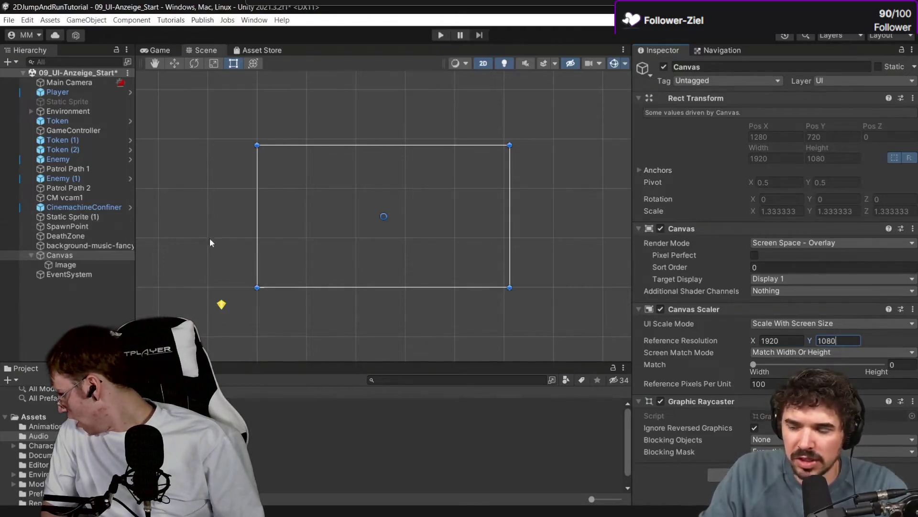
Step: Pause and resume the tutorial until the token image sits at Pos X -866, Pos Y 468
left_click(64, 265)
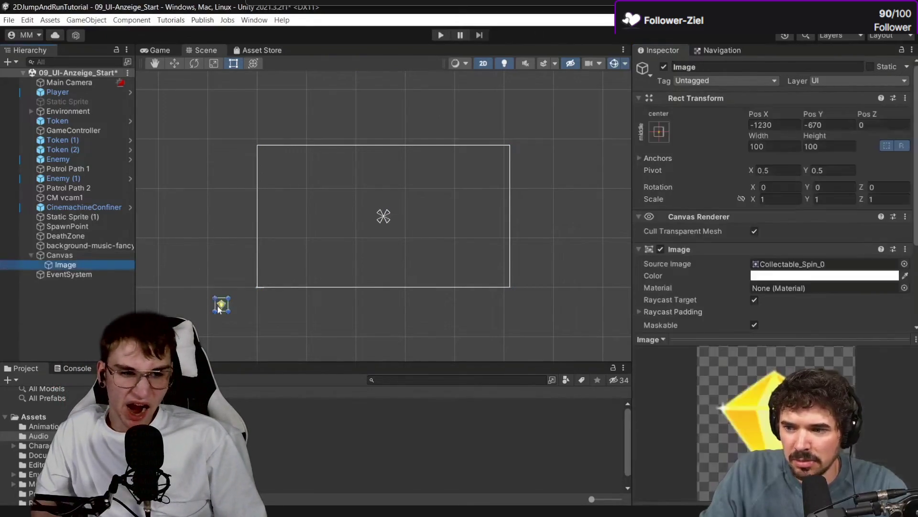
left_click(514, 369)
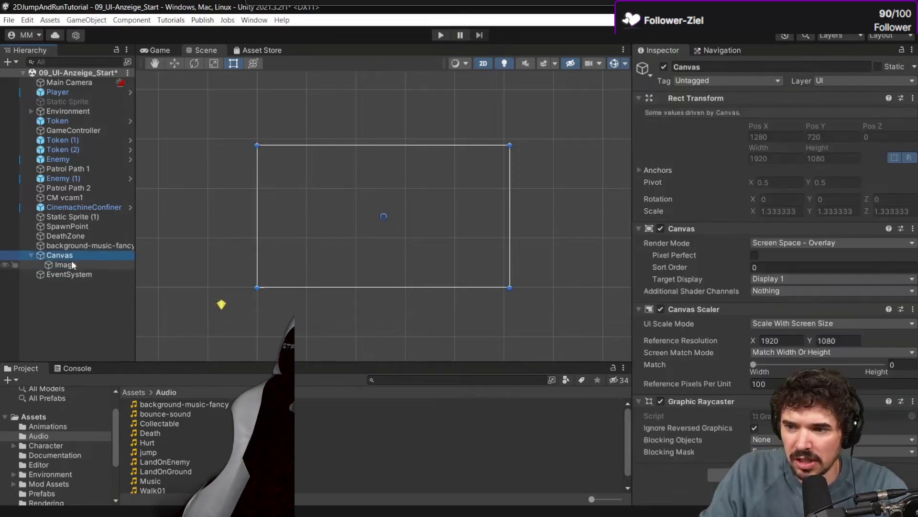
mouse_move(518, 371)
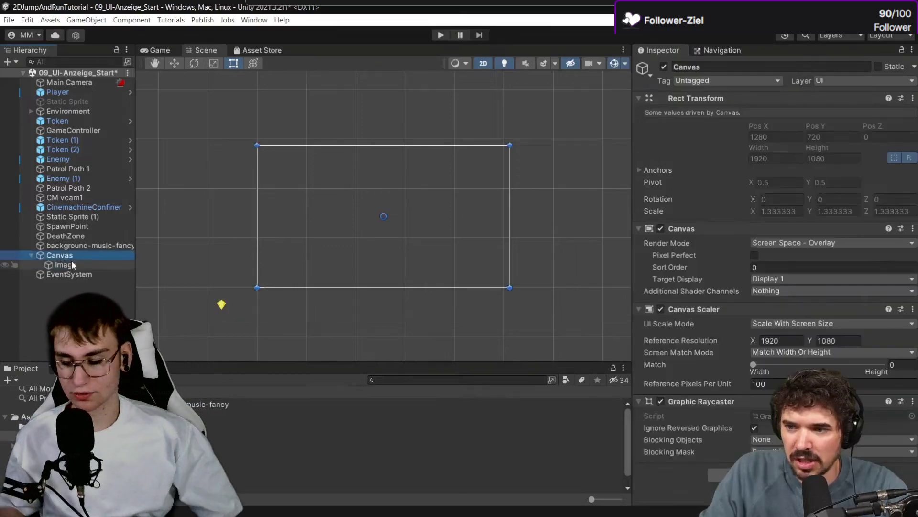
left_click(444, 216)
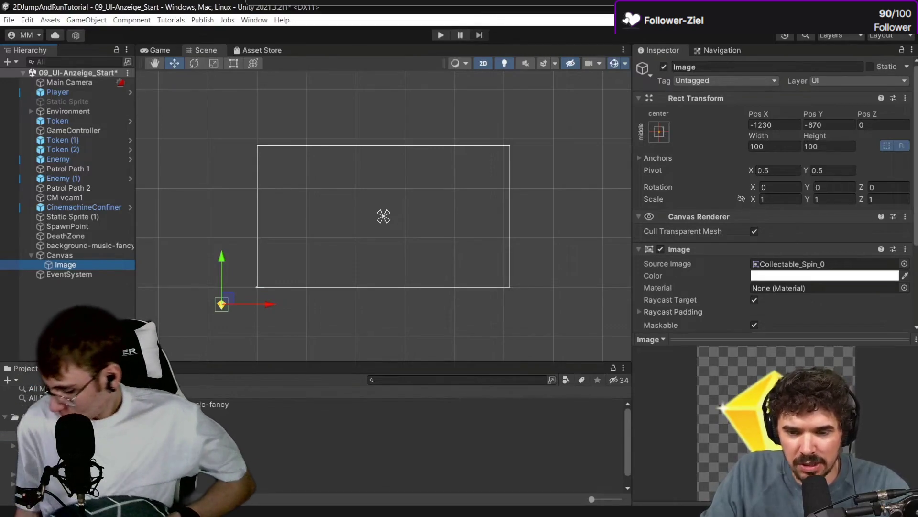
left_click_drag(225, 257, 243, 116)
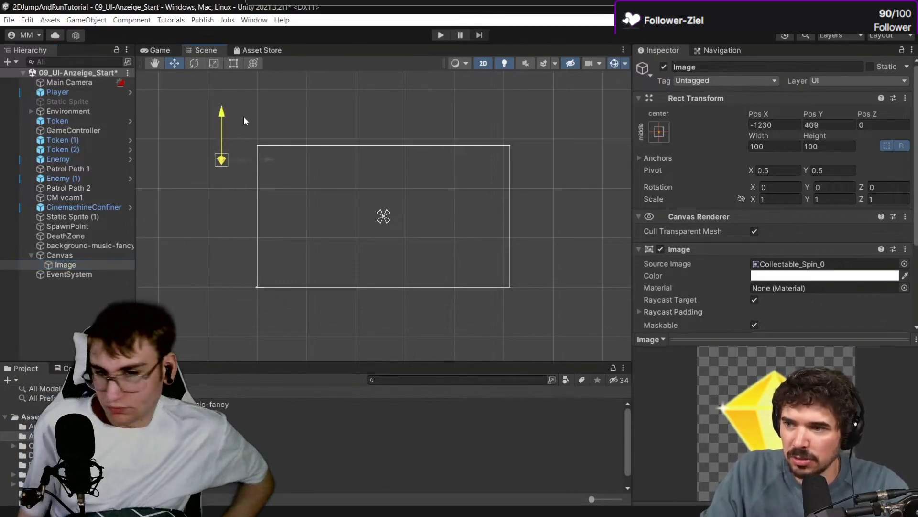
left_click_drag(269, 150, 315, 155)
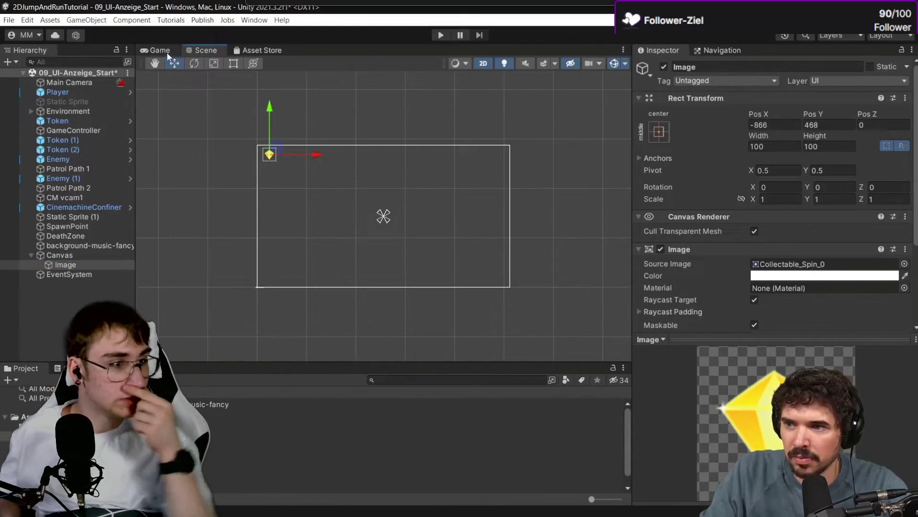
left_click(158, 50)
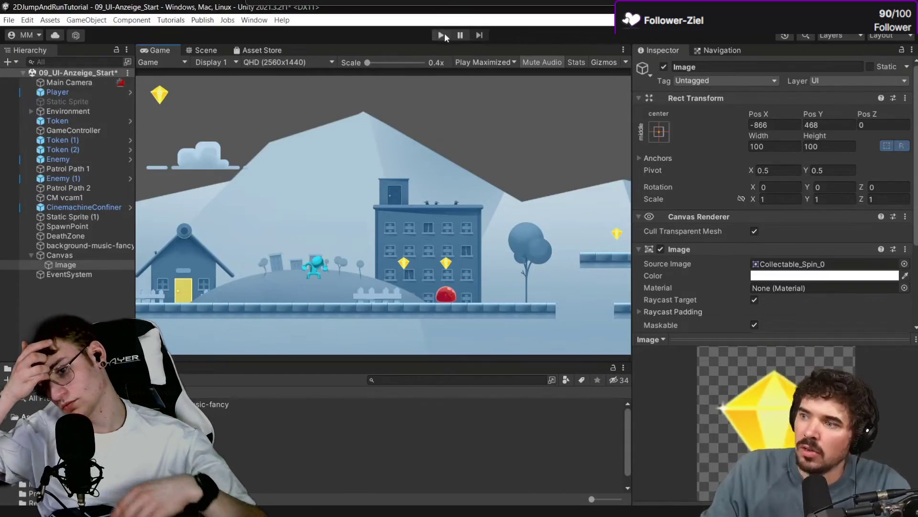
Step: Scrub the tutorial back and forth with arrow keys and space to find the Canvas step
left_click(440, 34)
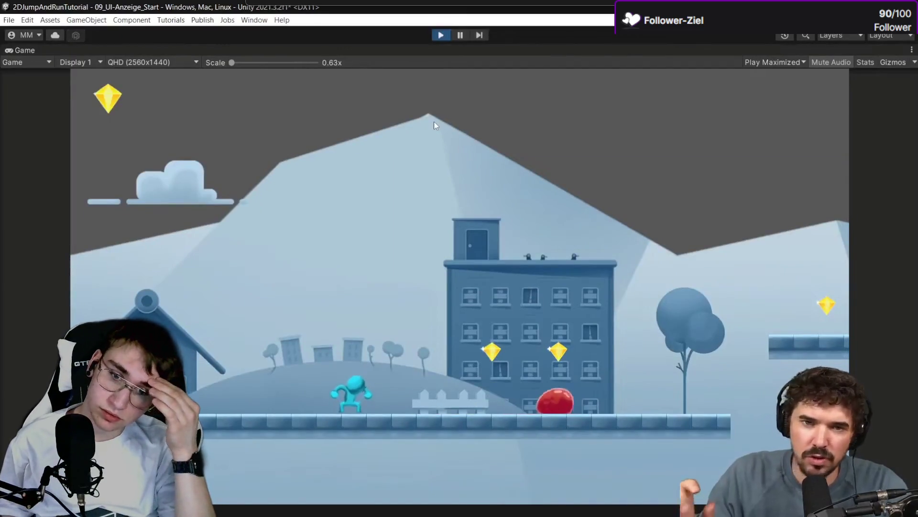
key("Right")
key("Left")
key("Right")
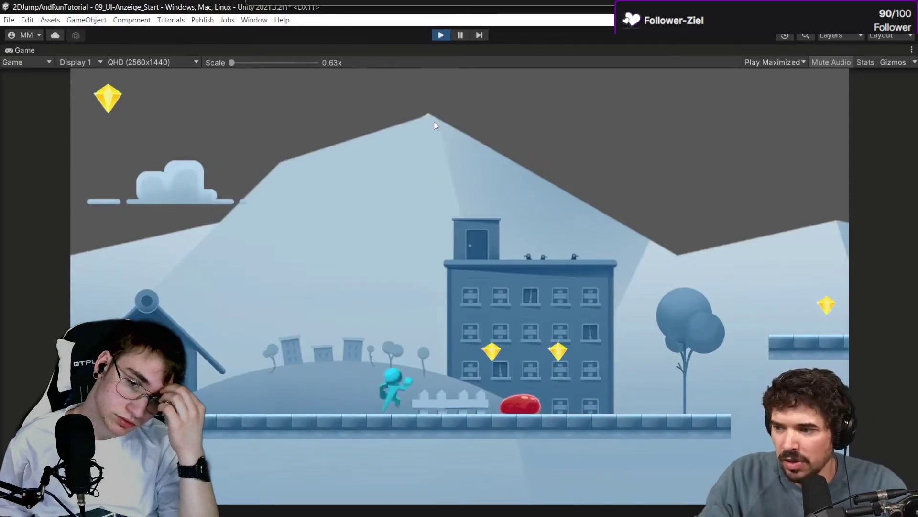
key("Right")
key("space")
key("space")
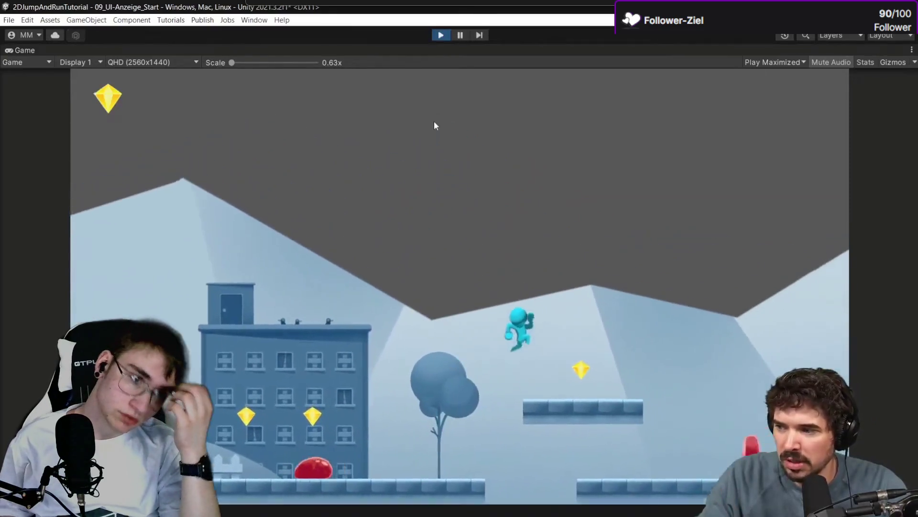
key("Right")
key("space")
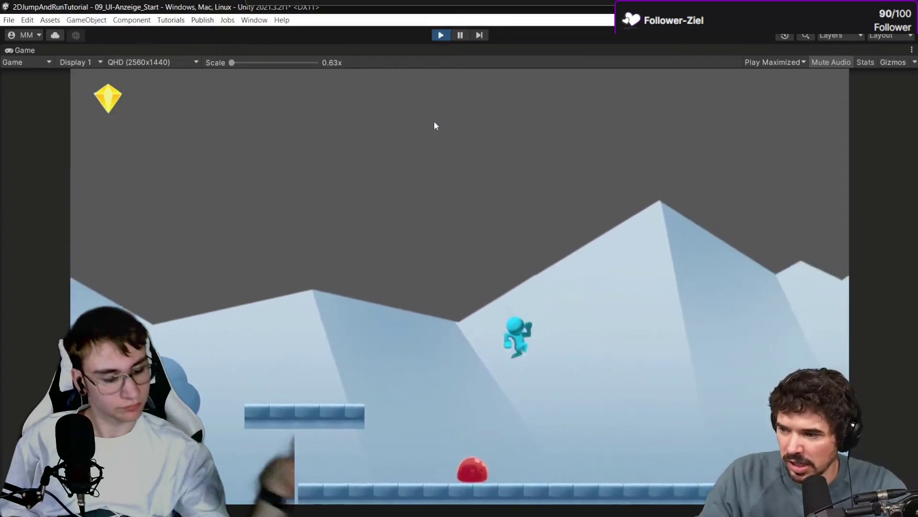
key("Right")
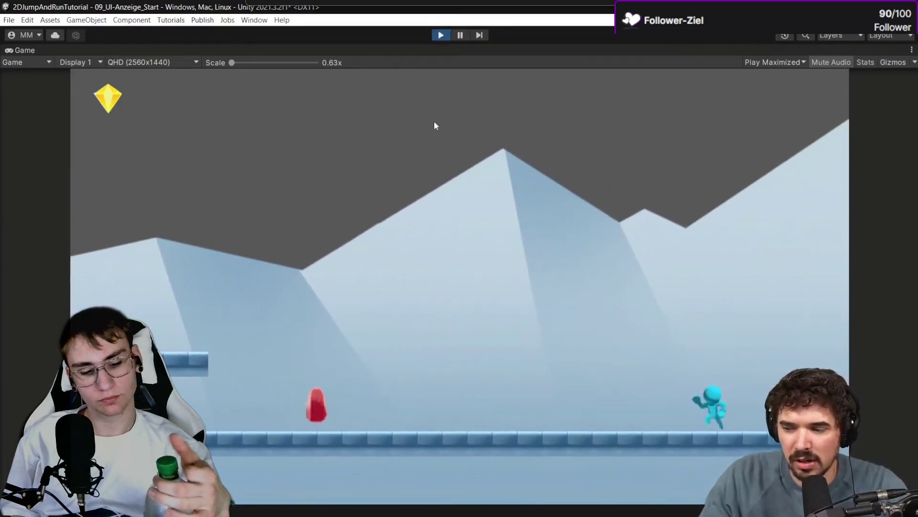
key("Left")
key("space")
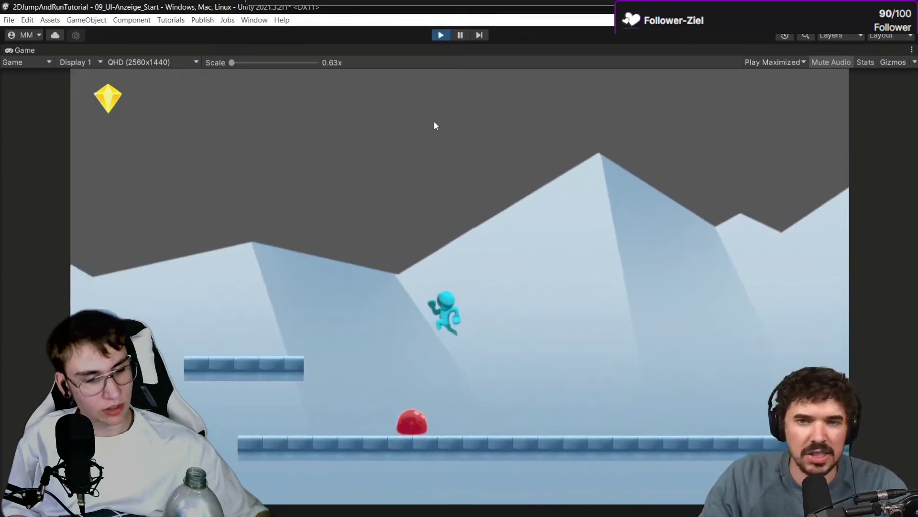
key("Left")
key("space")
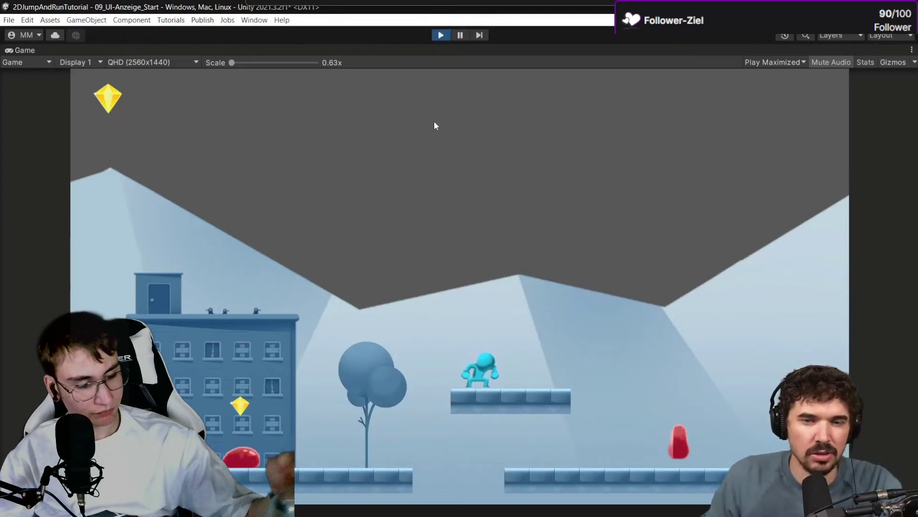
Step: Pause the tutorial at the Canvas right-click menu and return to Unity's Level 01
key("ctrl+p")
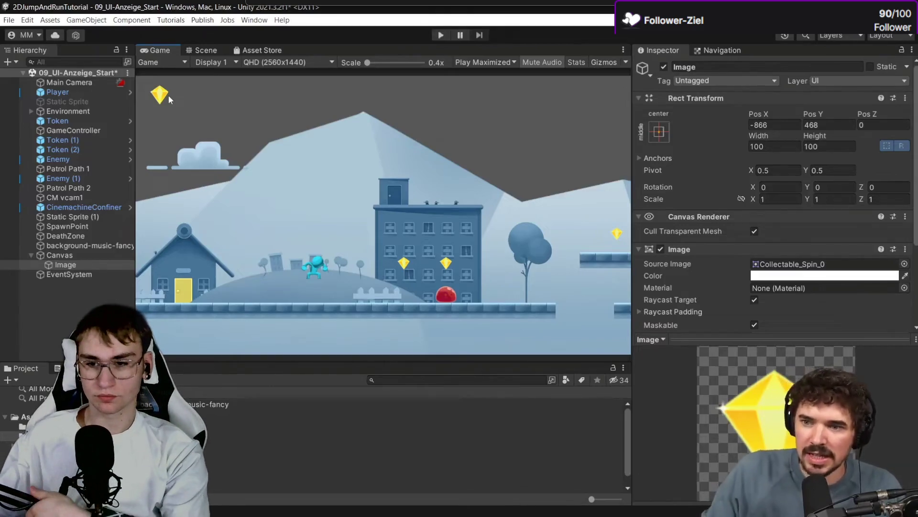
left_click(76, 255)
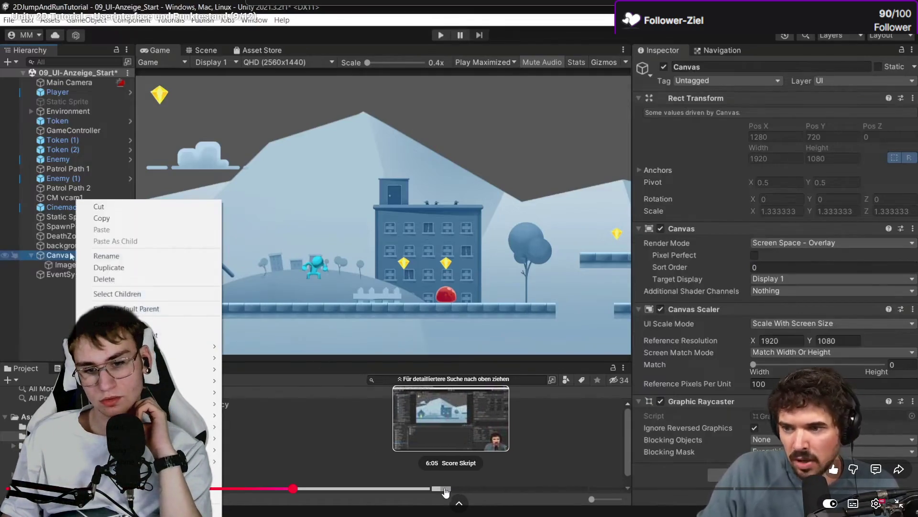
left_click(417, 454)
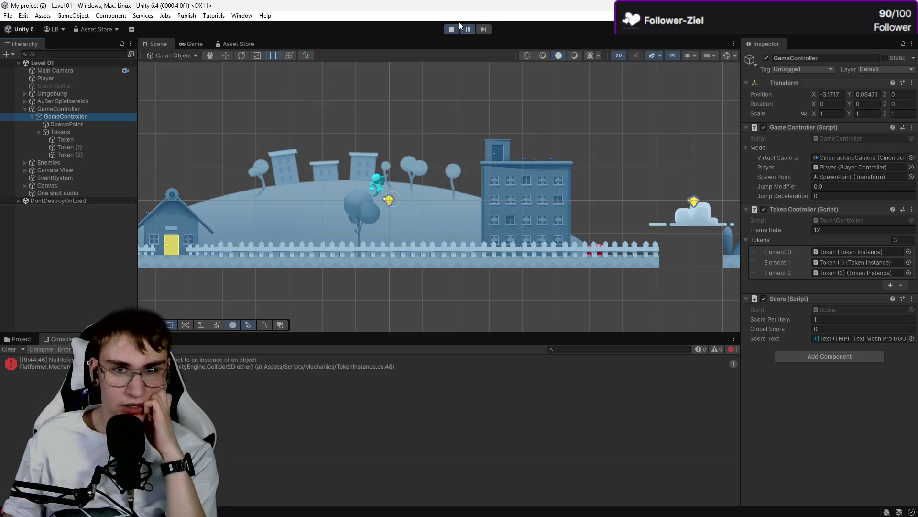
Step: Restart Level 01, run right and jump onto the token, then resume the tutorial
left_click(450, 30)
left_click(457, 31)
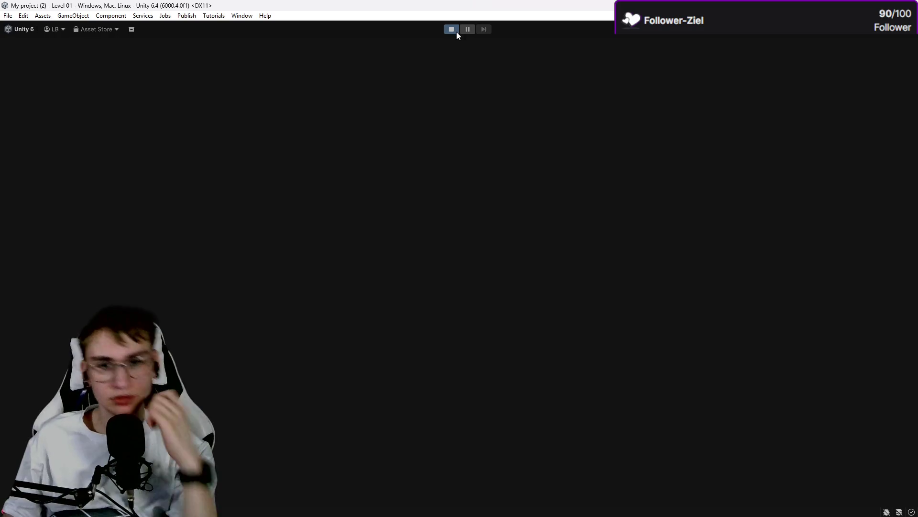
key("d")
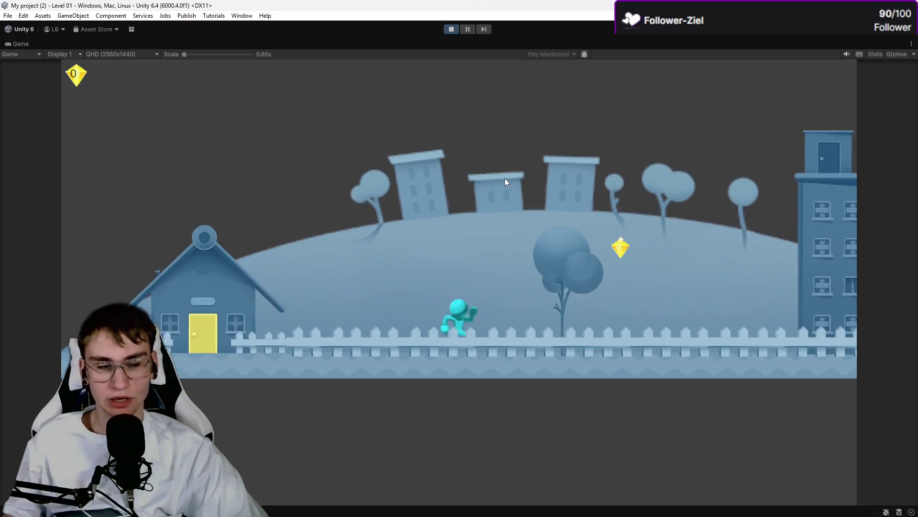
key("d")
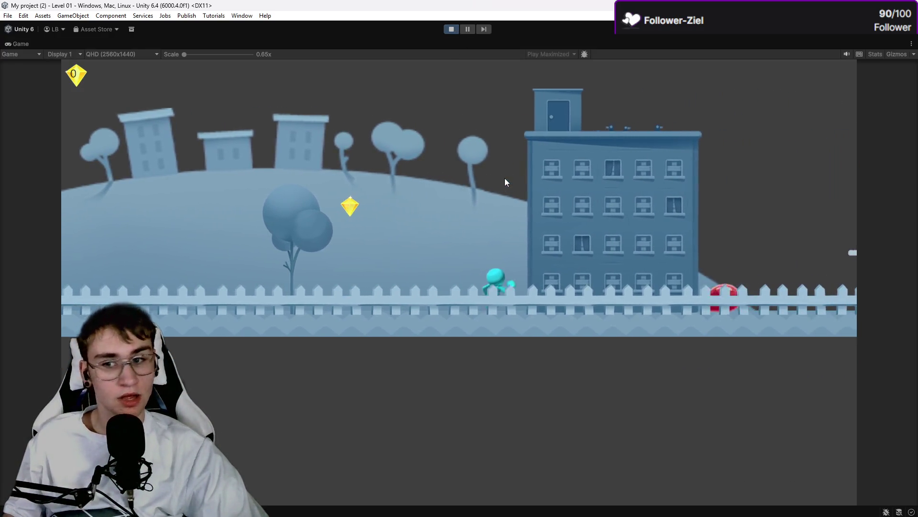
key("space")
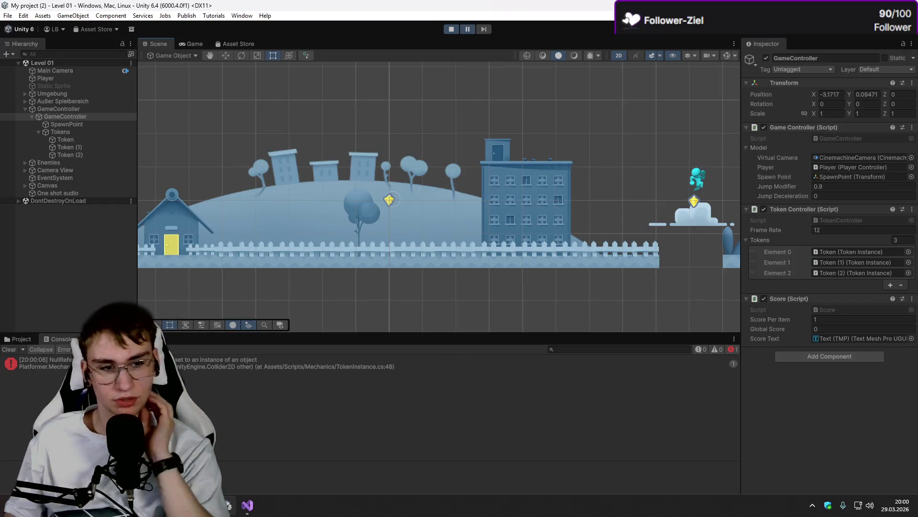
left_click(242, 507)
left_click(314, 299)
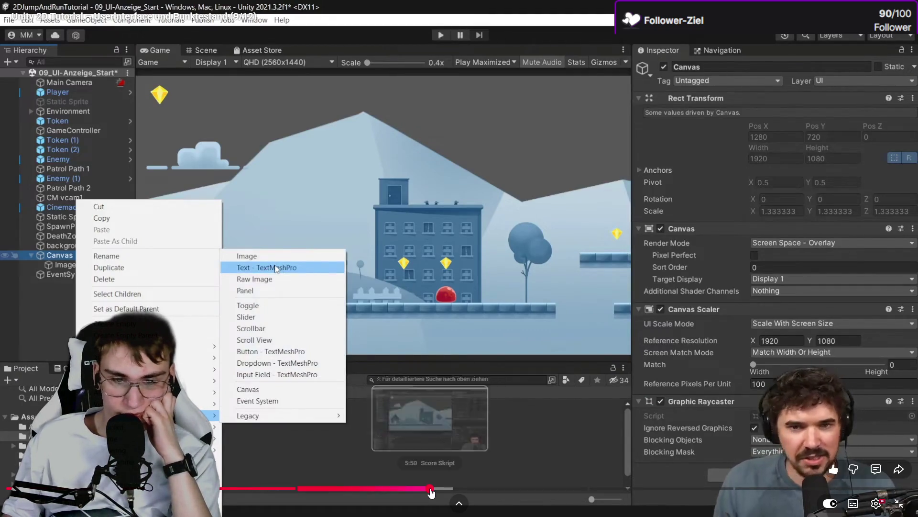
Step: Skip the tutorial ahead and pause on Score.cs with its scoreText field
left_click(432, 488)
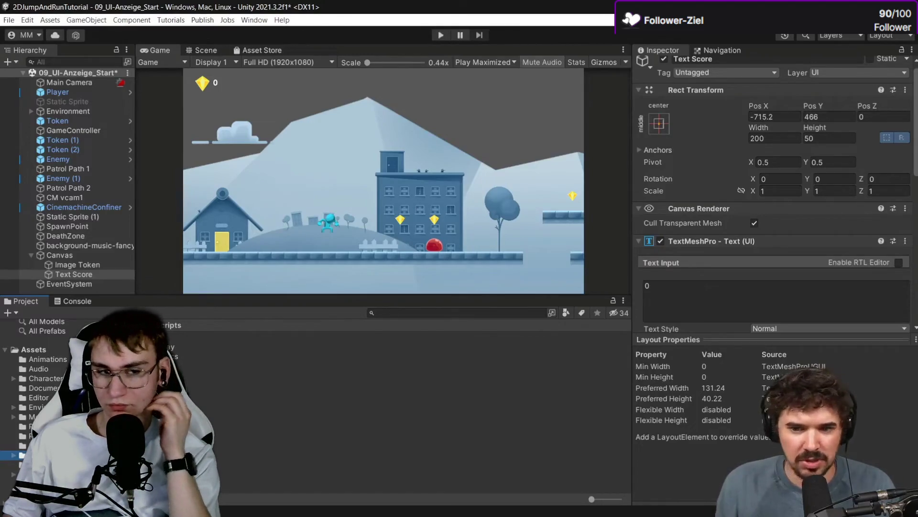
mouse_move(412, 491)
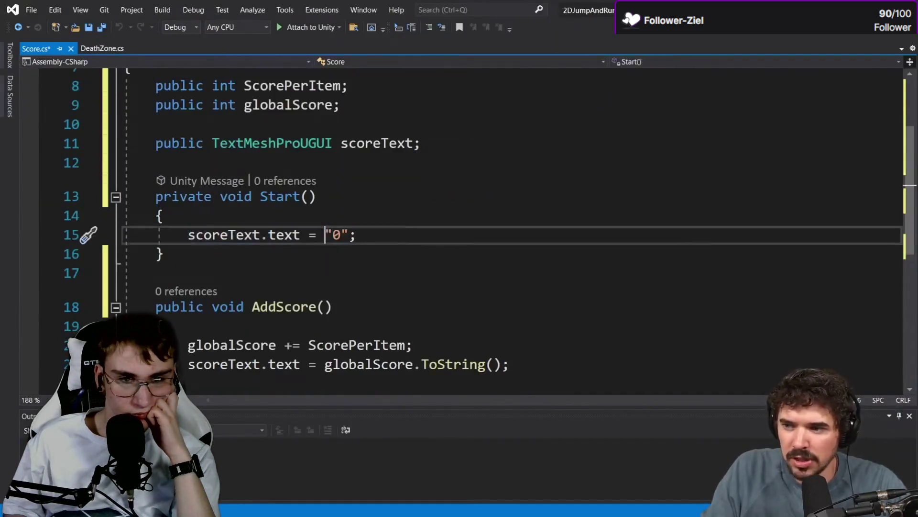
left_click(560, 339)
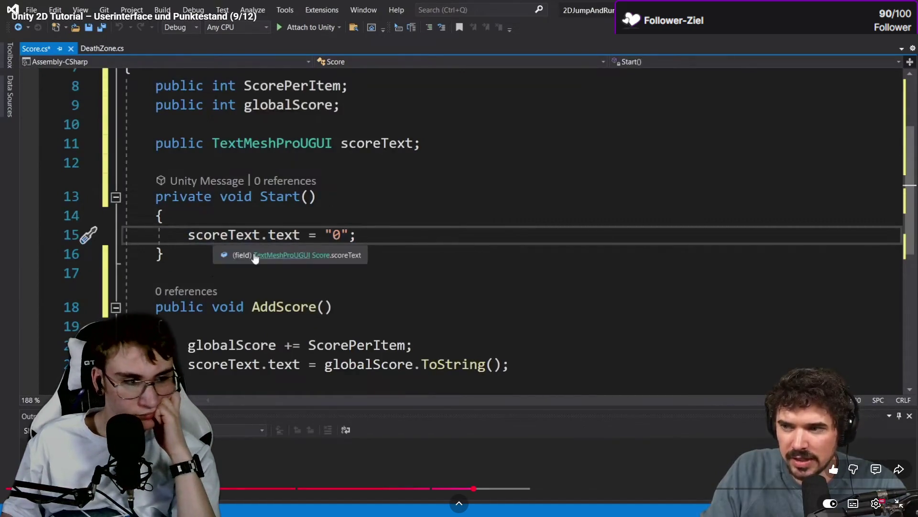
Step: Scroll TokenInstance.cs in Visual Studio to the OnTriggerEnter2D AddScore call, then return to Unity
key("alt+Tab")
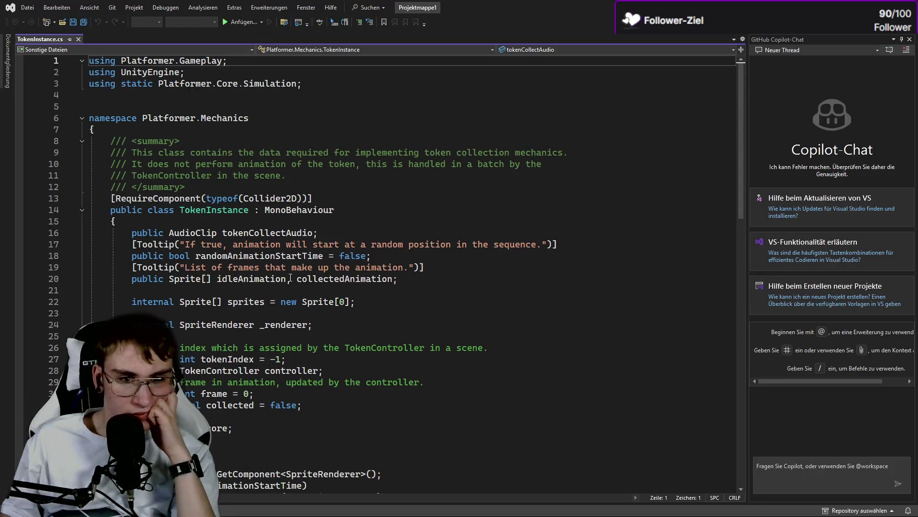
scroll(291, 277, "down", 3)
scroll(295, 277, "down", 4)
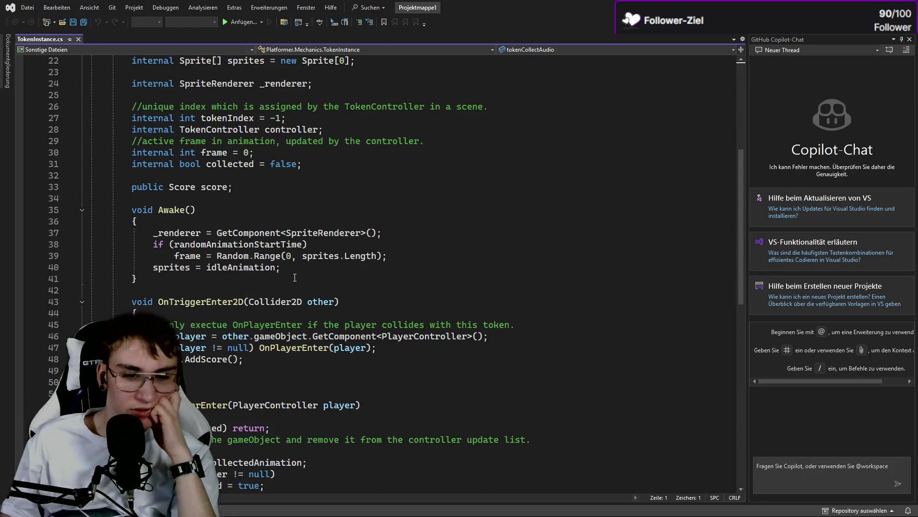
scroll(294, 277, "down", 5)
key("alt+Tab")
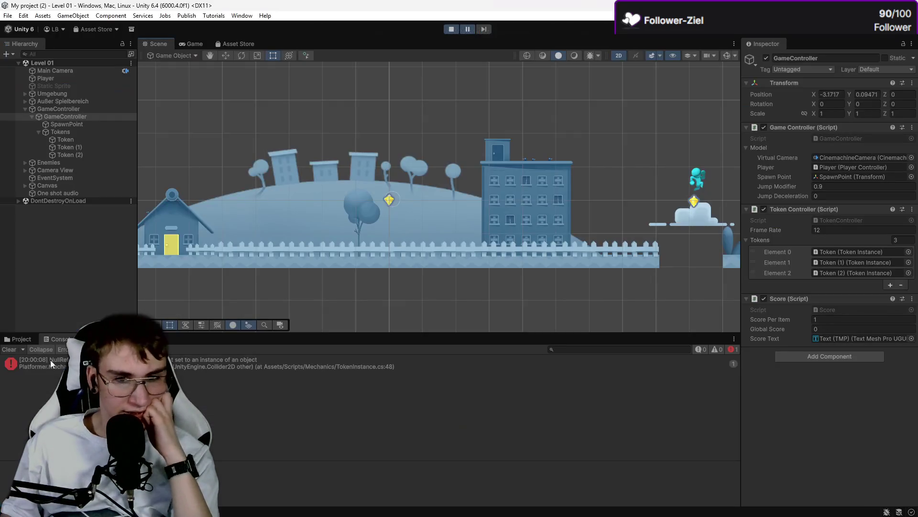
Step: Select GameController in the Hierarchy and open its Score script in Visual Studio
left_click(85, 154)
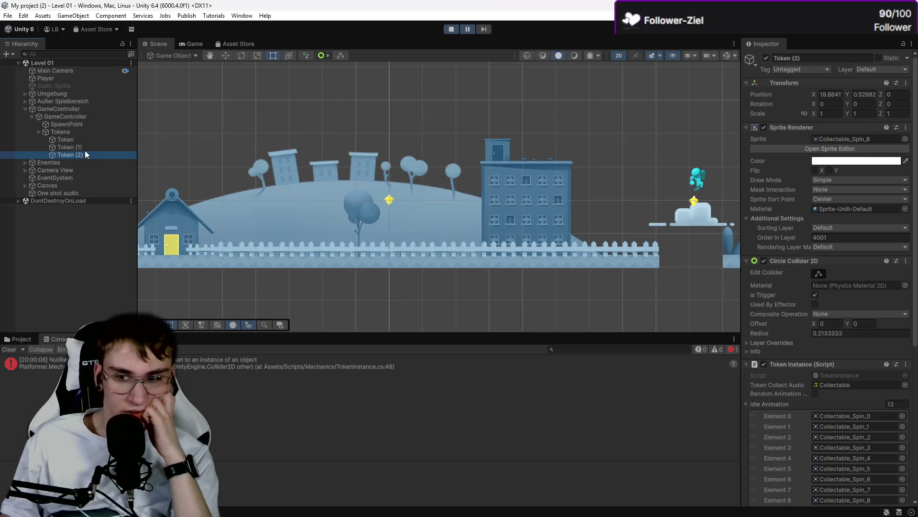
left_click(71, 123)
left_click(69, 116)
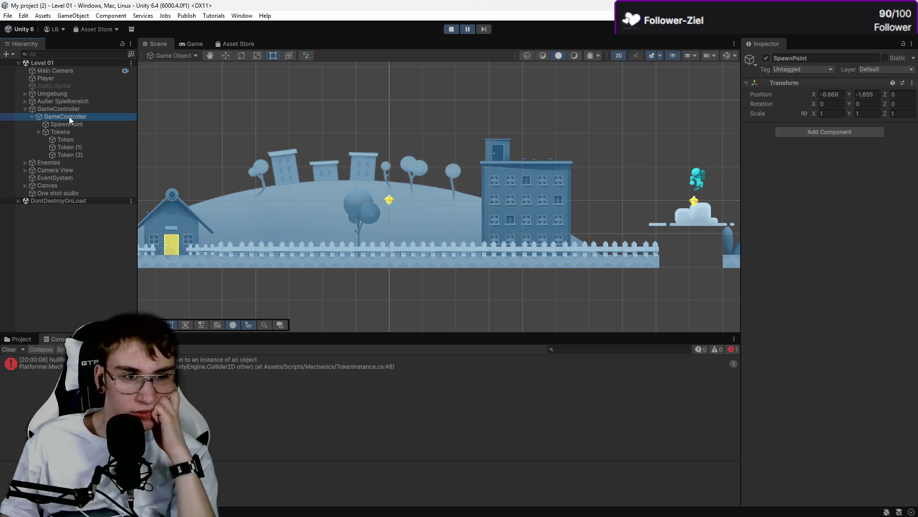
double_click(836, 309)
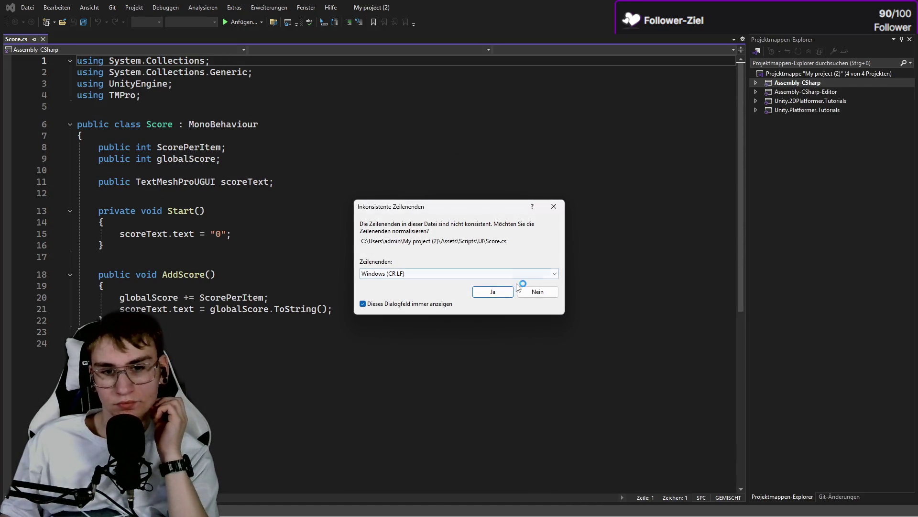
Step: Normalize Score.cs line endings to CR LF, check the video, then close Visual Studio unsaved
left_click(494, 291)
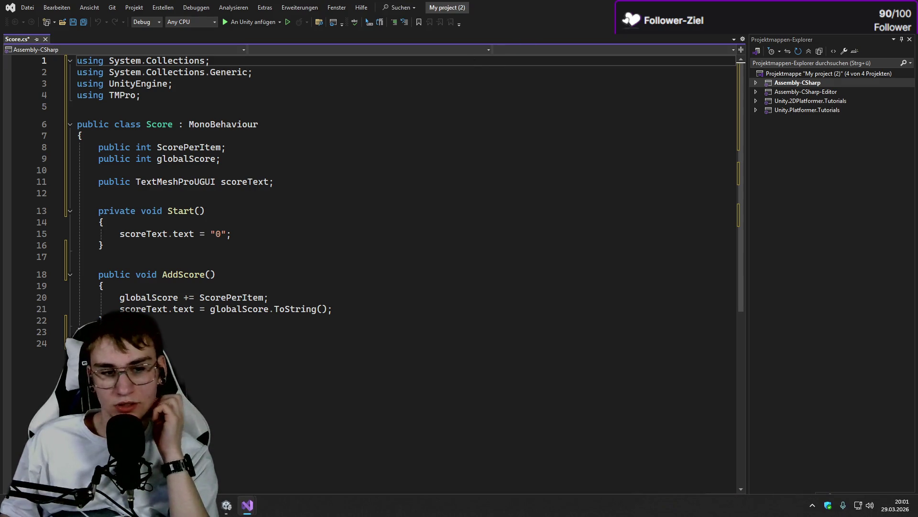
key("alt+Tab")
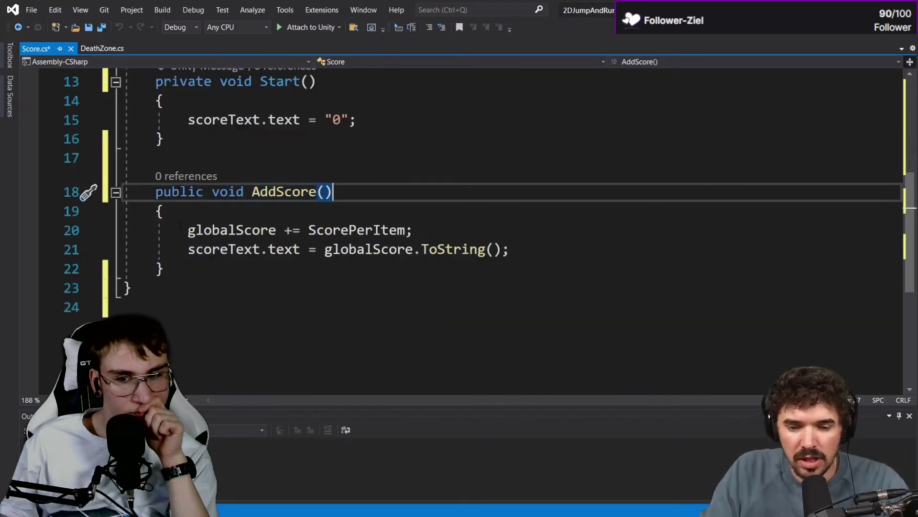
mouse_move(340, 266)
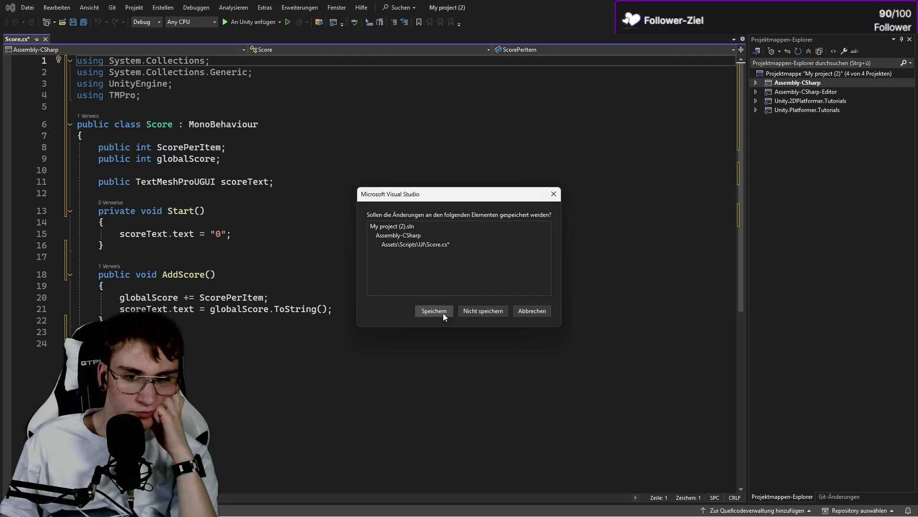
left_click(484, 311)
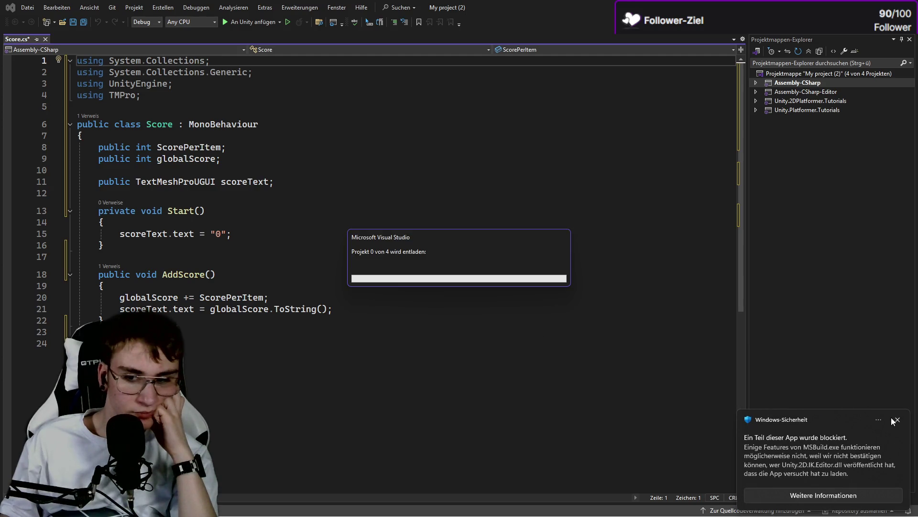
left_click(898, 420)
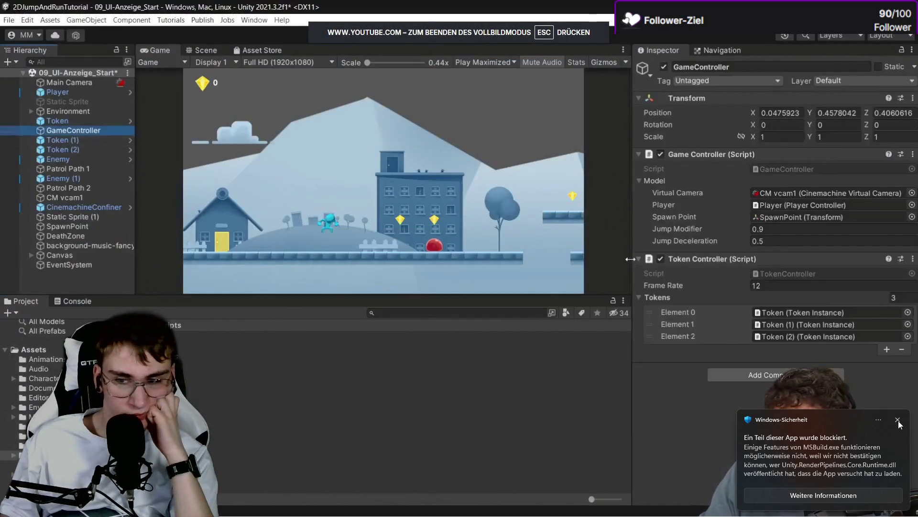
Step: Dismiss the Windows-Sicherheit notifications while the tutorial plays to its Files\Scripts folder view
left_click(897, 420)
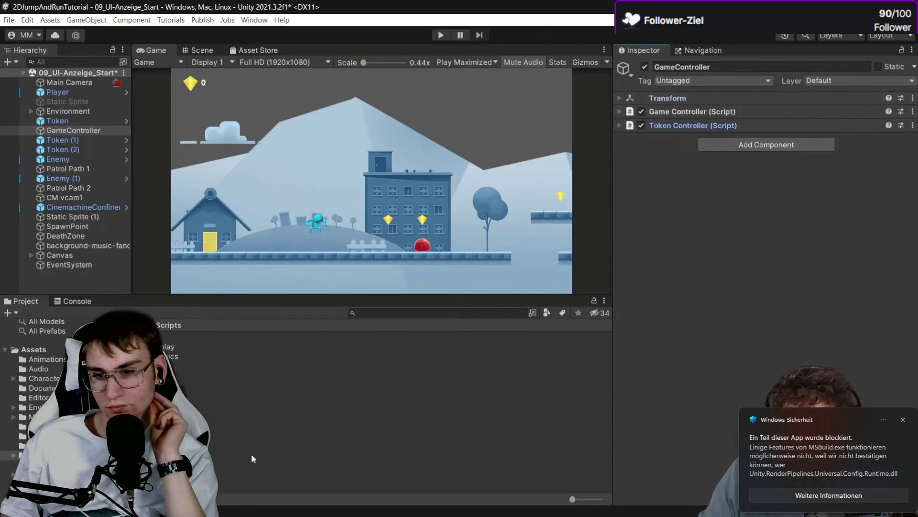
left_click(898, 420)
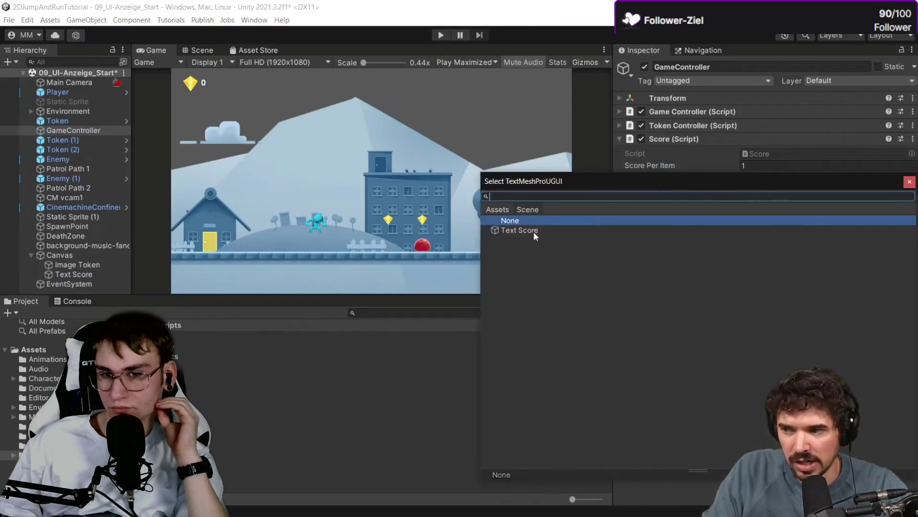
double_click(533, 232)
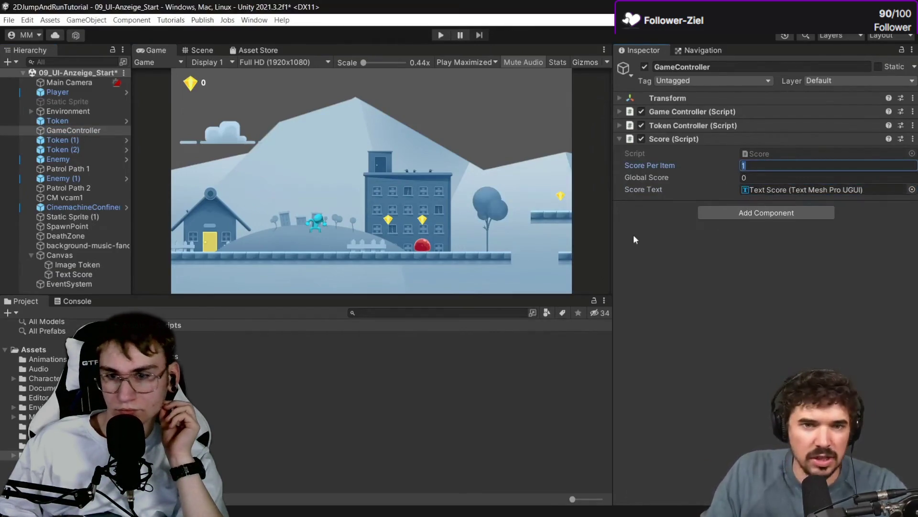
left_click(66, 121)
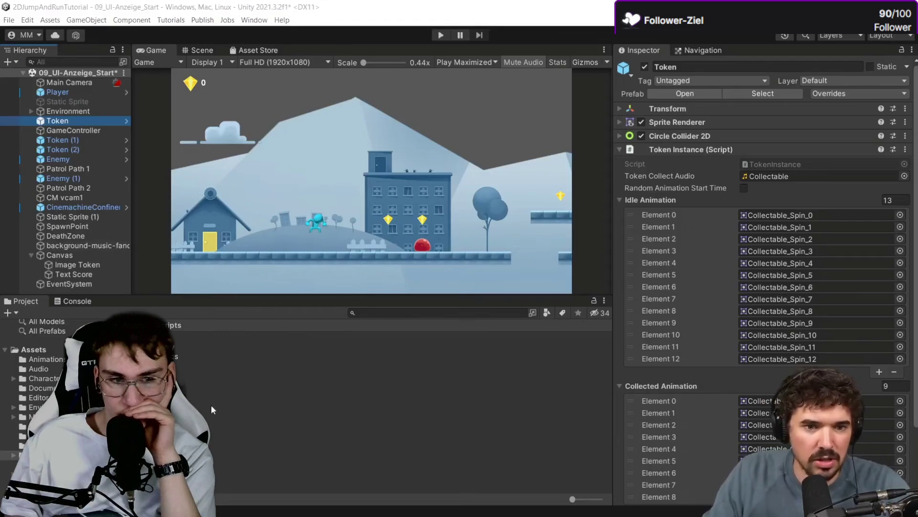
key("alt+Tab")
key("Down")
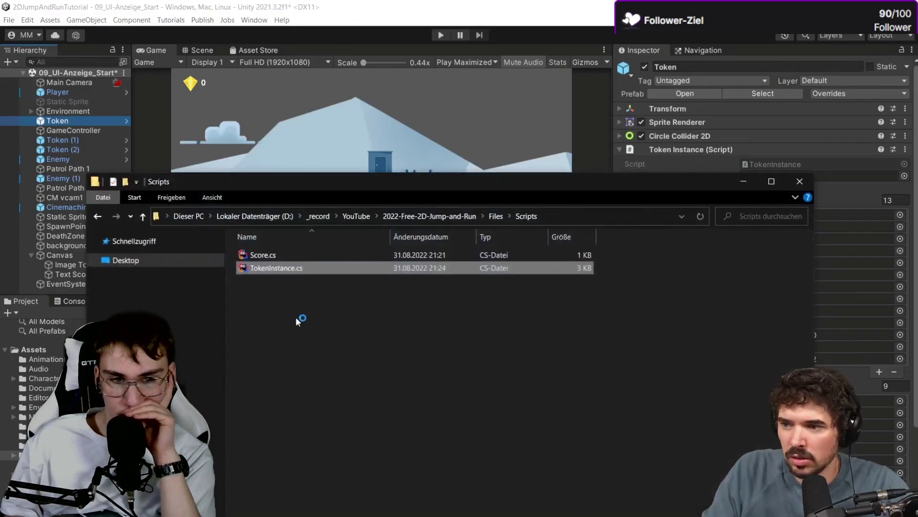
Step: Pause the tutorial at its TokenInstance code, exit fullscreen, and bring up TokenInstance.cs in Visual Studio
double_click(444, 271)
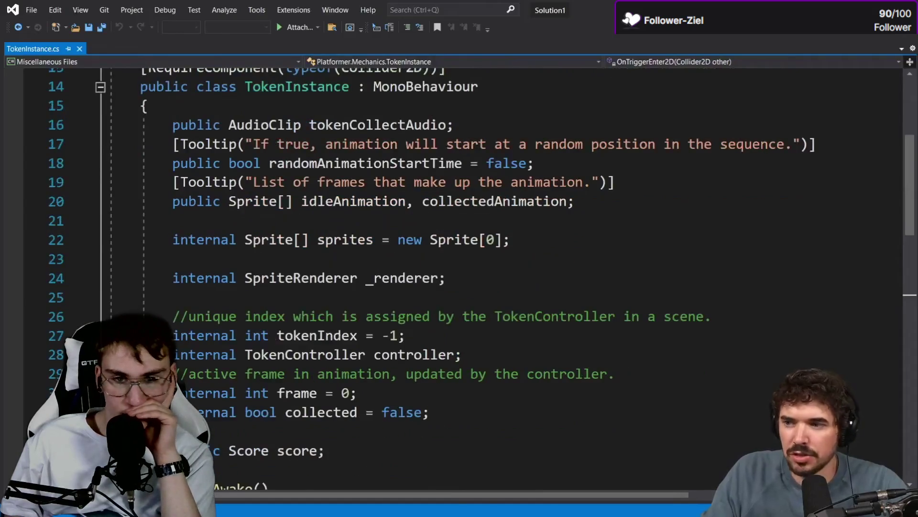
left_click(351, 301)
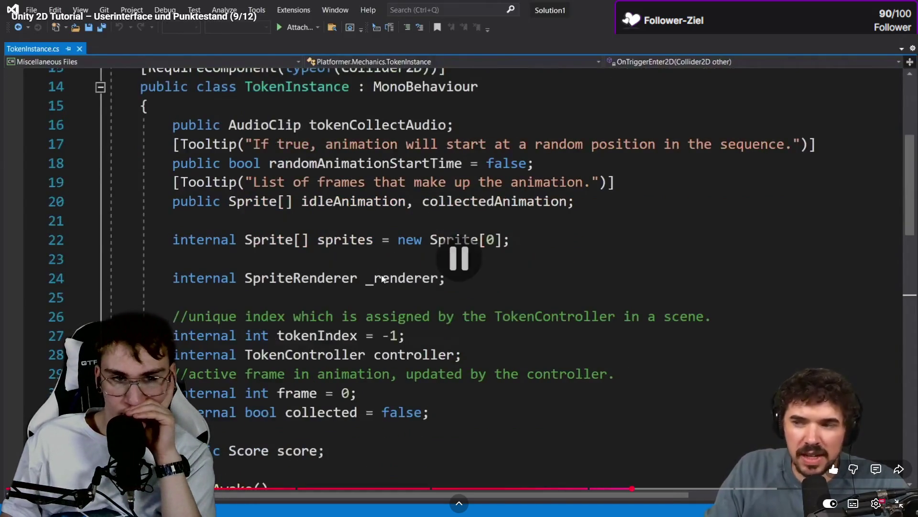
left_click(900, 503)
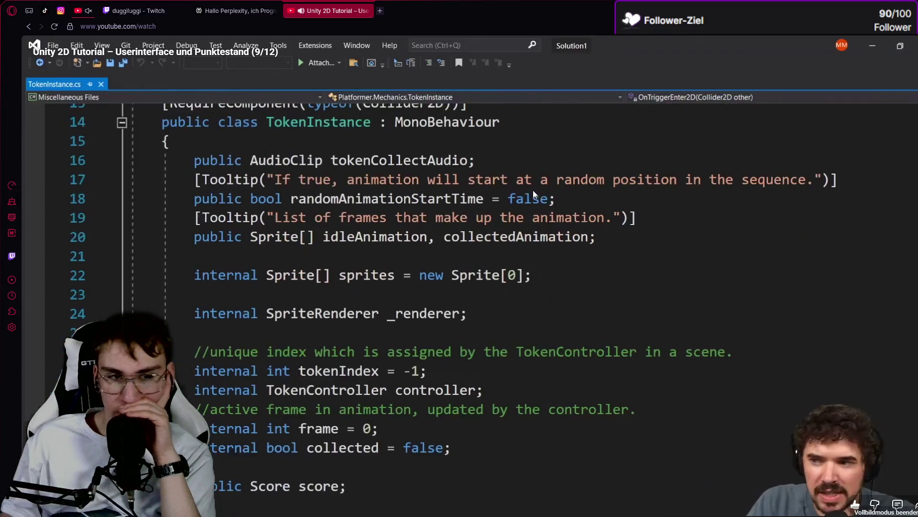
key("alt+Tab")
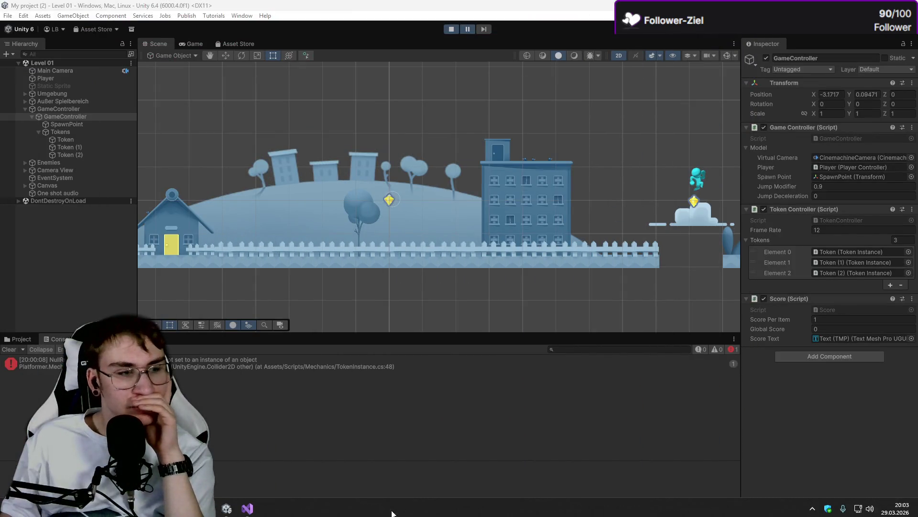
mouse_move(248, 504)
left_click(248, 485)
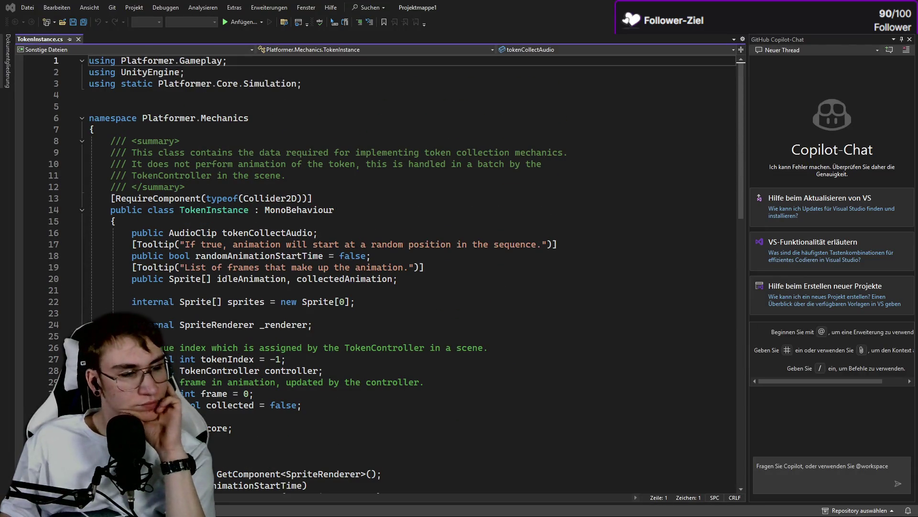
Step: Review TokenInstance.cs lines 33–48 (Score reference, AddScore call), then select Token (1) in Unity
scroll(233, 307, "down", 8)
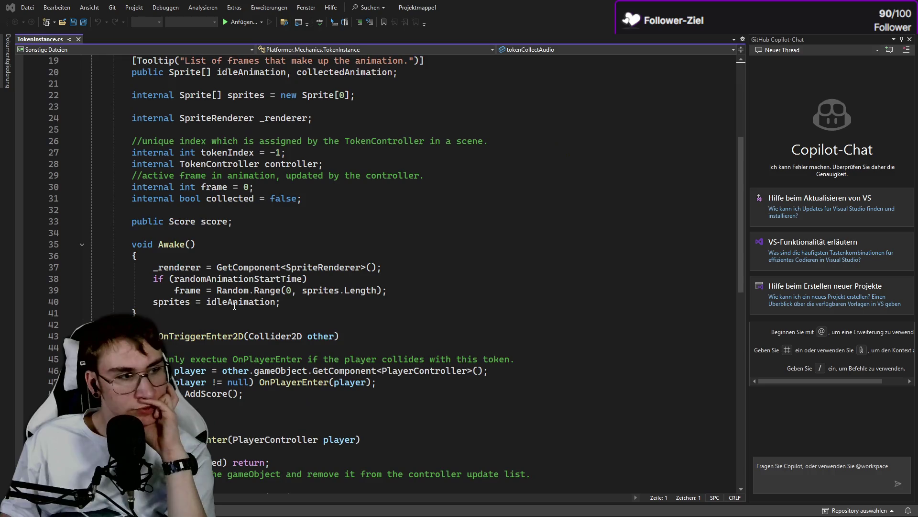
scroll(235, 306, "up", 3)
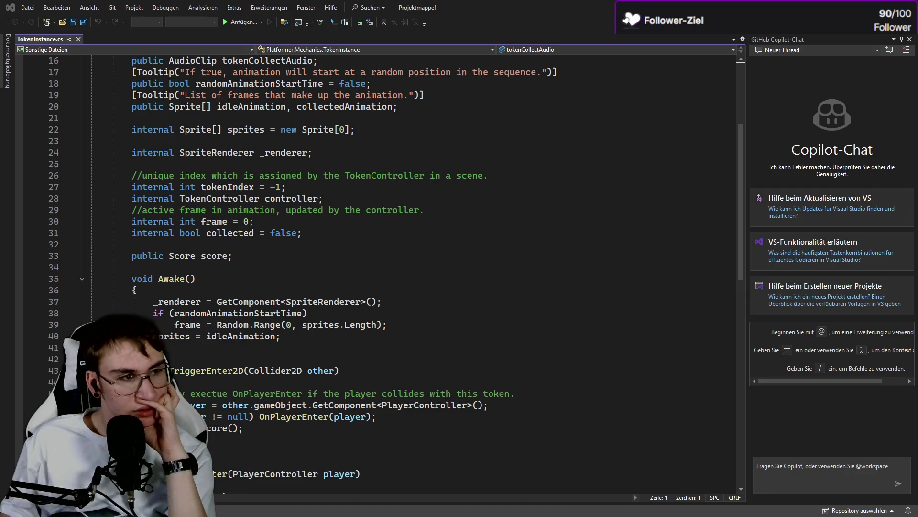
scroll(154, 318, "down", 2)
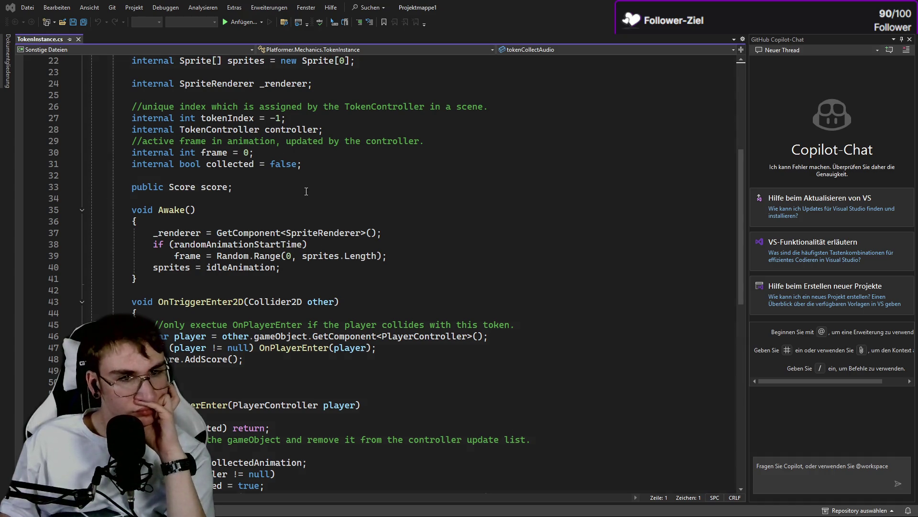
key("alt+Tab")
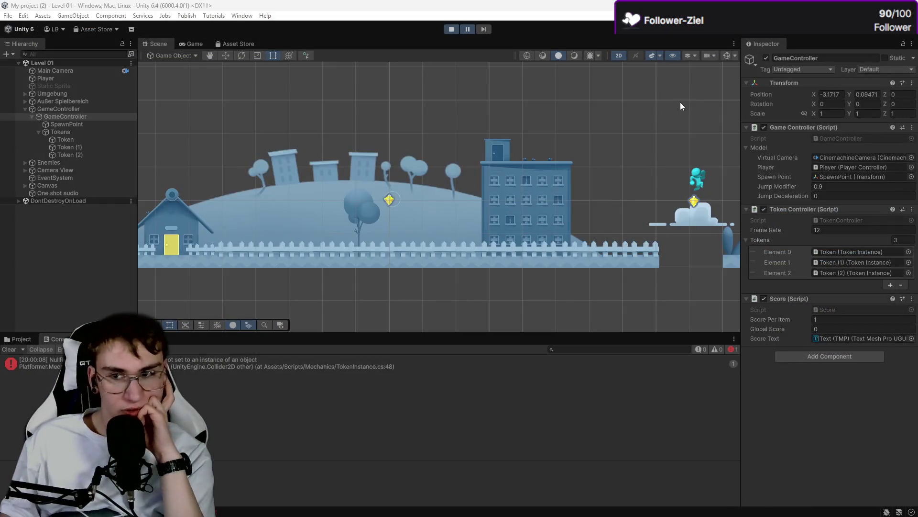
left_click(59, 146)
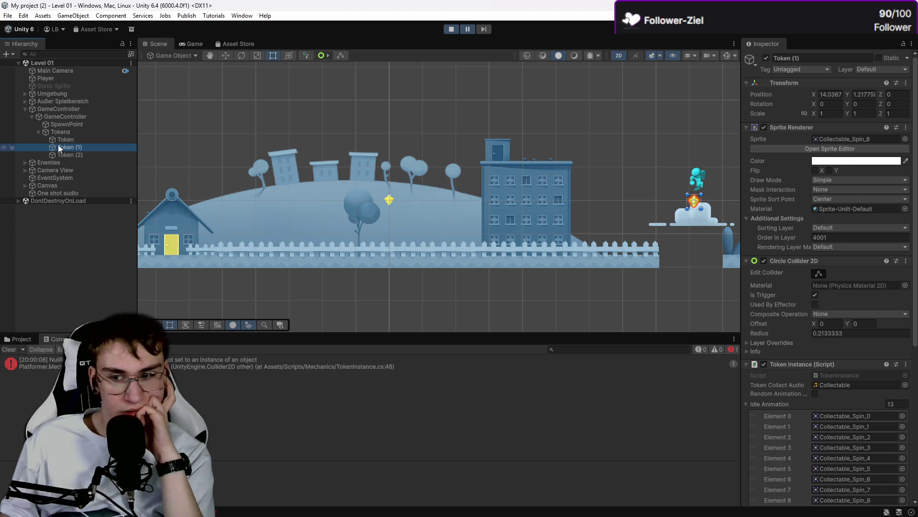
Step: Open Token (1)'s Token Instance script from the Inspector, which brings Score.cs up in Visual Studio
left_click(857, 375)
double_click(857, 375)
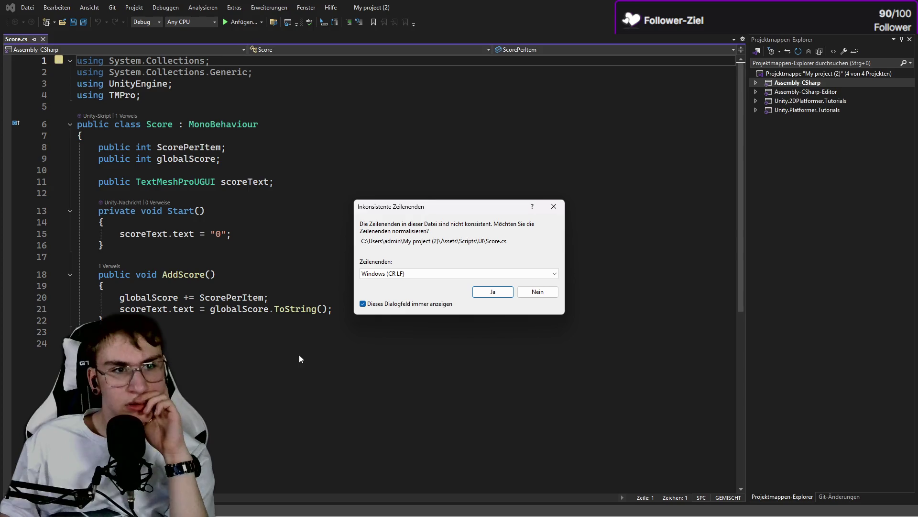
Step: Keep Score.cs's line endings unchanged and reposition the Visual Studio window back over Unity
left_click(534, 295)
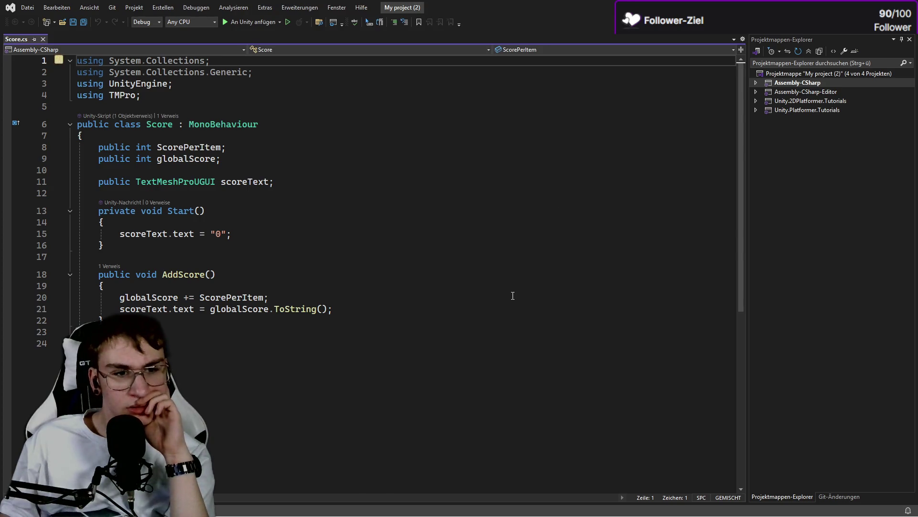
left_click_drag(526, 7, 315, 262)
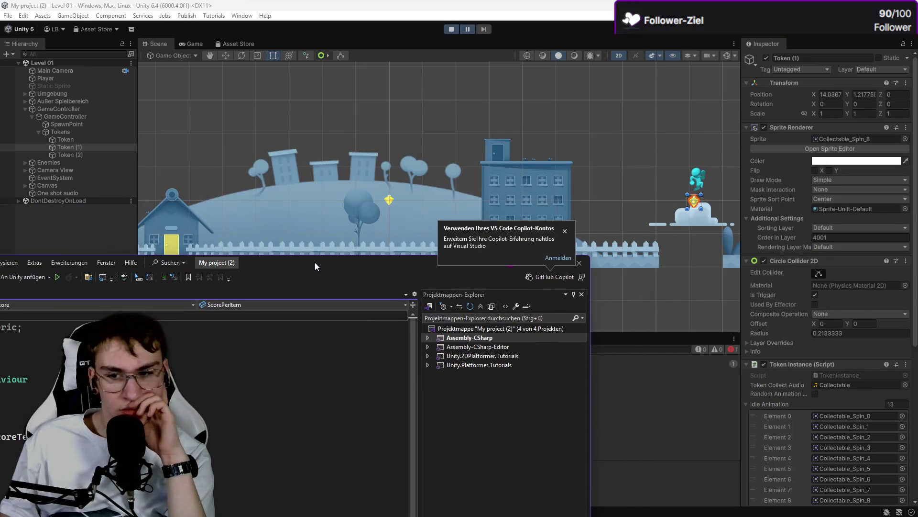
mouse_move(314, 262)
left_mouse_down()
mouse_move(322, 268)
mouse_move(541, 0)
mouse_move(601, 78)
mouse_move(602, 54)
left_mouse_up()
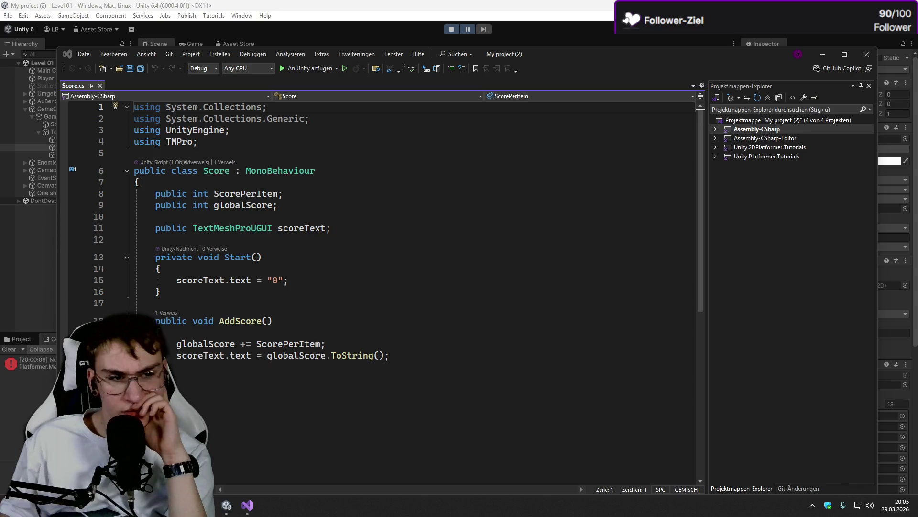
left_click(431, 388)
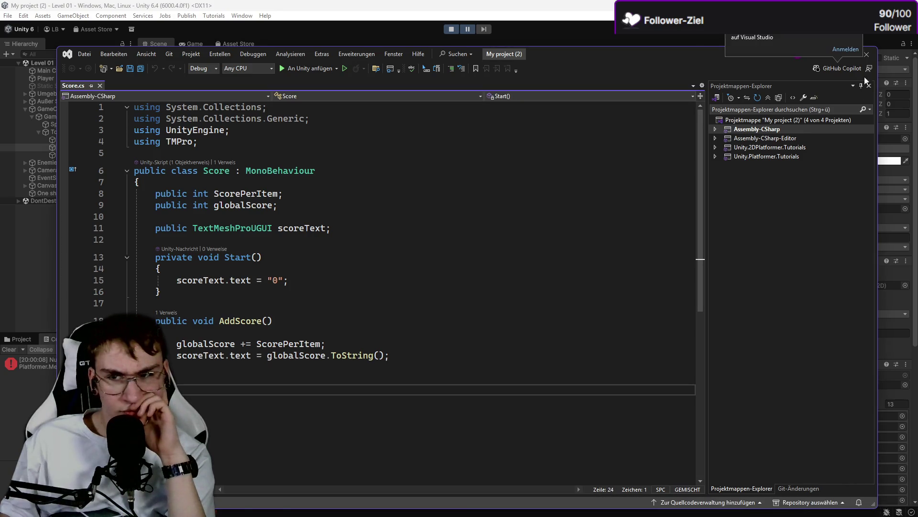
Step: Reopen the token's script from Unity, dismiss the line-endings prompt, and scroll through TokenInstance.cs
key("alt+Tab")
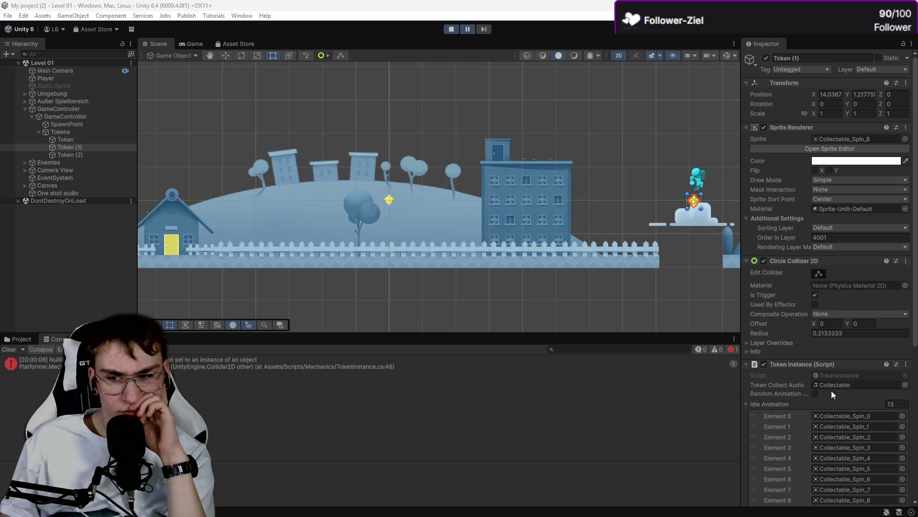
double_click(829, 374)
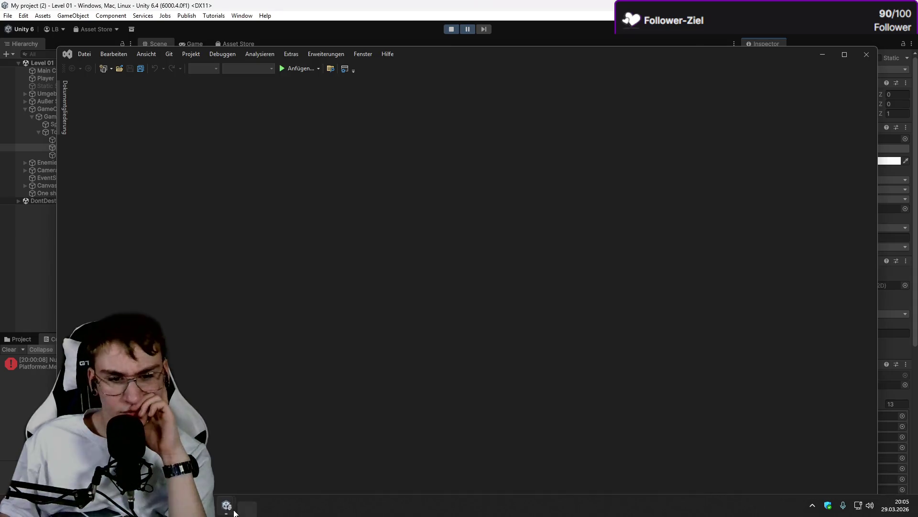
mouse_move(247, 505)
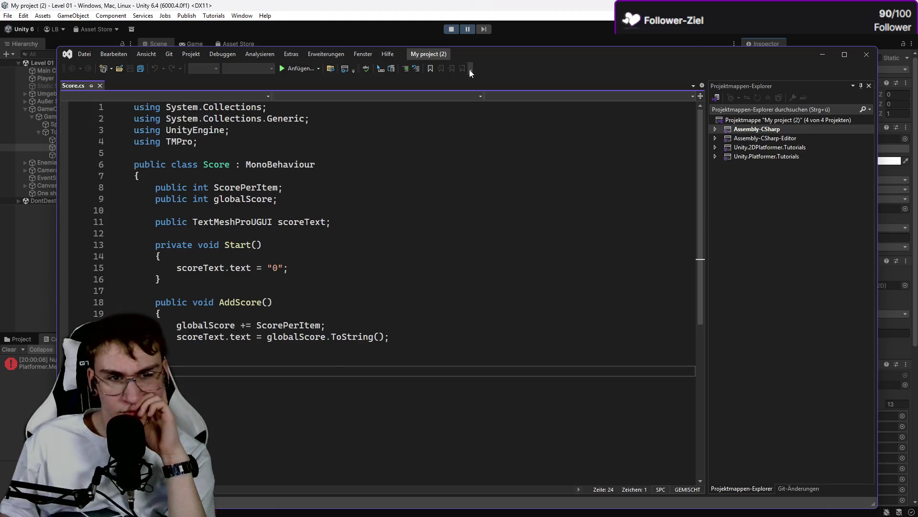
left_click(546, 312)
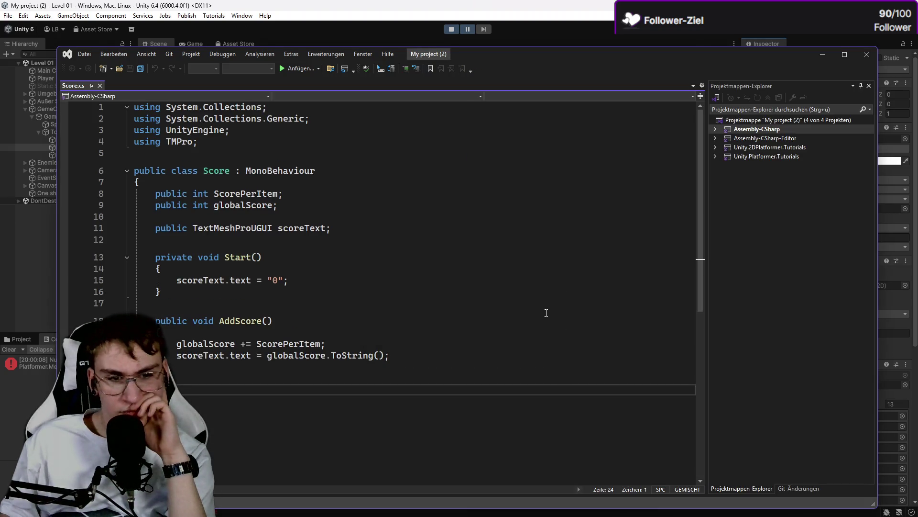
scroll(554, 274, "down", 6)
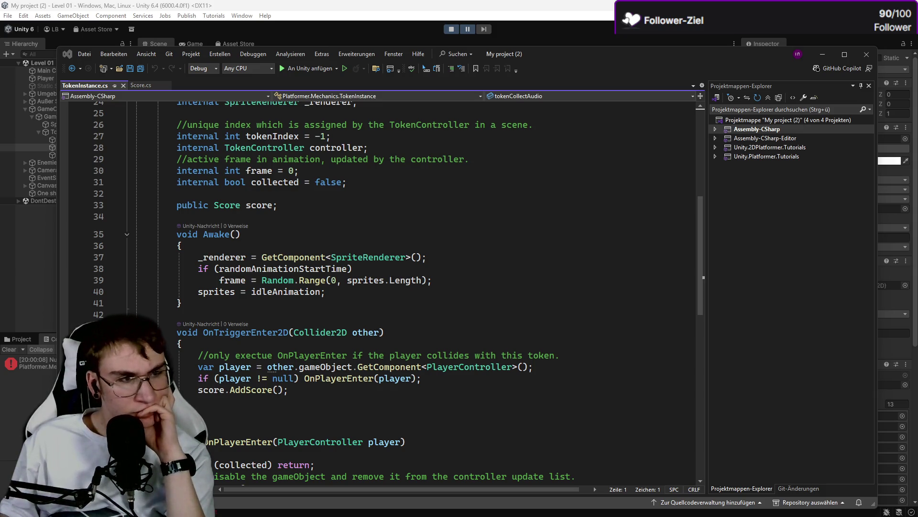
key("alt+Tab")
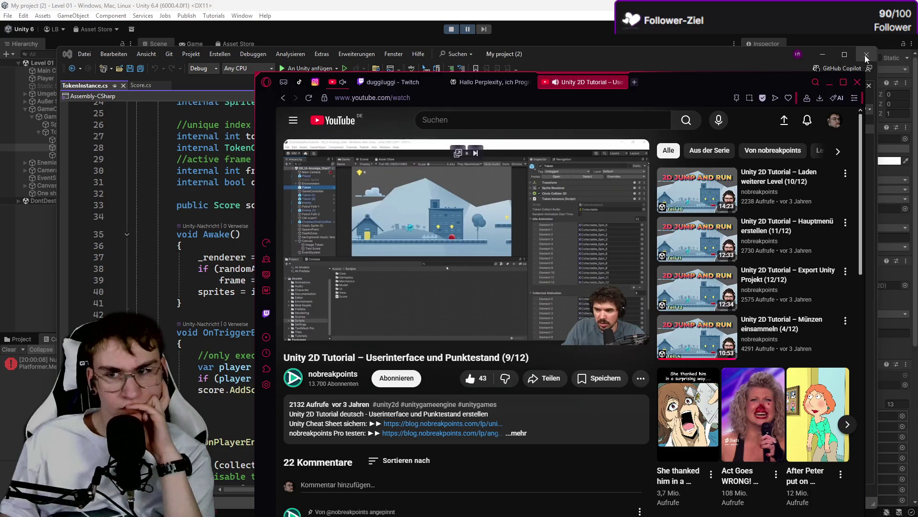
Step: Maximize the tutorial browser and pause the video at the TokenInstance.cs file-replace step
left_click(852, 62)
key("alt+Tab")
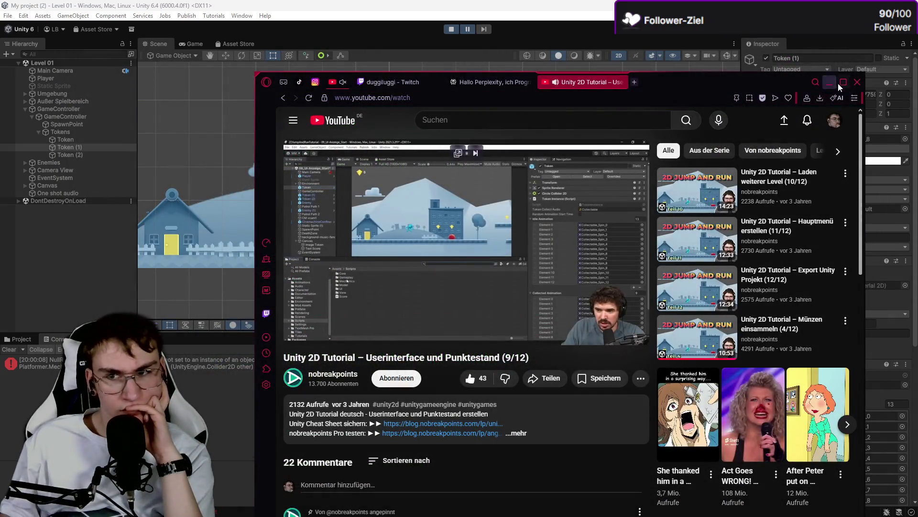
key("super+Up")
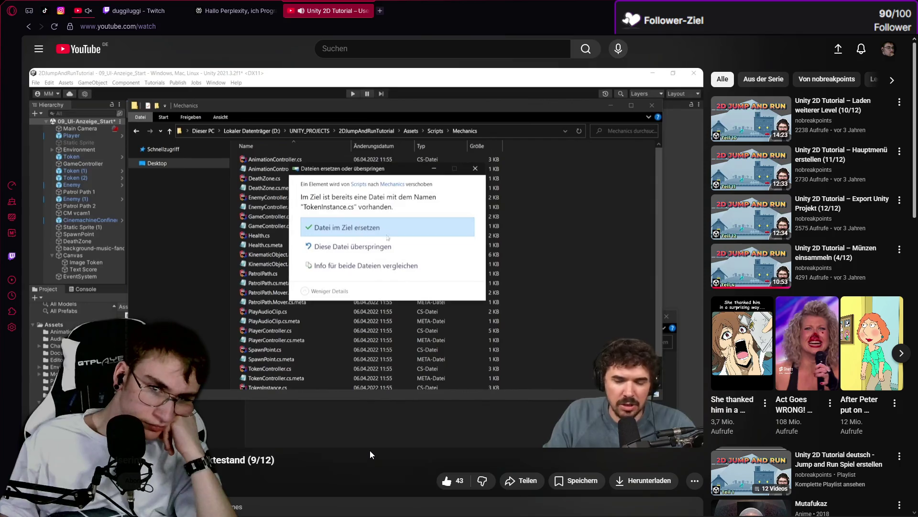
left_click(388, 359)
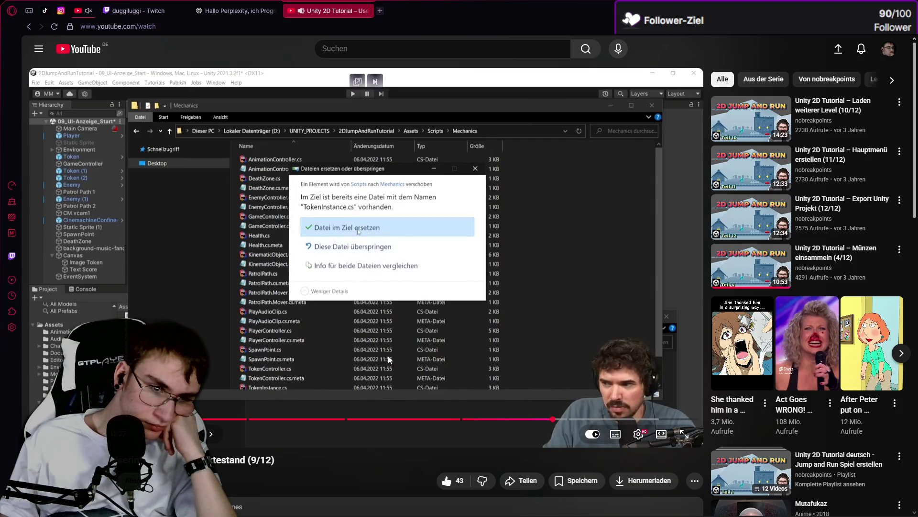
Step: Close the desktop project folder window and return to Unity, deselecting Token (1)
key("alt+Tab")
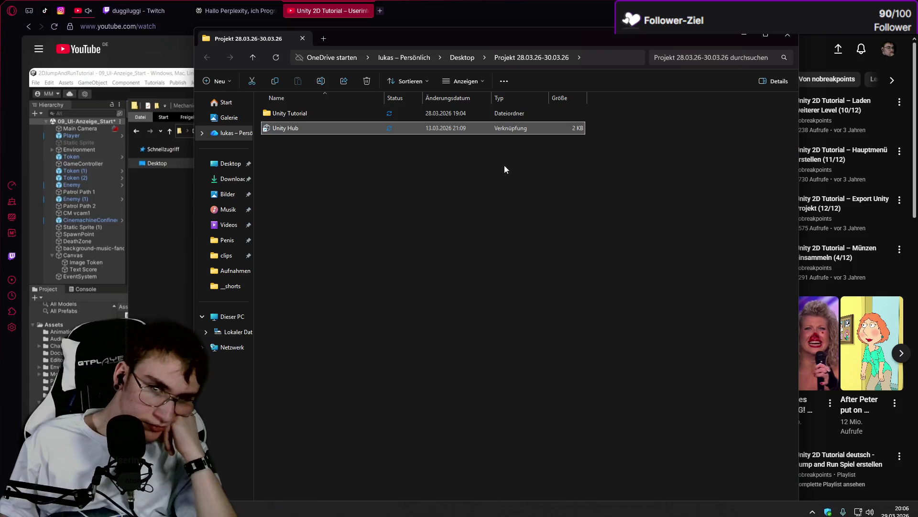
left_click(794, 36)
key("alt+Tab")
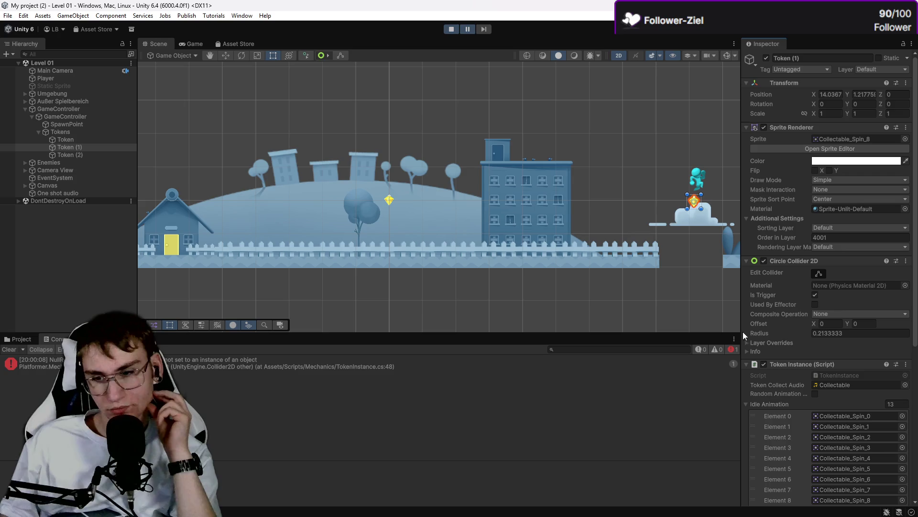
left_click(86, 282)
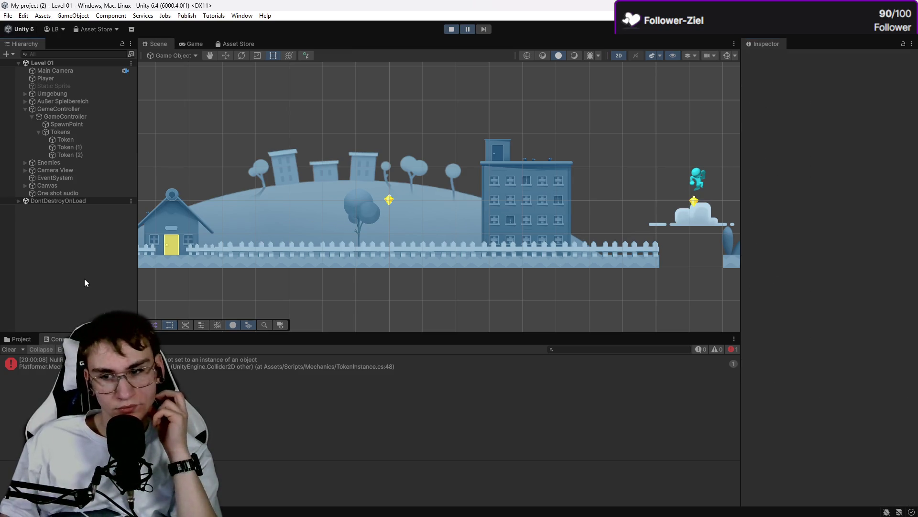
Step: Use Show in Explorer on the EnemyController script in the Project tab to reveal the Mechanics folder
left_click(22, 339)
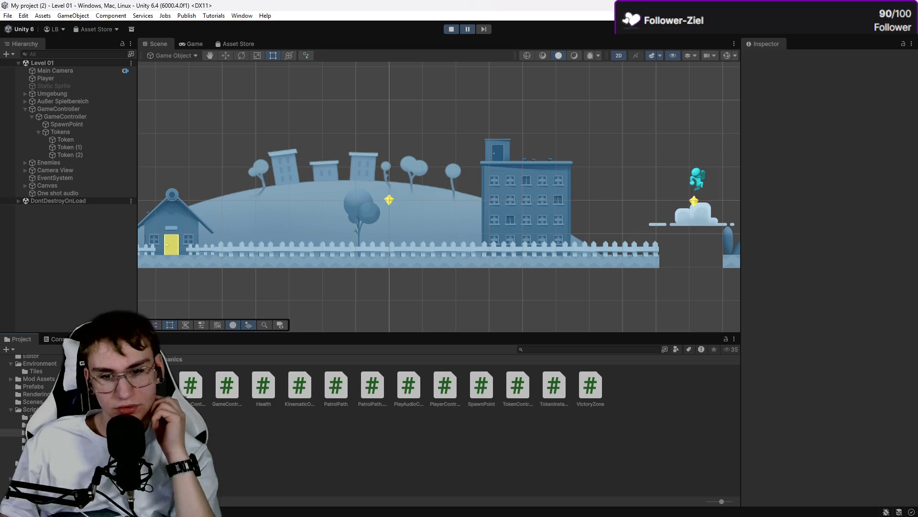
right_click(186, 390)
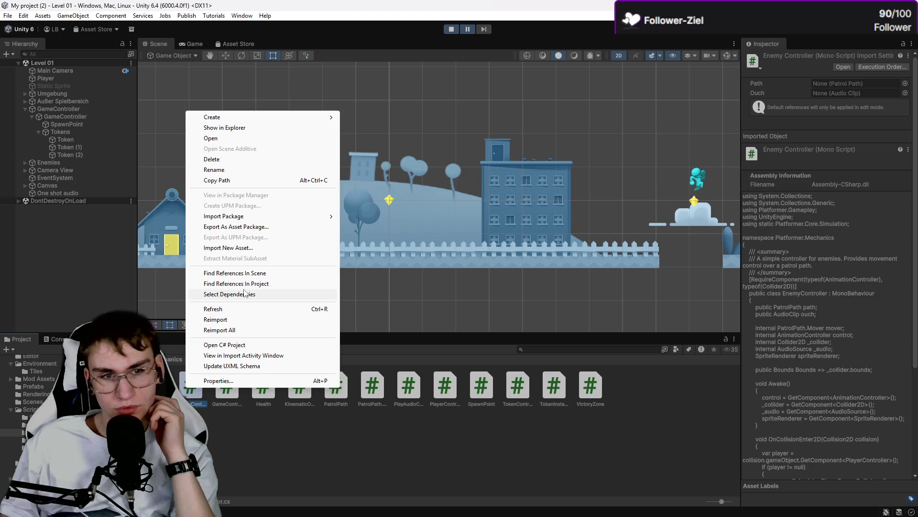
left_click(243, 128)
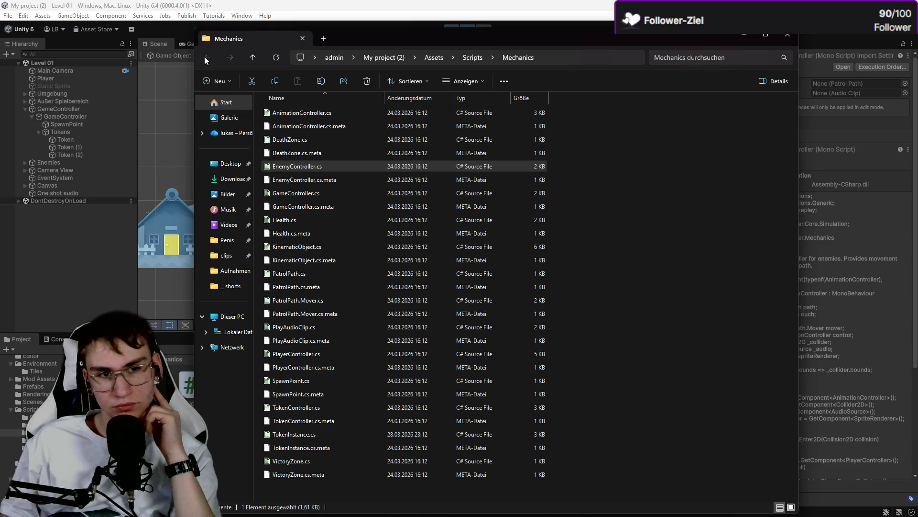
Step: Copy TokenInstance.cs from the desktop into the project's Assets\Scripts folder
left_click(471, 59)
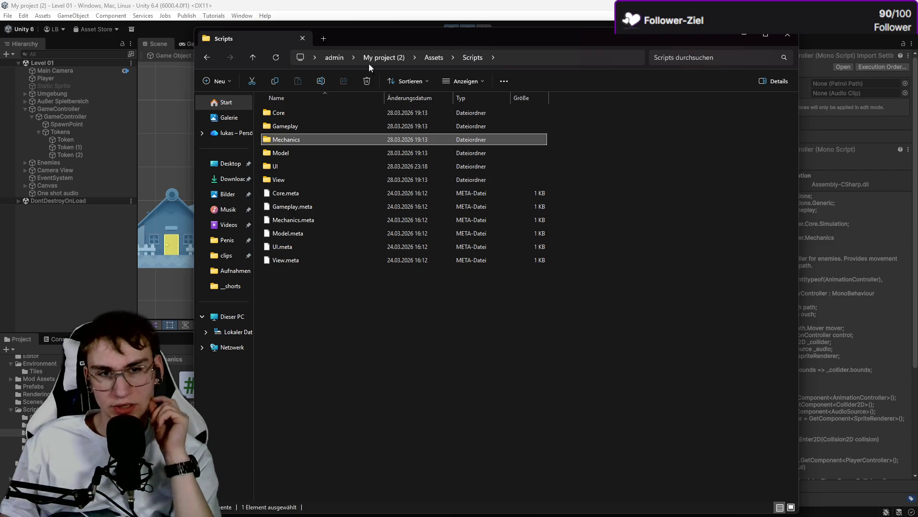
key("alt+Tab")
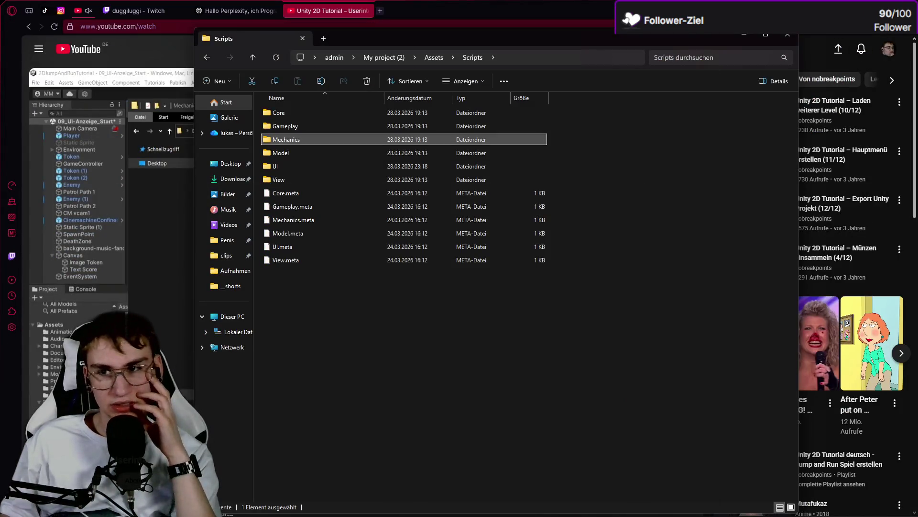
key("alt+Tab")
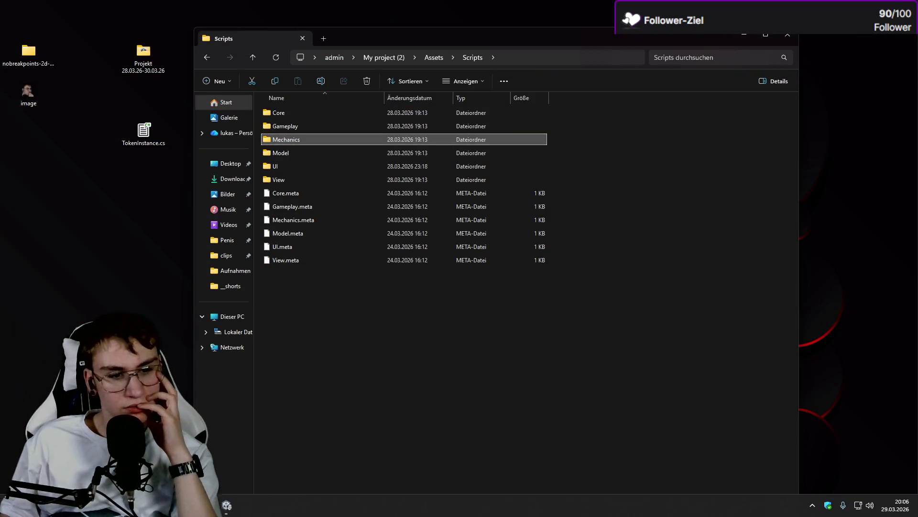
key("alt+Tab")
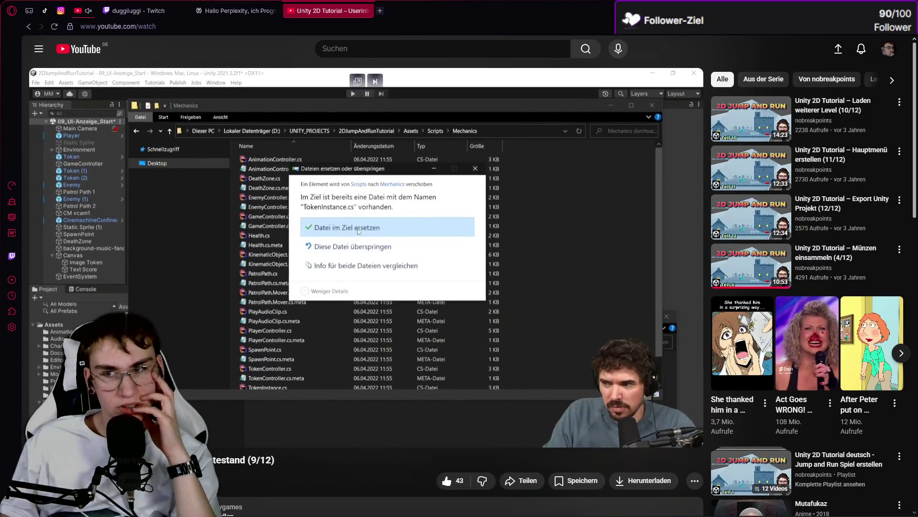
key("alt+Tab")
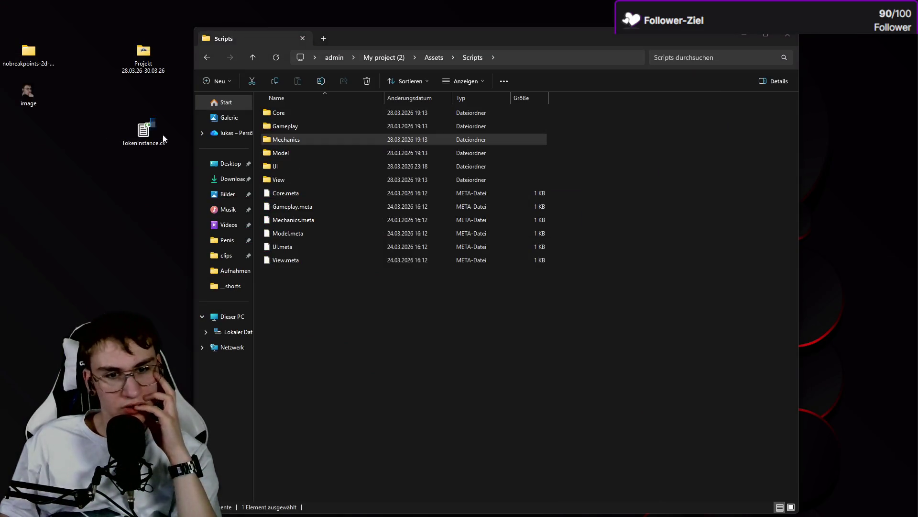
left_click_drag(147, 133, 387, 341)
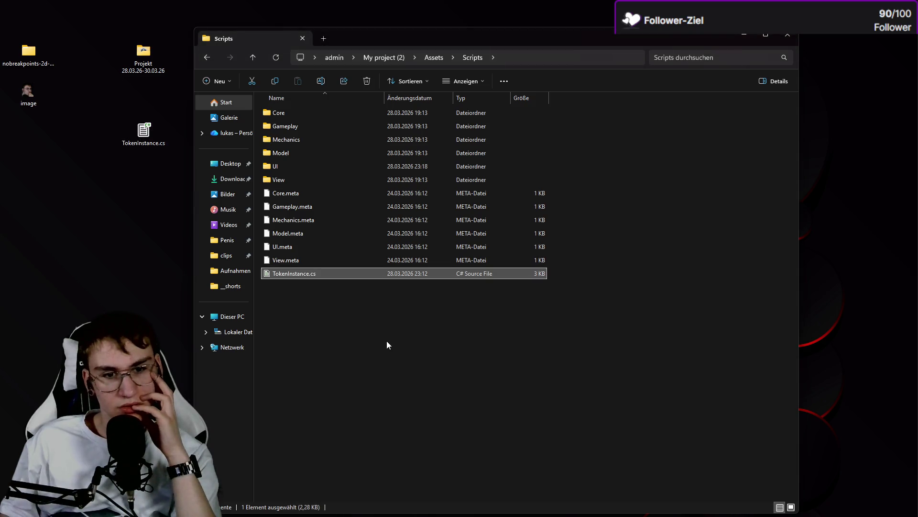
key("alt+Tab")
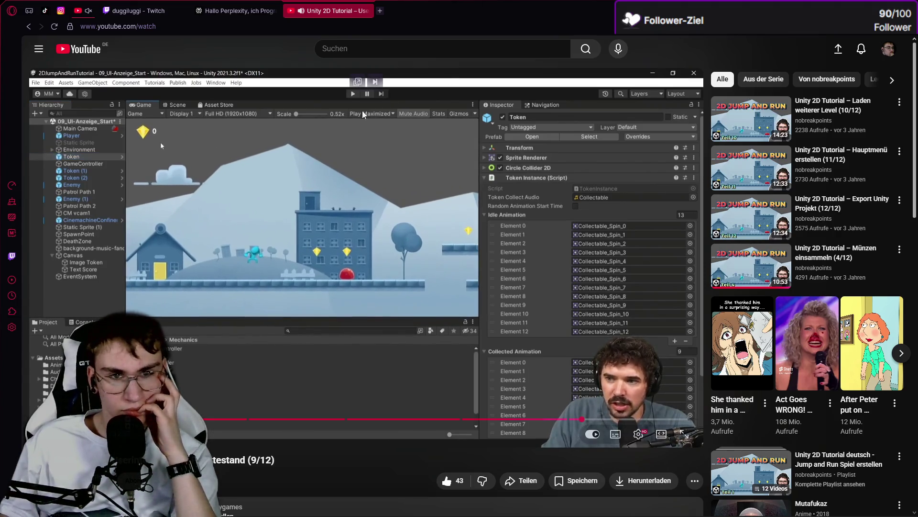
Step: Pop the tutorial into an enlarged floating player beside the Unity editor
left_click(357, 81)
mouse_move(252, 497)
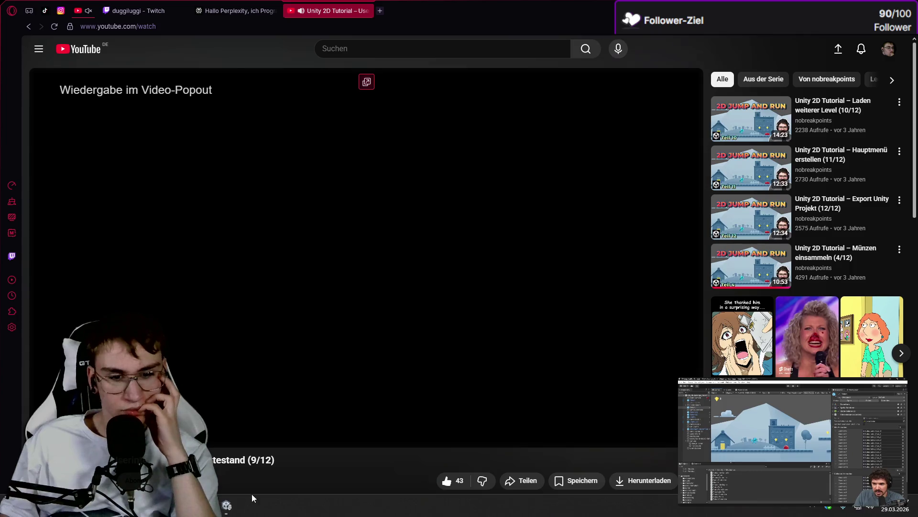
left_click(226, 504)
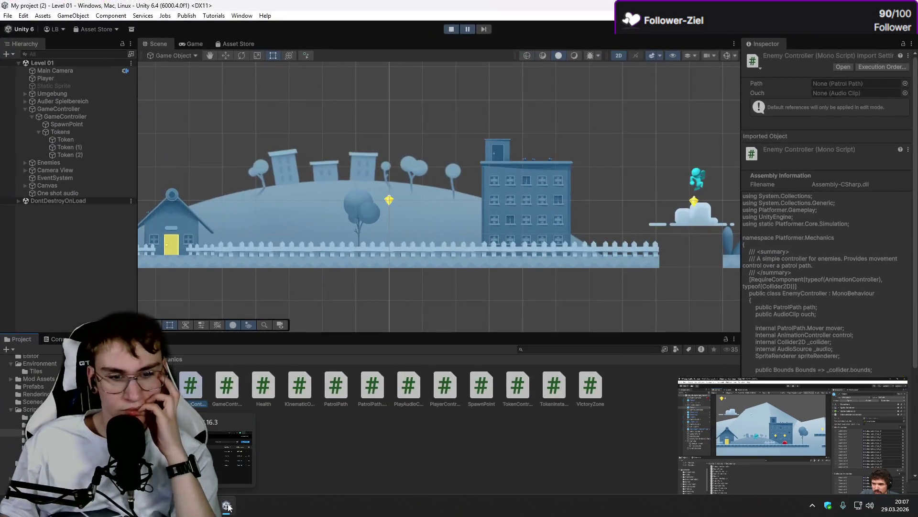
mouse_move(679, 379)
left_mouse_down()
mouse_move(496, 164)
mouse_move(320, 346)
mouse_move(102, 197)
left_mouse_up()
Step: Select Token, Token (1) and Token (2) and set their Score field to GameController
left_click(81, 139)
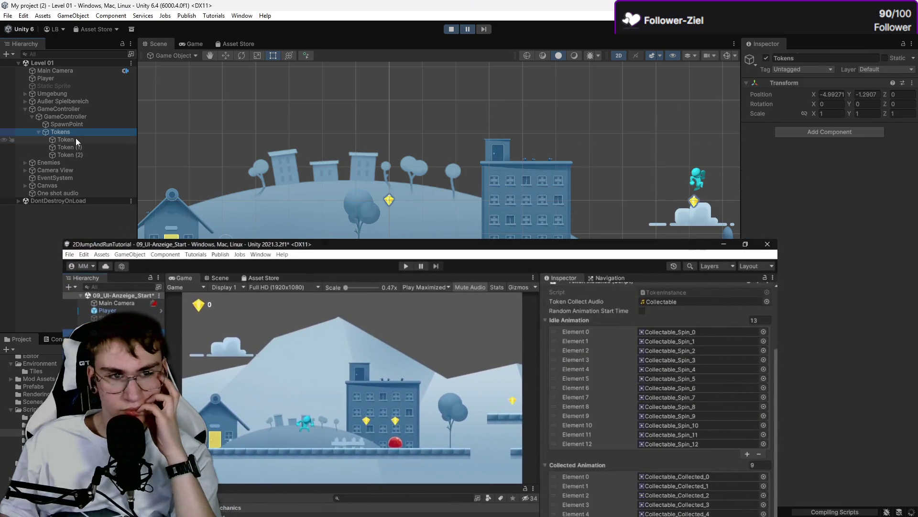
left_click(75, 147, "ctrl")
left_click(75, 154, "ctrl")
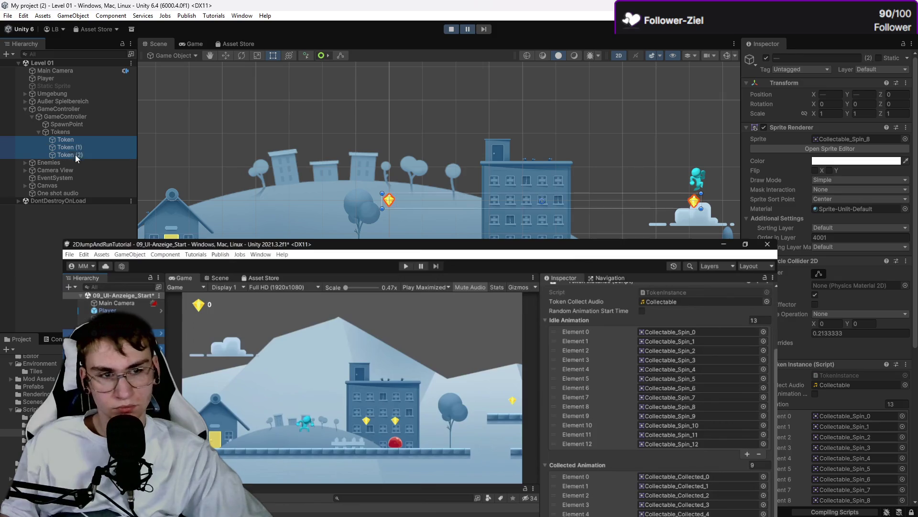
scroll(910, 403, "down", 10)
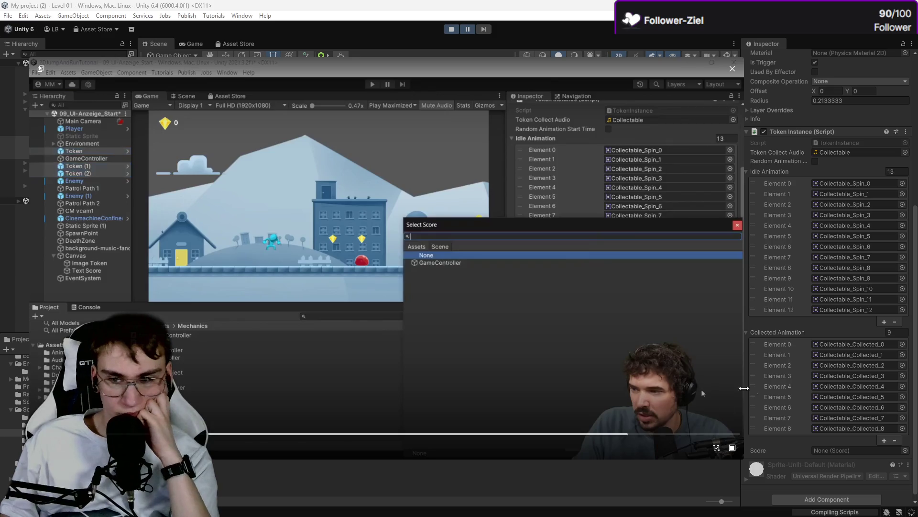
scroll(813, 449, "down", 1)
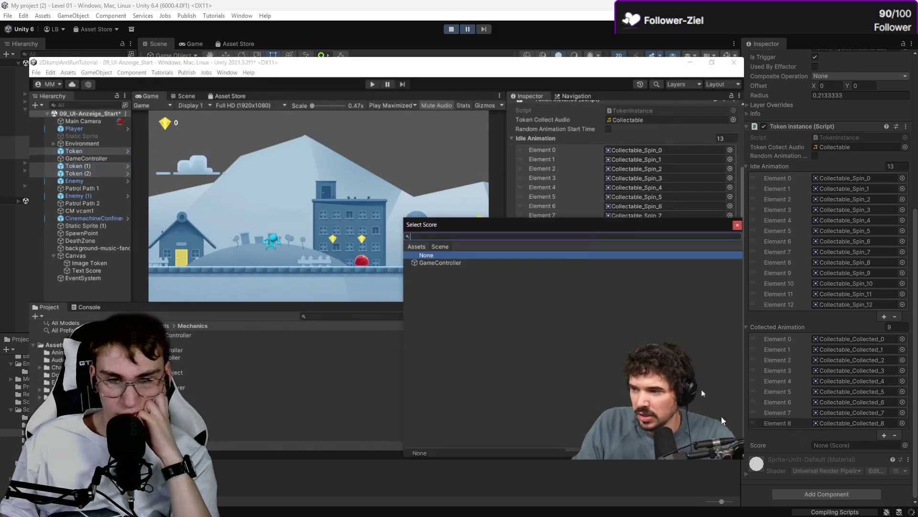
left_click(906, 444)
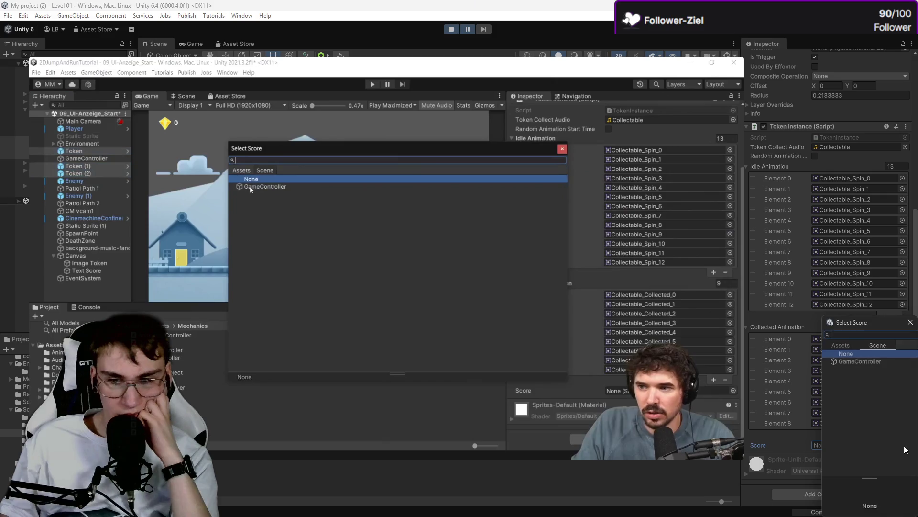
double_click(862, 361)
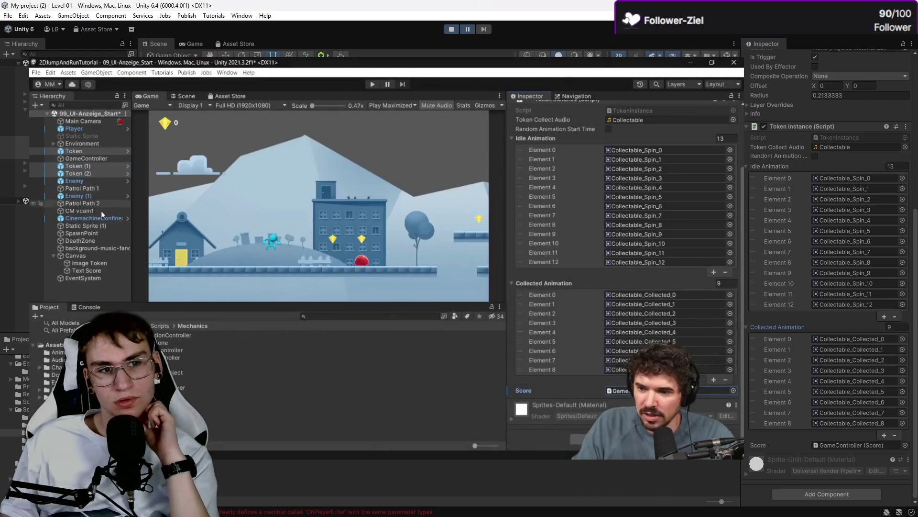
key("alt+Tab")
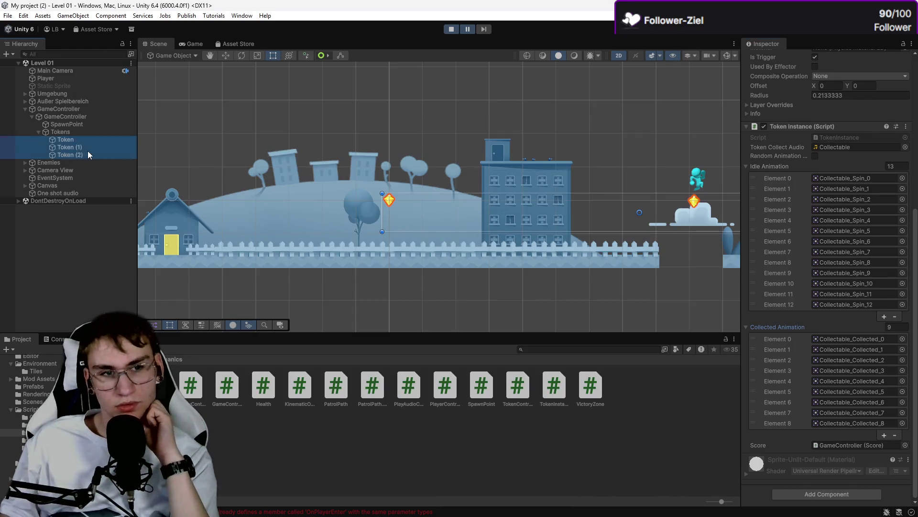
left_click(88, 152)
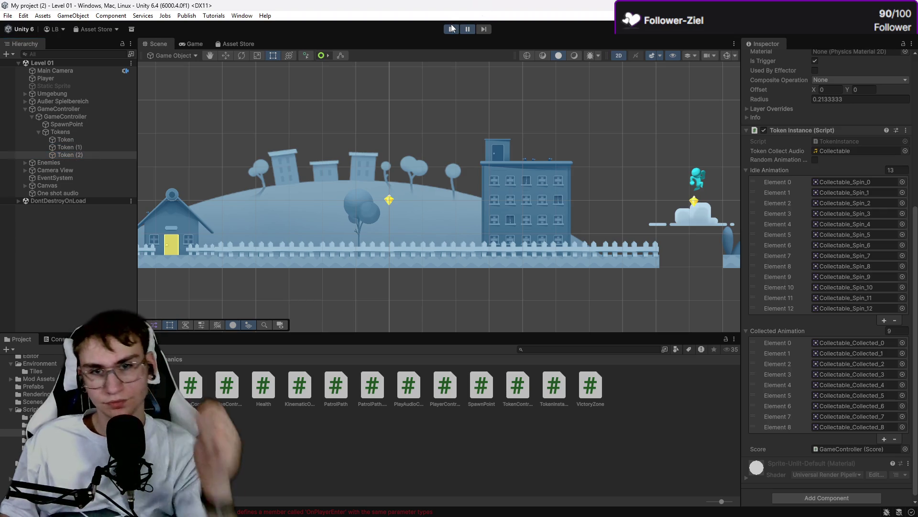
left_click(451, 29)
left_click(450, 30)
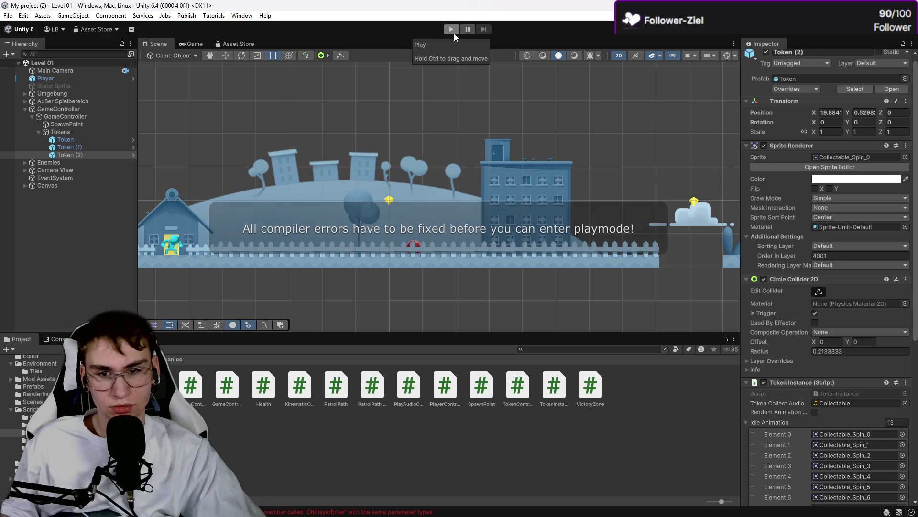
left_click(455, 33)
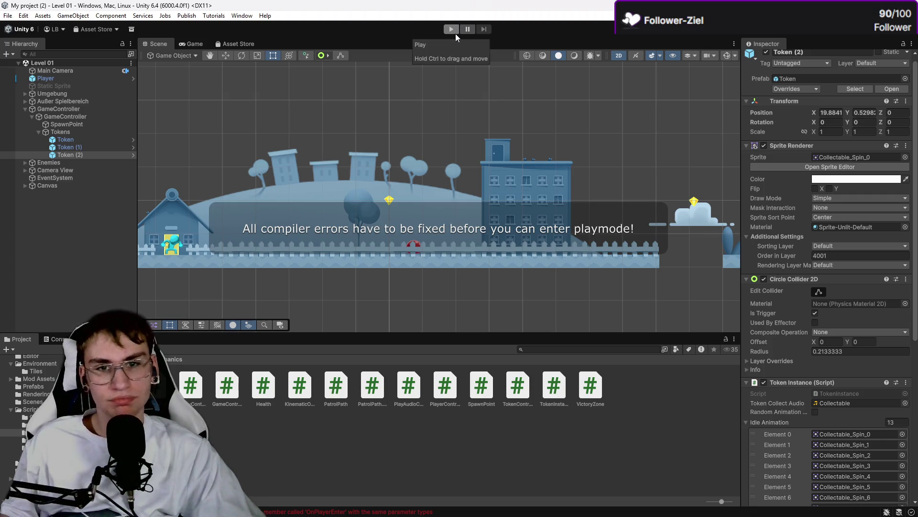
left_click(455, 34)
scroll(781, 259, "down", 10)
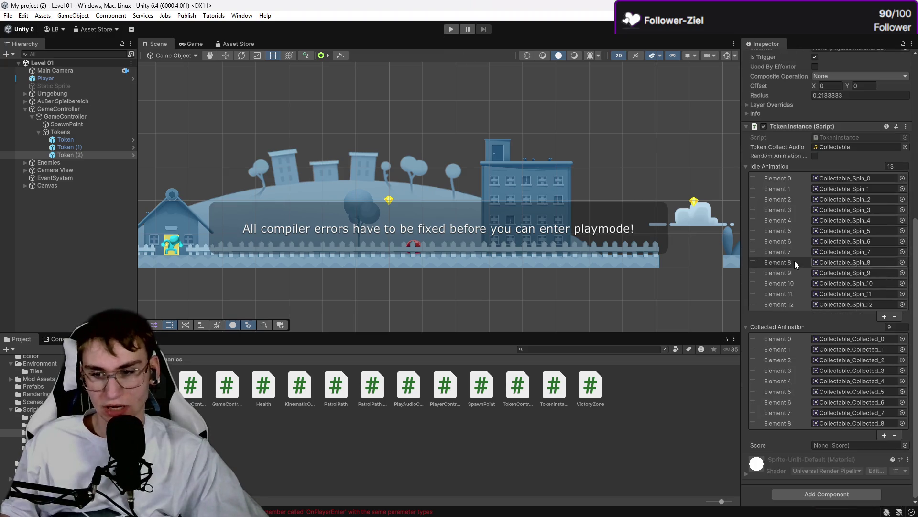
left_click(93, 145)
left_click(94, 137)
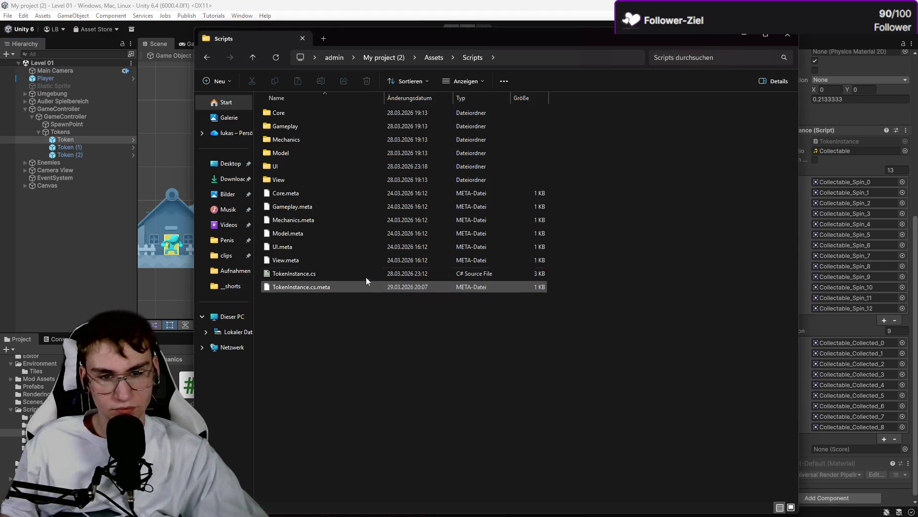
Step: Delete TokenInstance.cs from Assets\Scripts, leaving its .meta file, and close the window
left_click(366, 277)
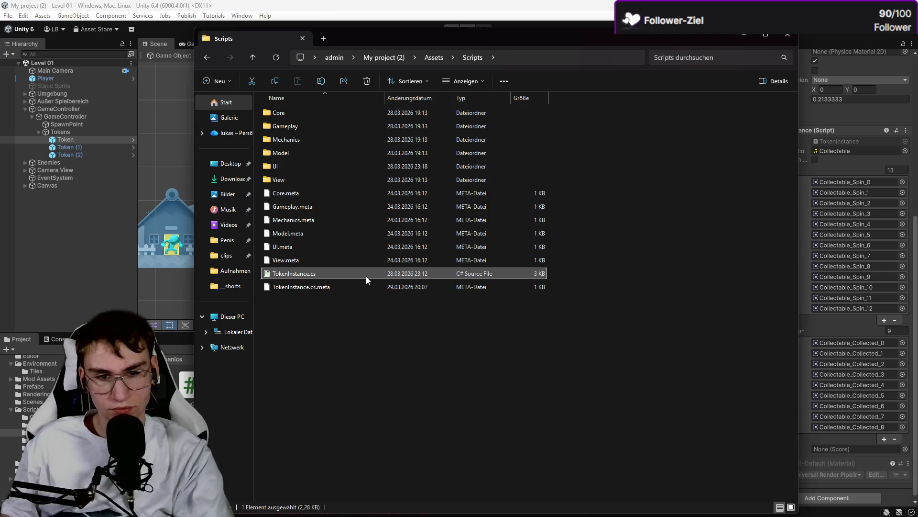
key("Delete")
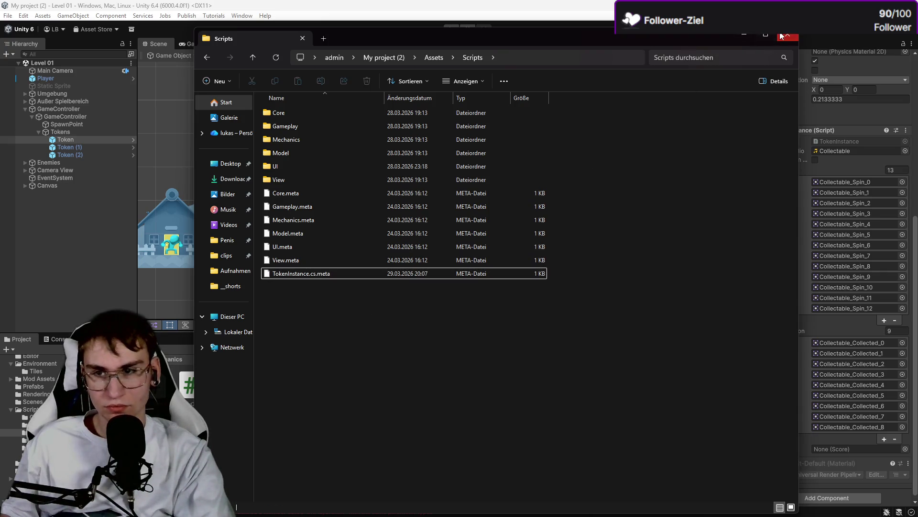
left_click(781, 36)
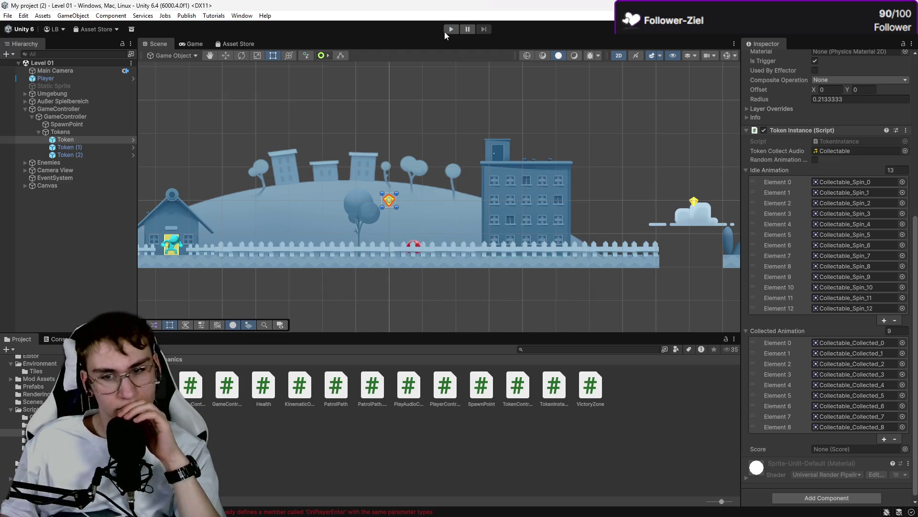
Step: Select all three Token objects and pick GameController as their Score reference
double_click(800, 366)
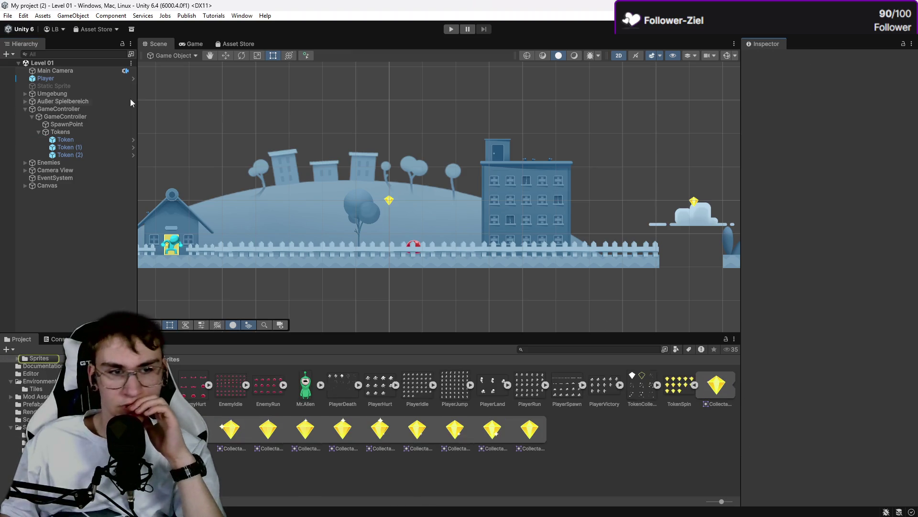
left_click(93, 139)
scroll(853, 404, "down", 5)
scroll(852, 403, "down", 5)
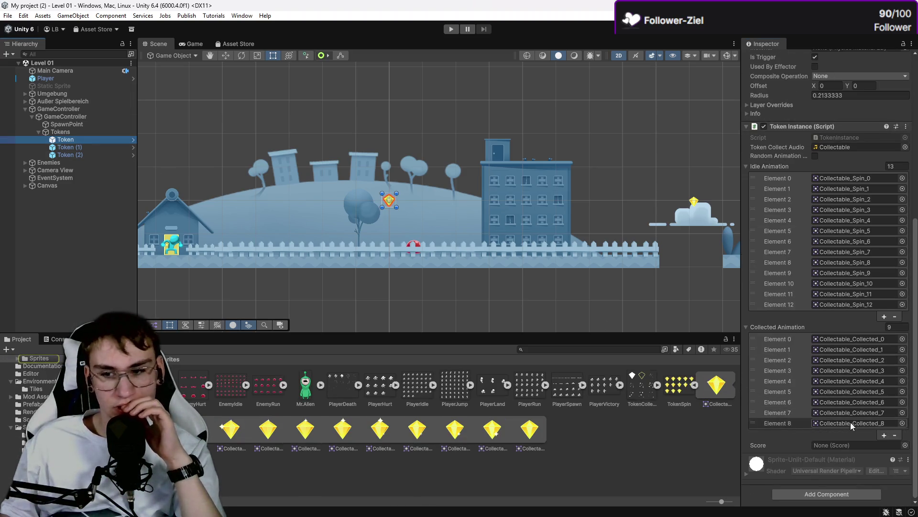
left_click(76, 154, "shift")
left_click(846, 466)
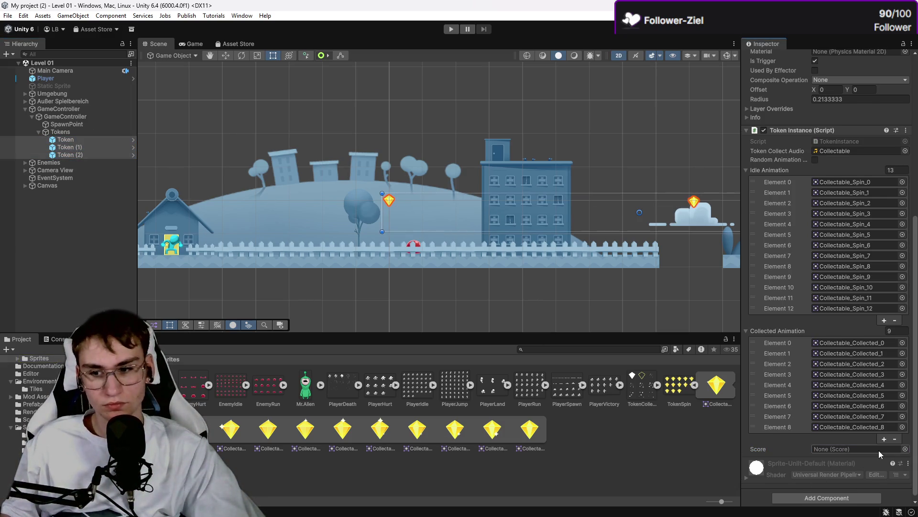
left_click(904, 449)
left_click(845, 362)
left_click(780, 447)
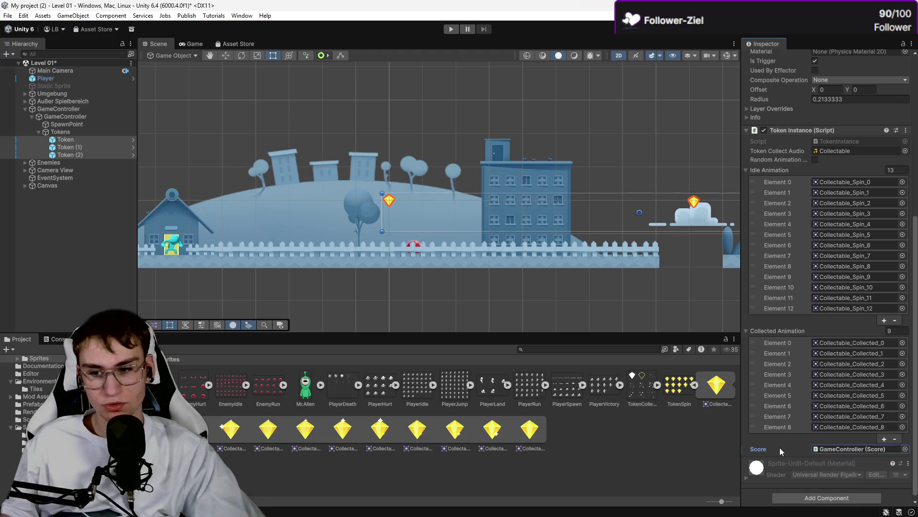
Step: Confirm Token's Score field shows GameController (Score), then enter play mode
left_click(645, 434)
left_click(60, 139)
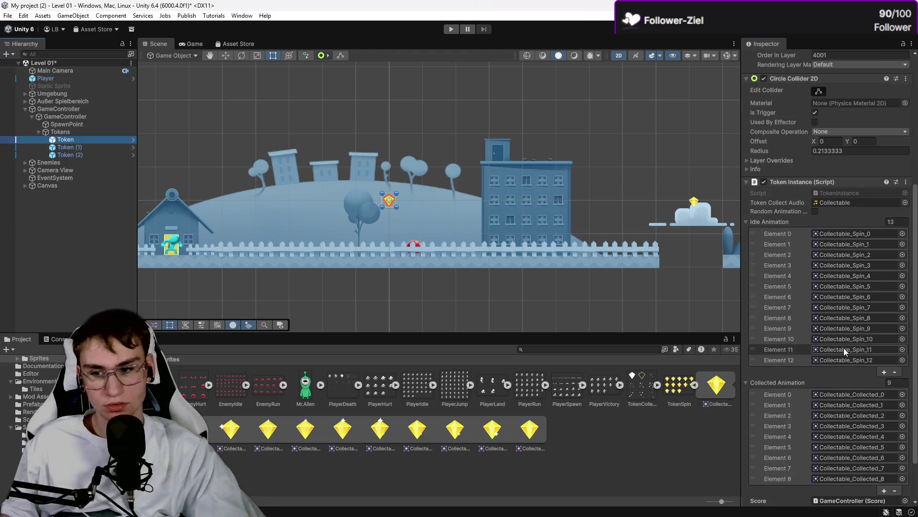
scroll(844, 348, "down", 3)
left_click(503, 147)
left_click(448, 31)
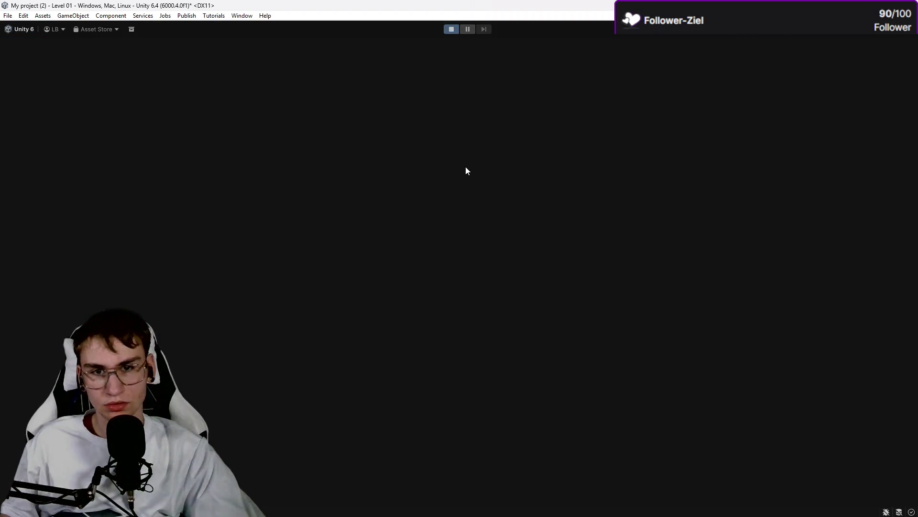
key("Right")
key("space")
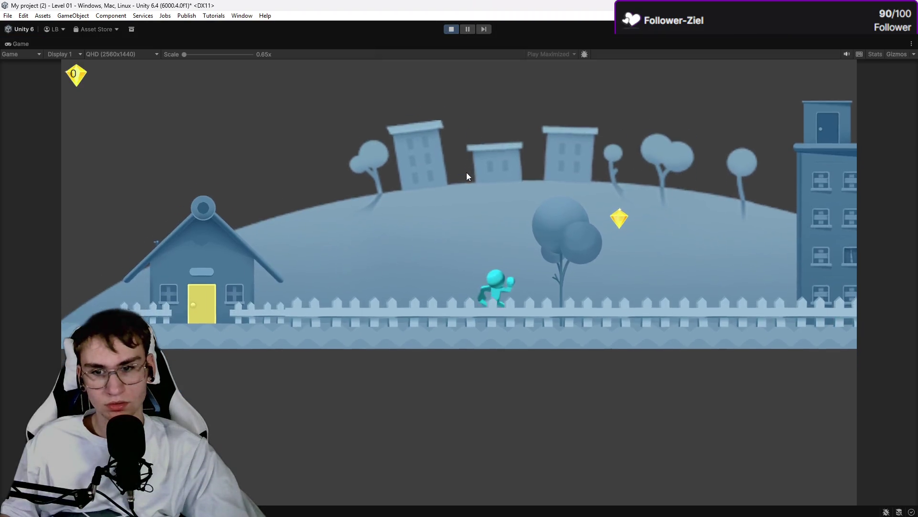
key("space")
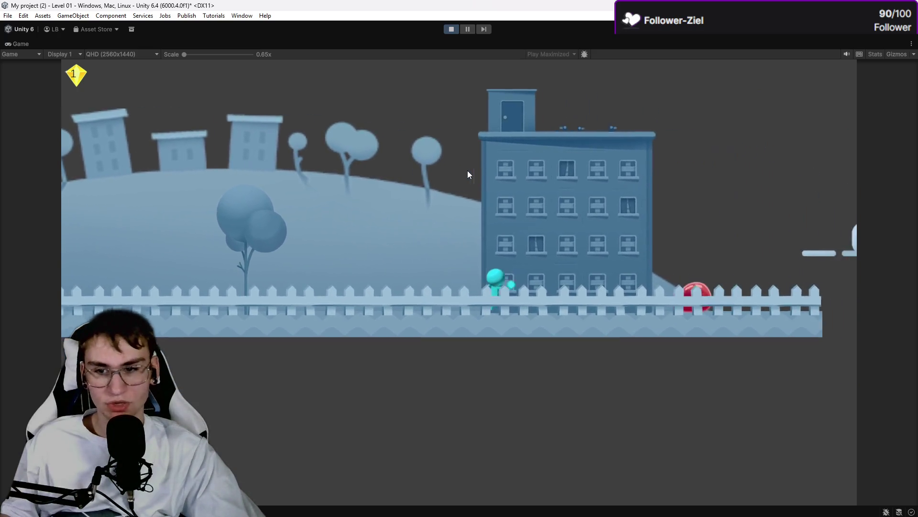
key("space")
key("space")
key("Right")
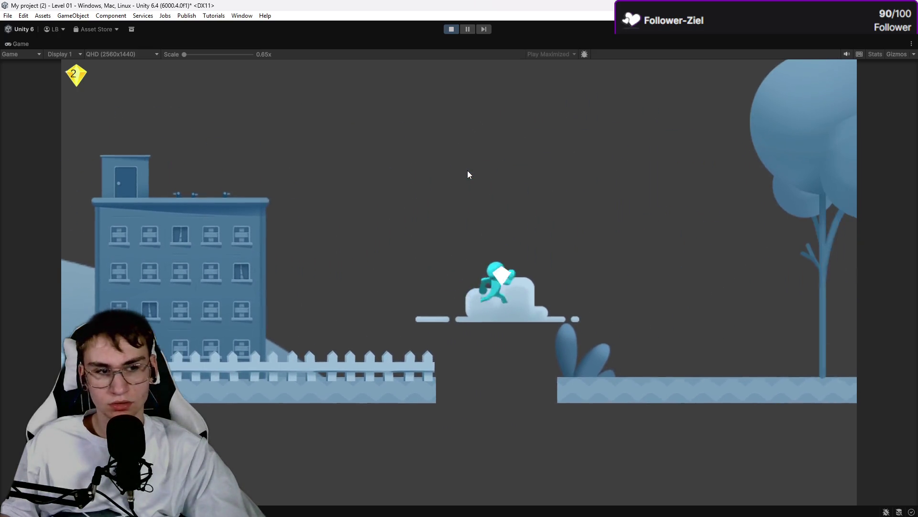
key("space")
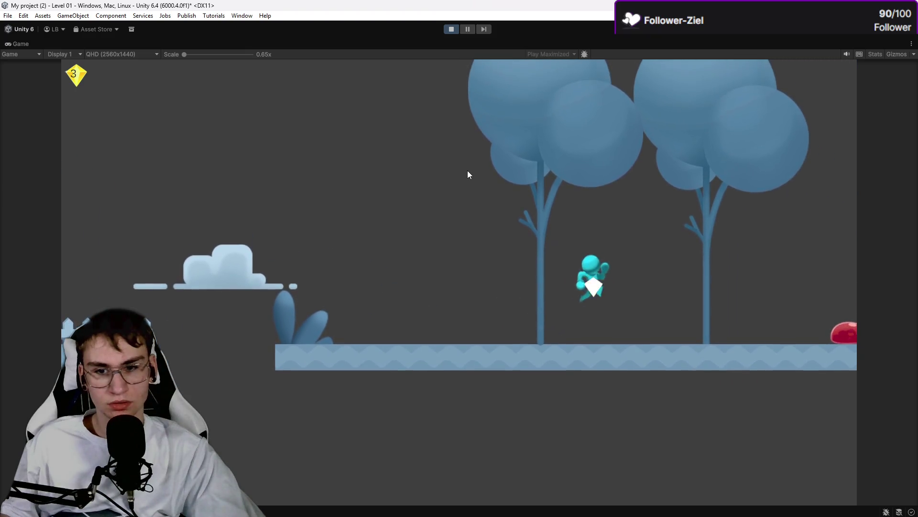
left_click(451, 30)
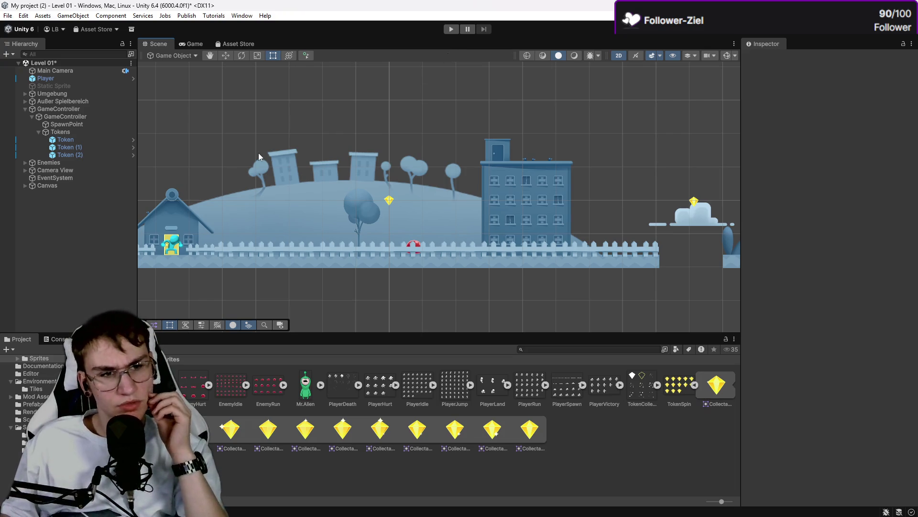
Step: Select Canvas > Text (TMP) and change the gem counter text from 00 to 0
left_click(87, 186)
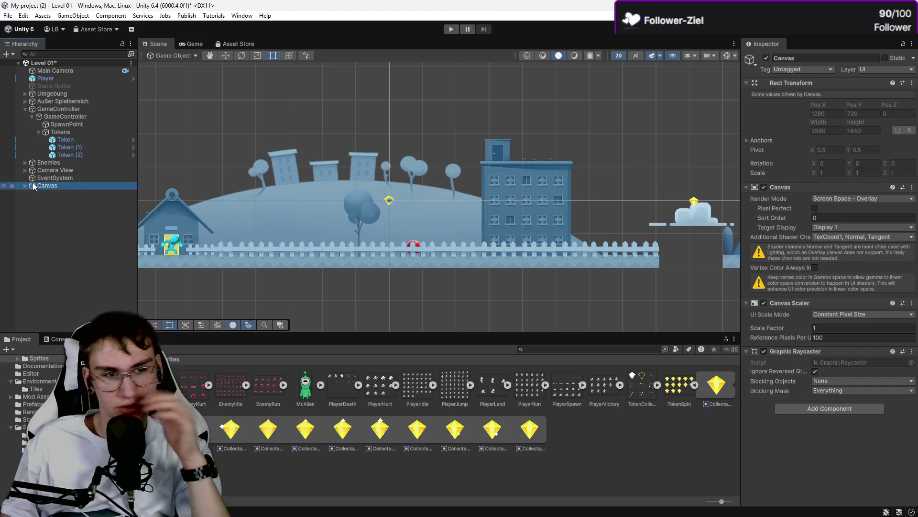
left_click(65, 201)
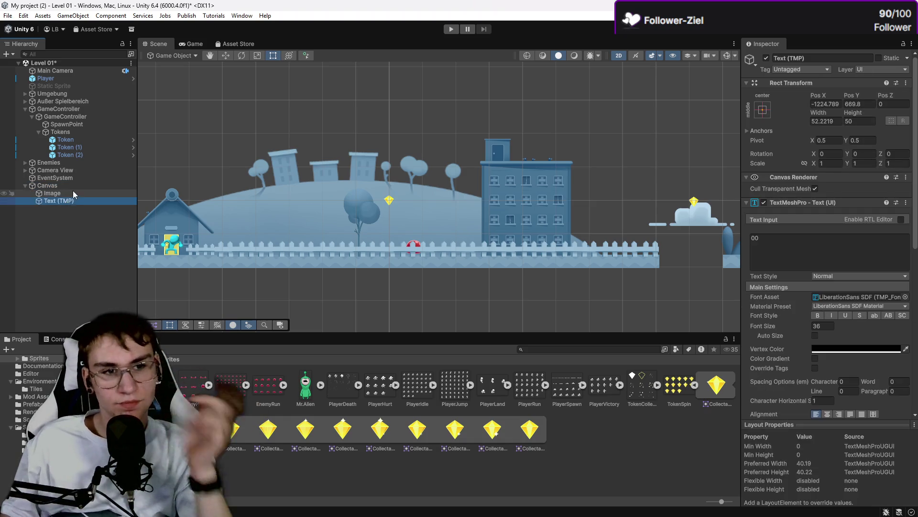
double_click(56, 200)
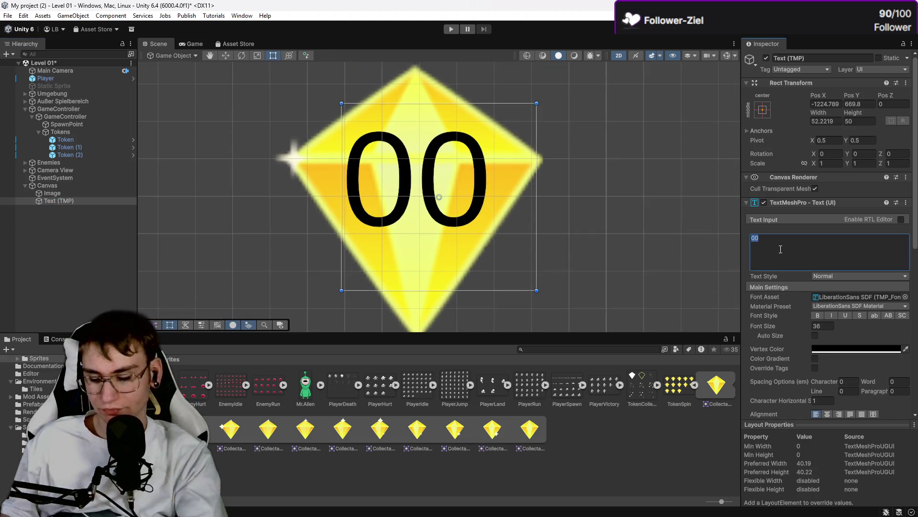
key("BackSpace")
type("0")
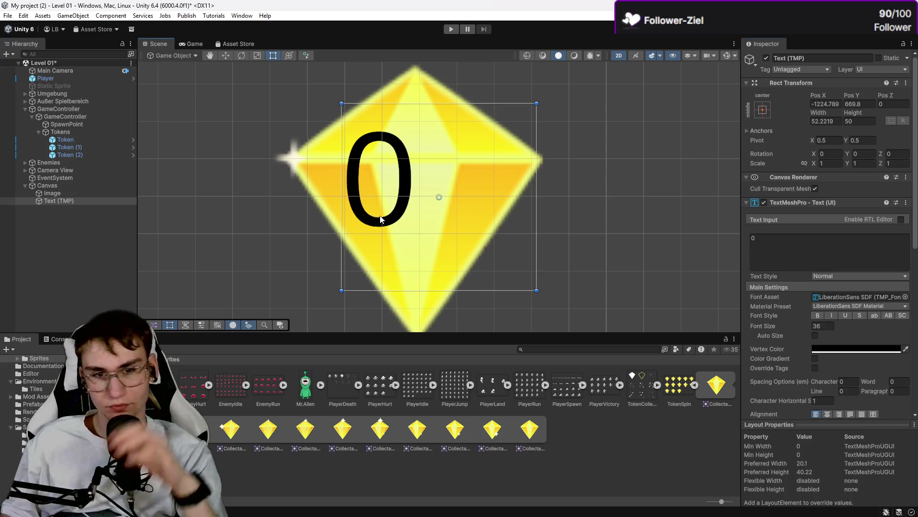
Step: Move and shrink the counter's text box to about 20×37 over the gem, then press Play
mouse_move(381, 220)
left_mouse_down()
mouse_move(430, 221)
mouse_move(416, 221)
left_mouse_up()
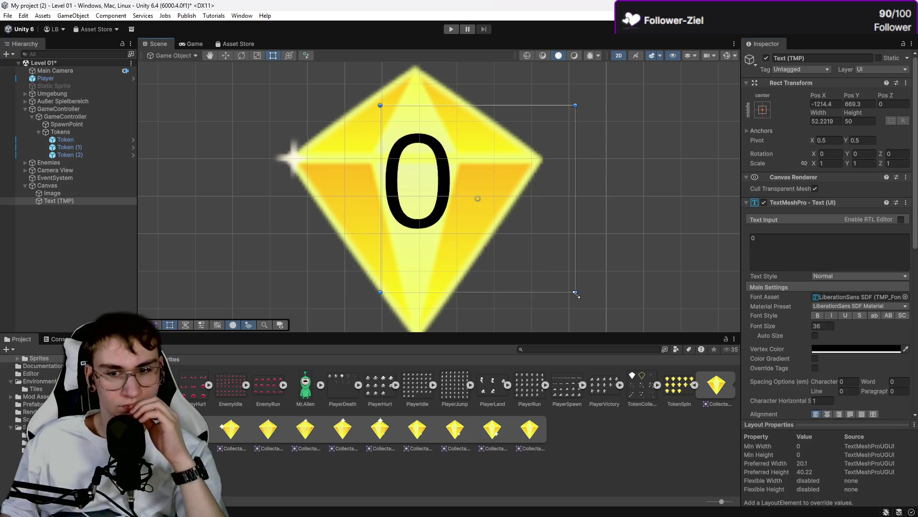
left_click_drag(576, 293, 456, 243)
left_click_drag(440, 201, 436, 205)
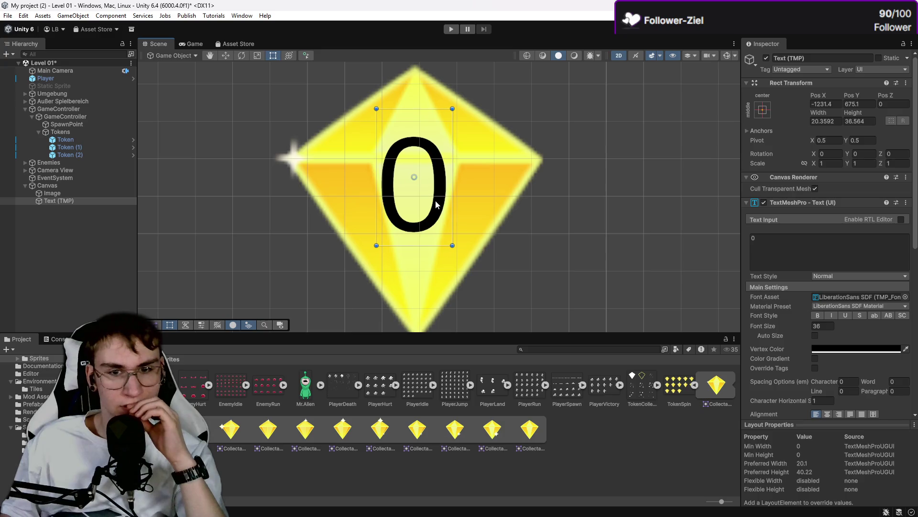
left_click(498, 108)
left_click(455, 30)
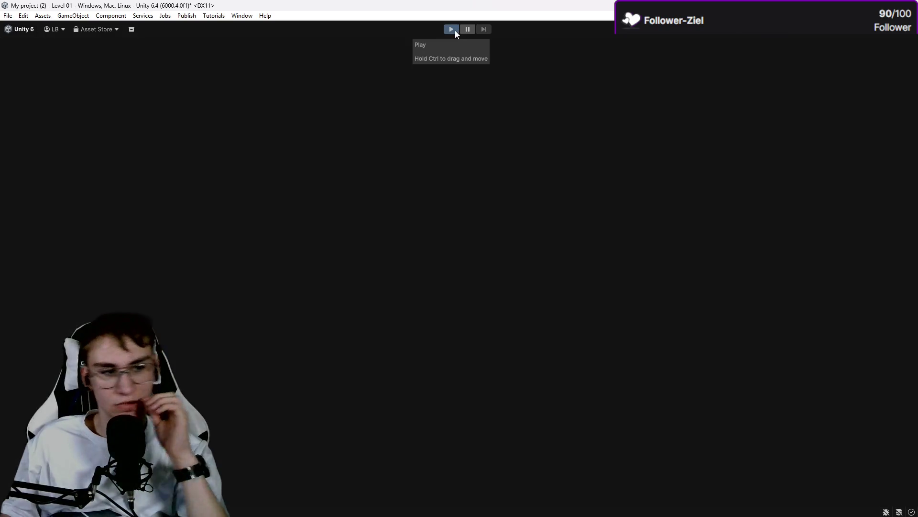
Step: Playtest Level 01 by running and jumping right across the platforms, collecting gems
key("space")
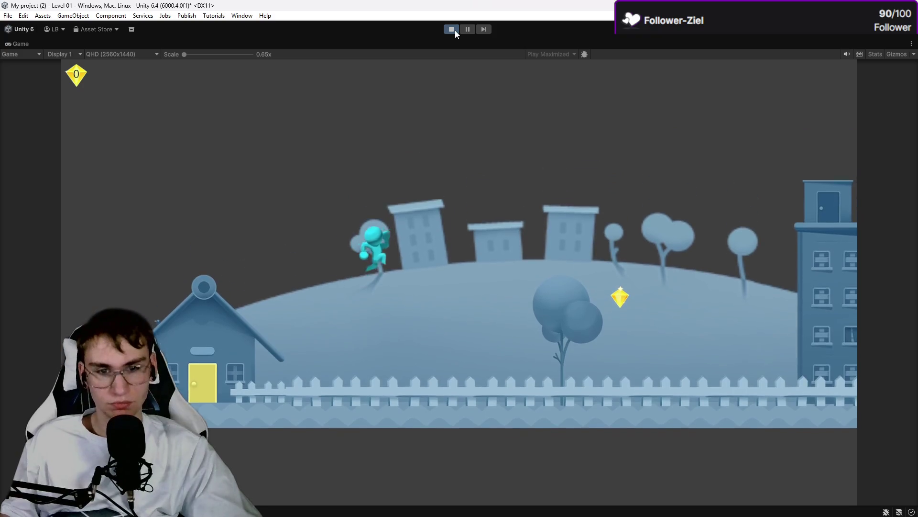
key("Right")
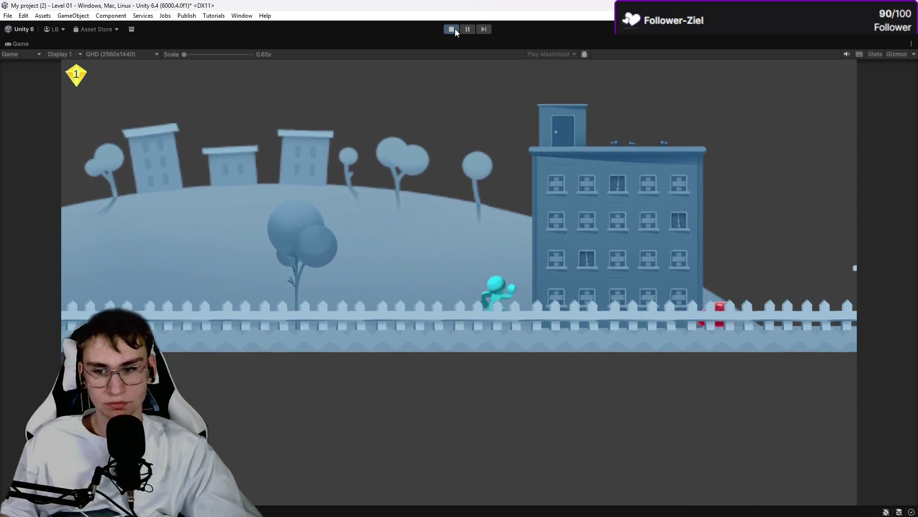
key("space")
key("space")
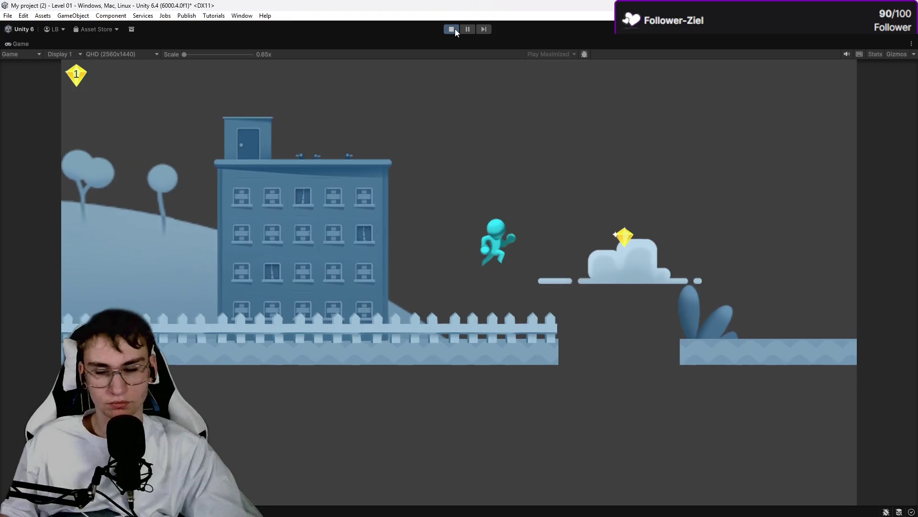
key("space")
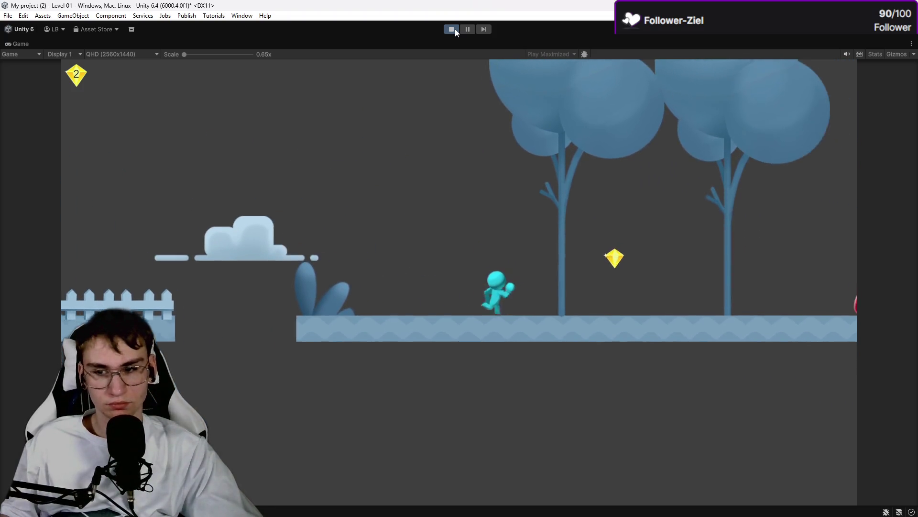
key("space")
Step: Turn the player around and jump leftward past the building, then stop Play mode
key("space")
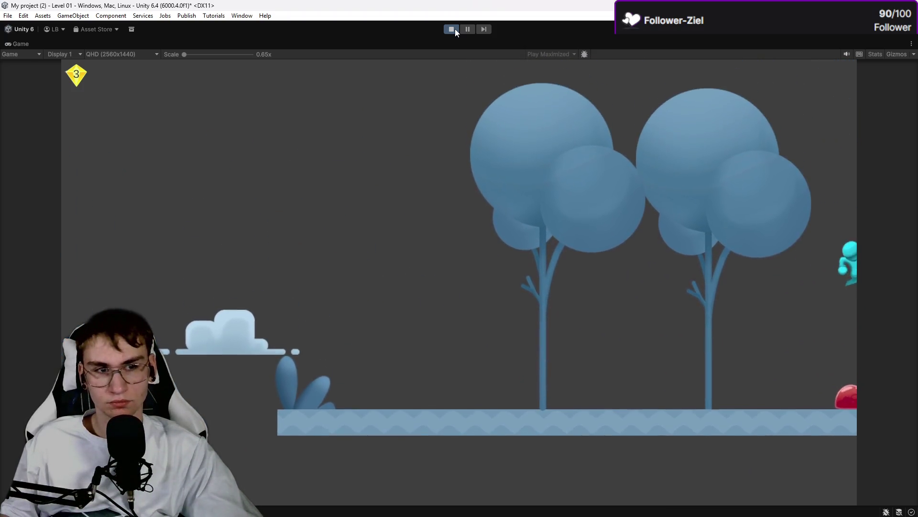
key("Left")
key("space")
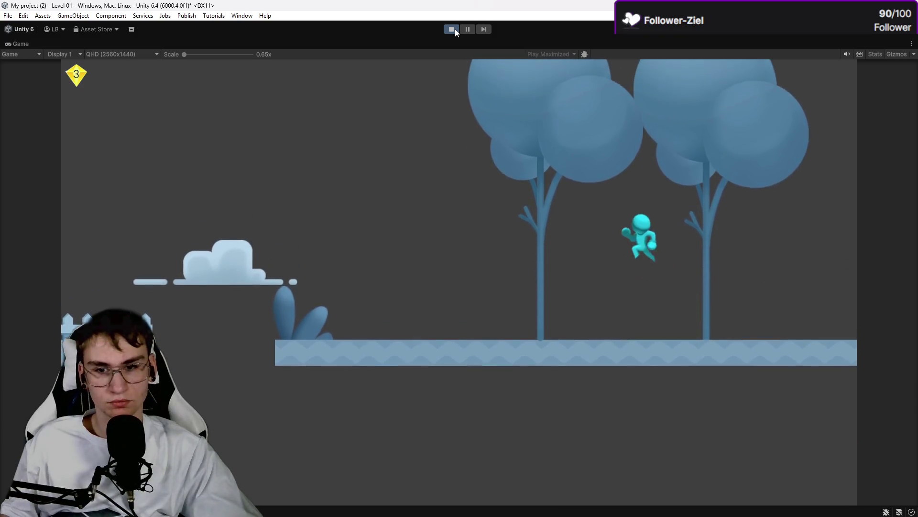
key("space")
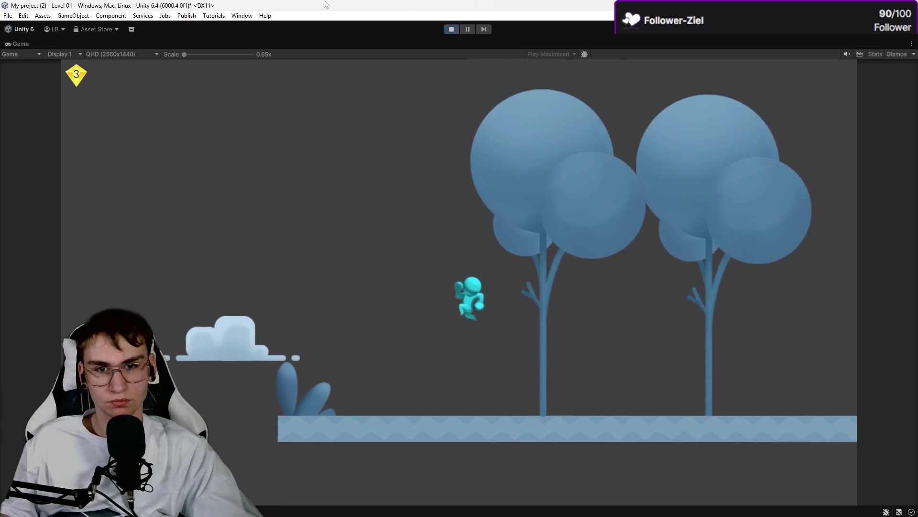
key("space")
key("Left")
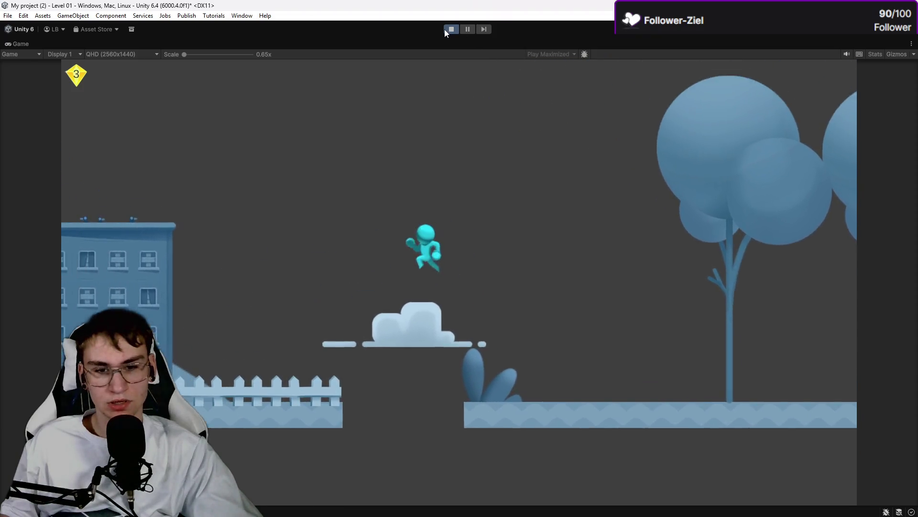
left_click(451, 30)
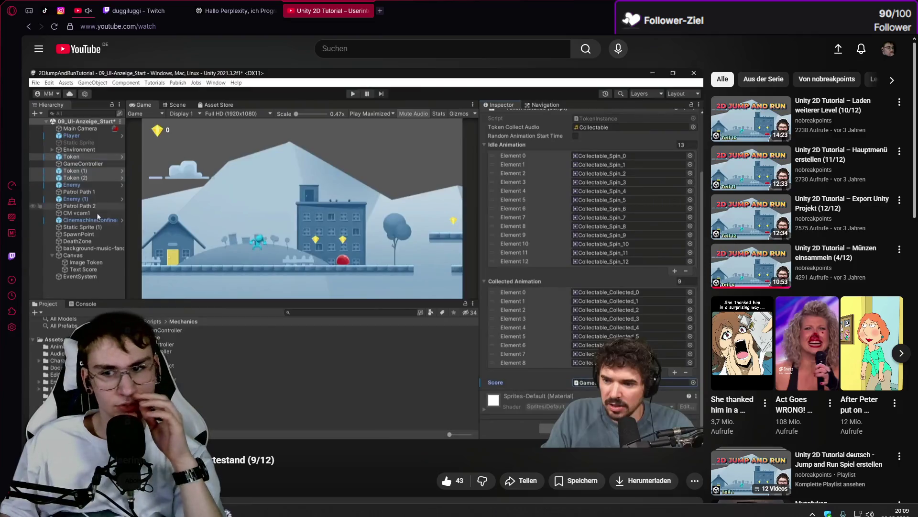
Step: Play part 10 'Laden weiterer Level' from the Unity 2D playlist in fullscreen
scroll(281, 376, "down", 6)
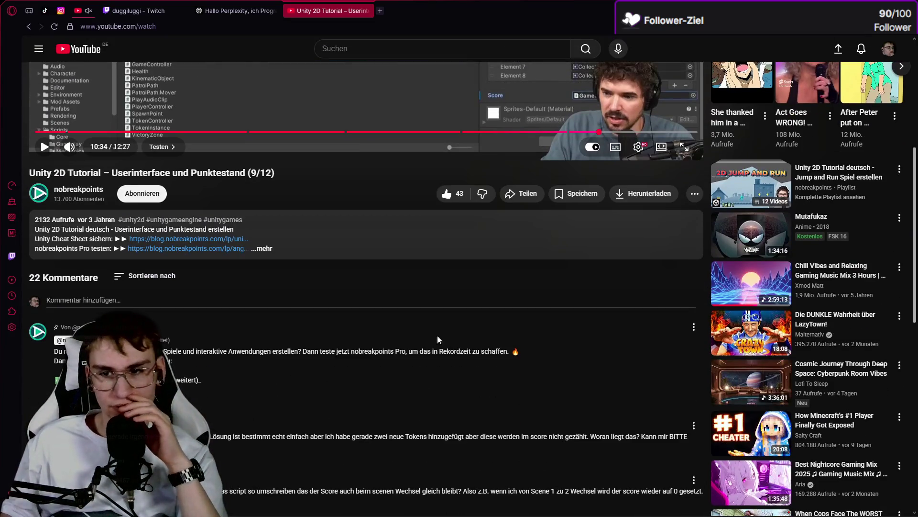
left_click(750, 185)
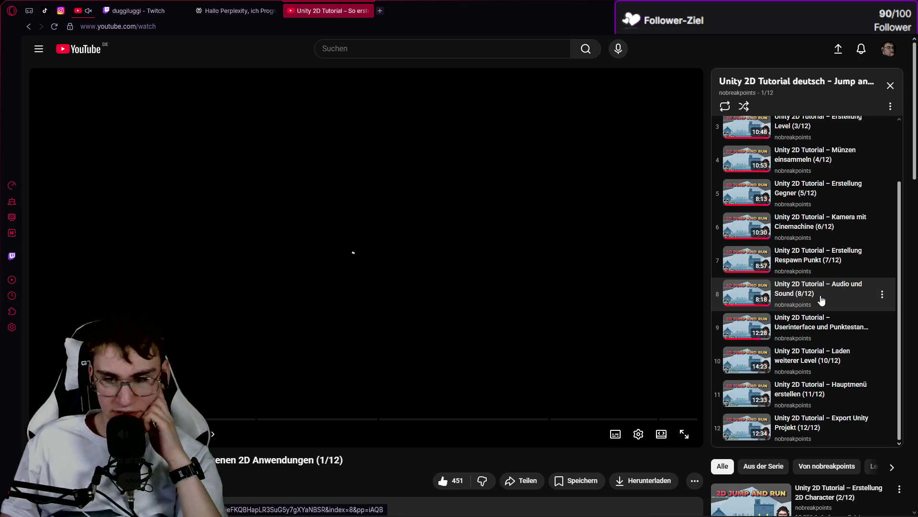
left_click(760, 366)
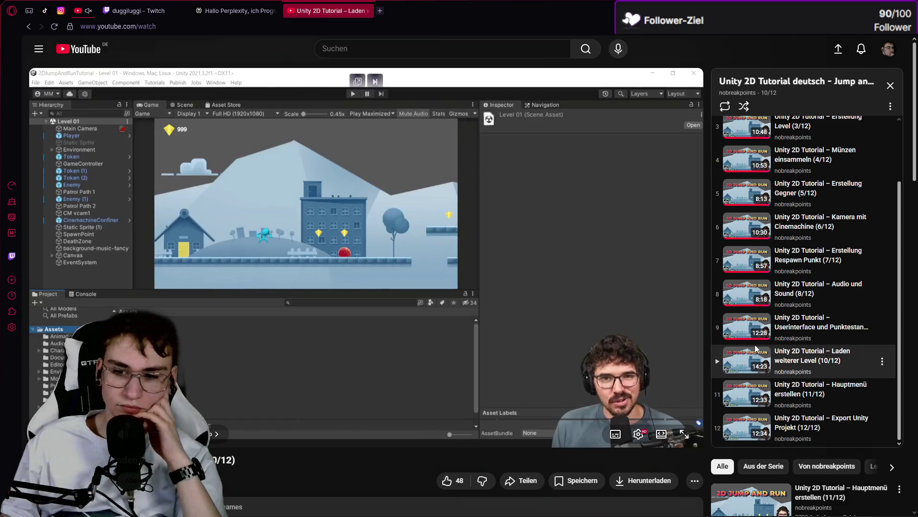
left_click(684, 434)
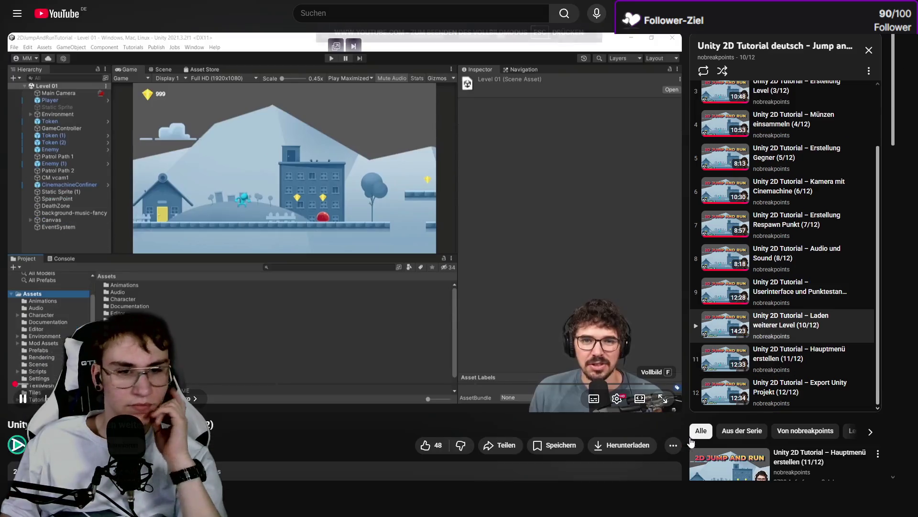
double_click(569, 371)
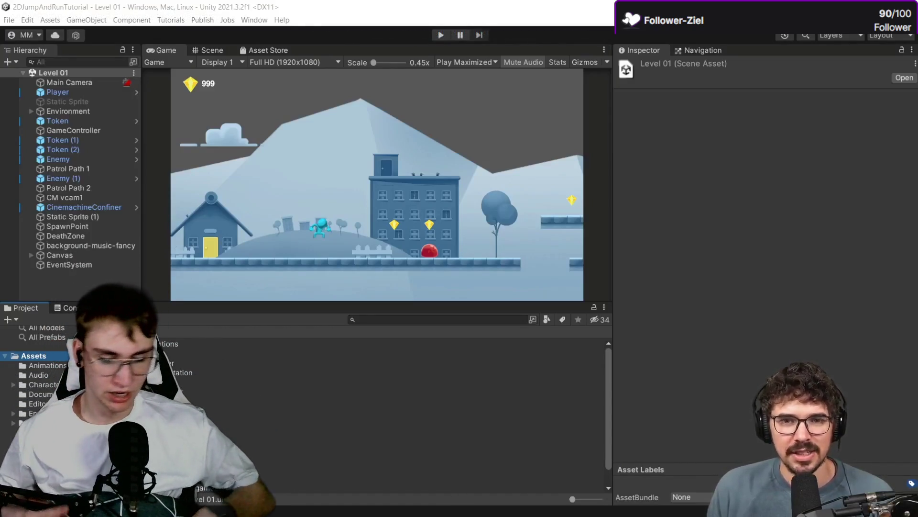
Step: Watch the fullscreen part 10 tutorial, pausing and resuming it once
left_click(329, 386)
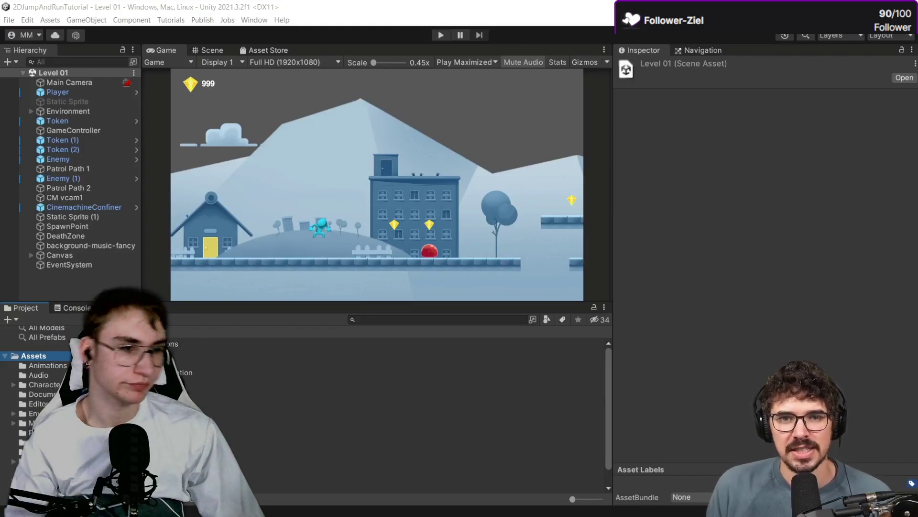
left_click(349, 340)
left_click(349, 341)
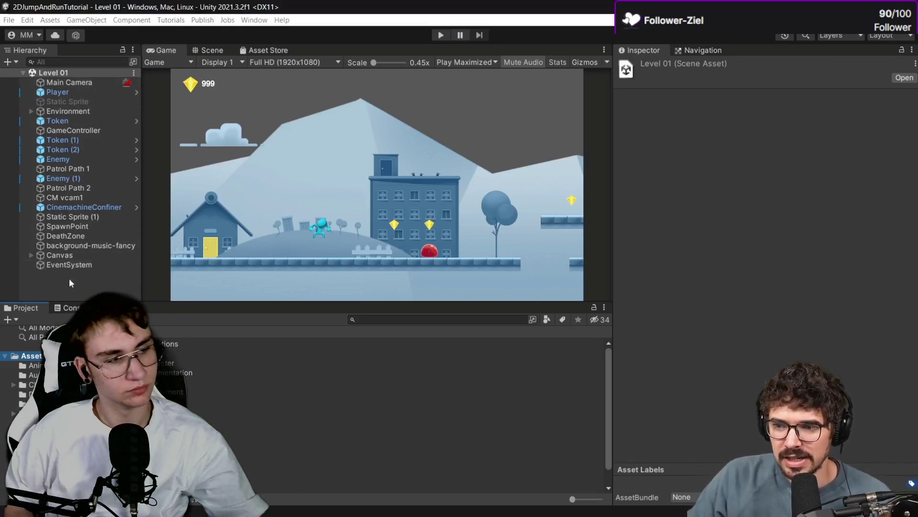
left_click(69, 281)
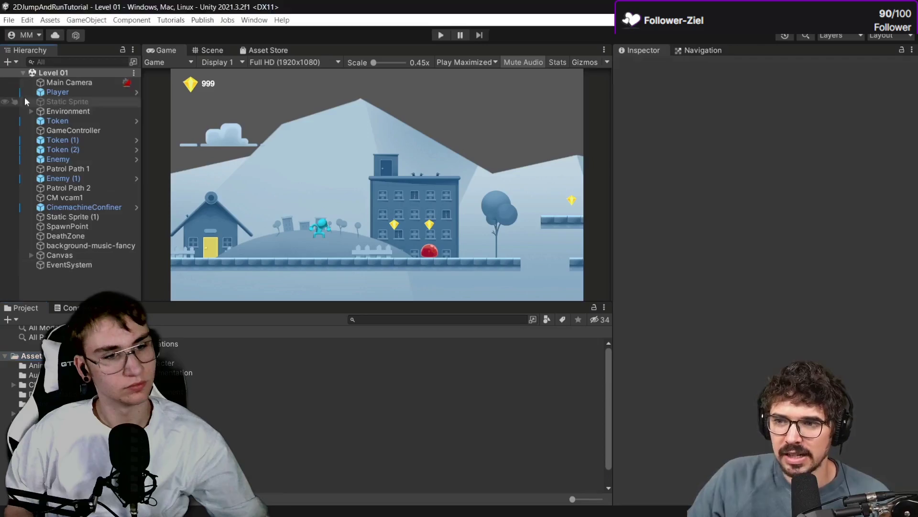
left_click(10, 63)
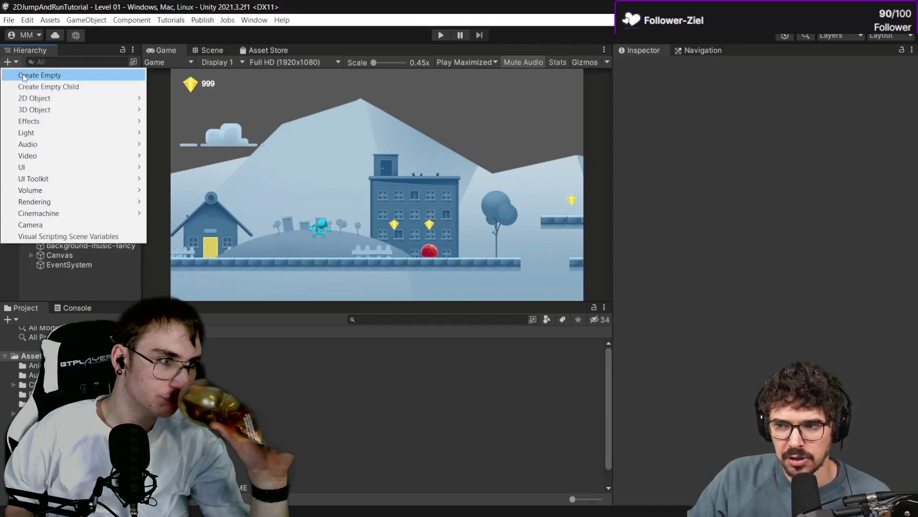
left_click(23, 75)
left_click(212, 50)
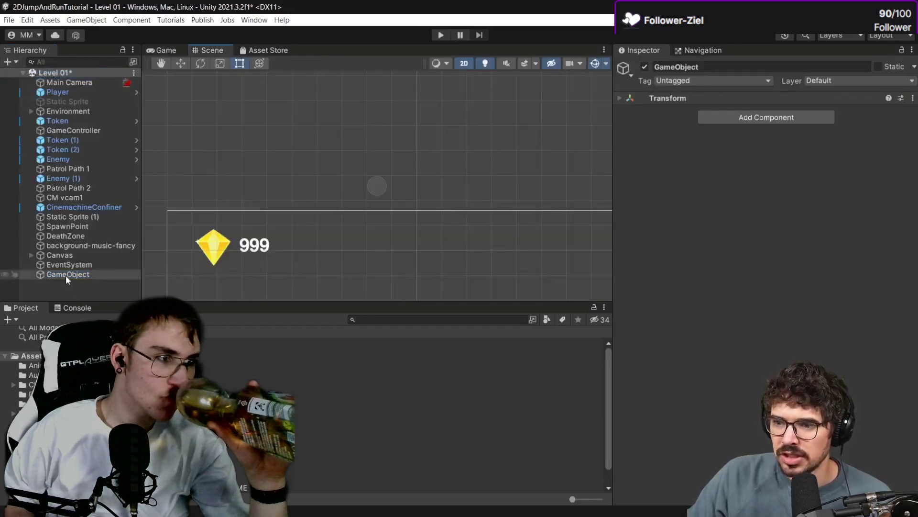
left_click(619, 99)
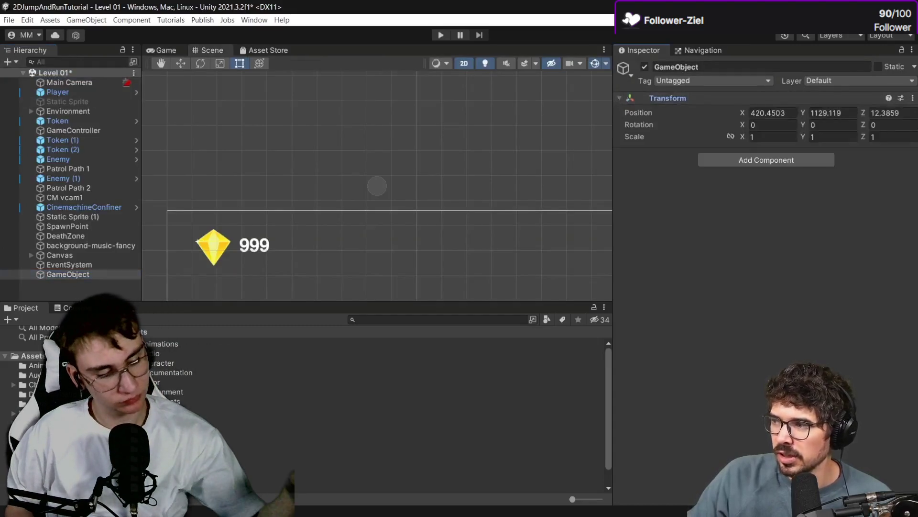
left_click(912, 98)
left_click(813, 111)
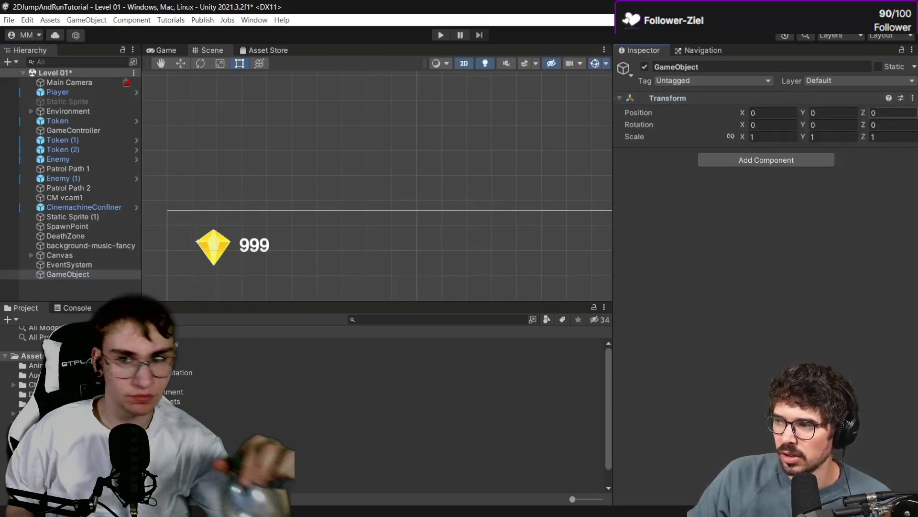
scroll(271, 148, "down", 10)
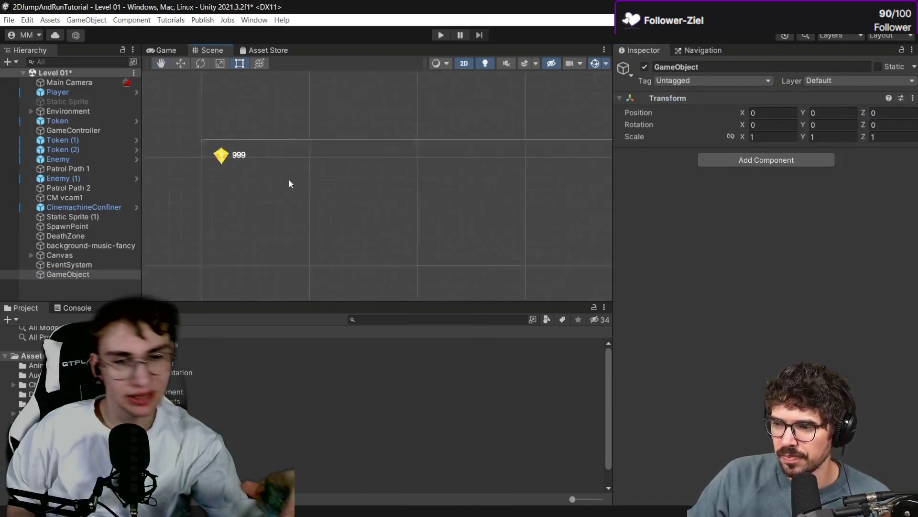
double_click(57, 277)
scroll(239, 242, "down", 5)
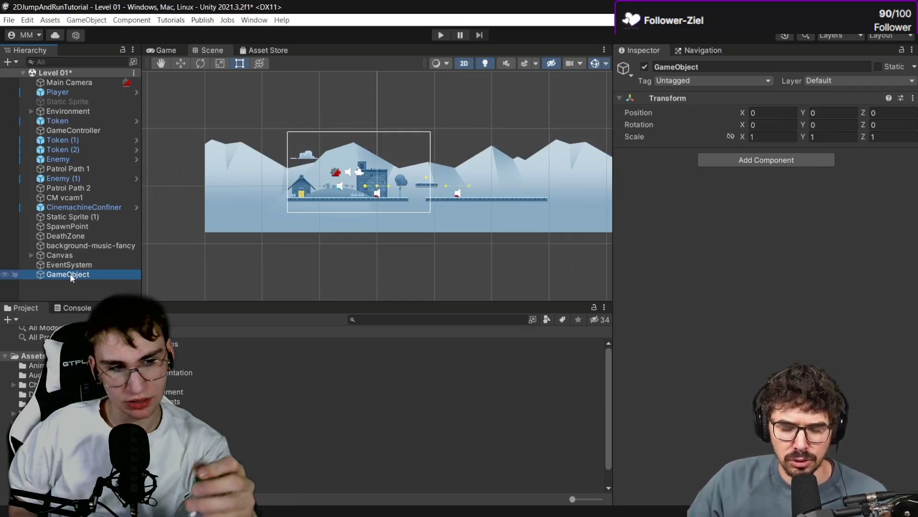
left_click(66, 111)
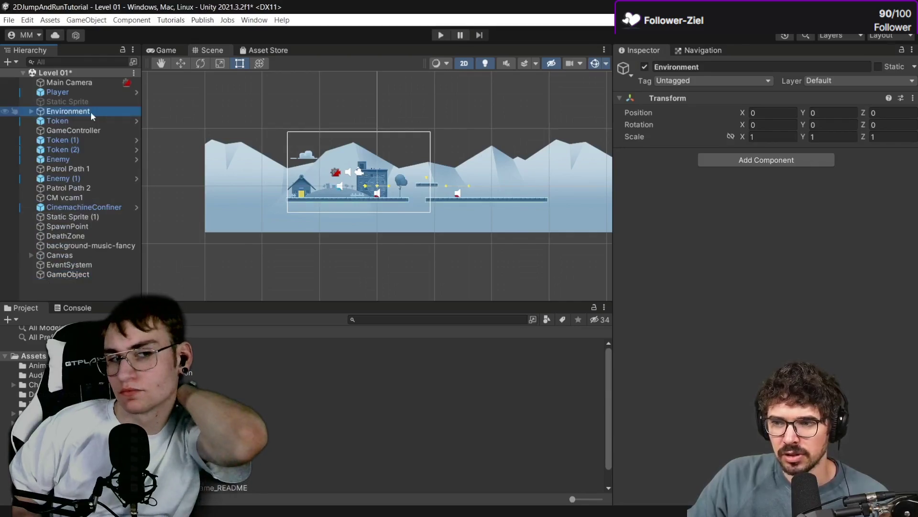
Step: Create an empty group named 'Audio' in the Hierarchy and move an object into it
left_click(62, 274)
right_click(57, 274)
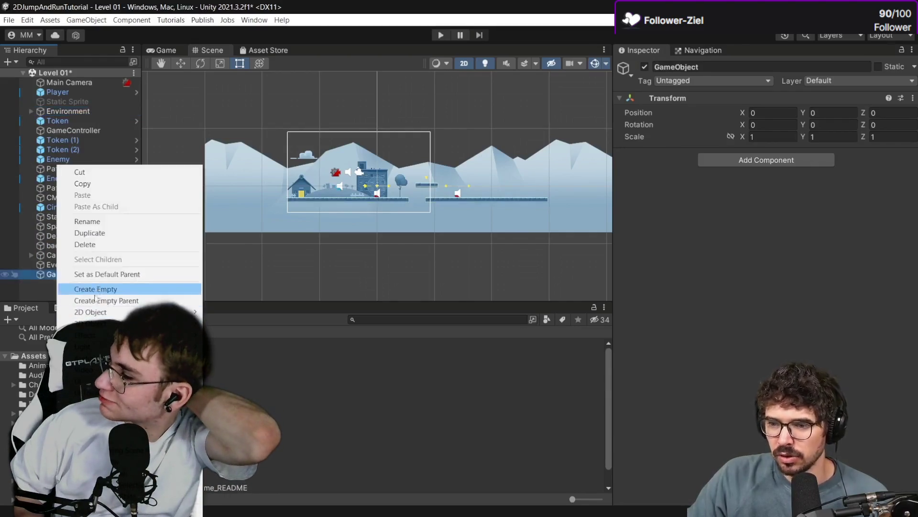
left_click(87, 221)
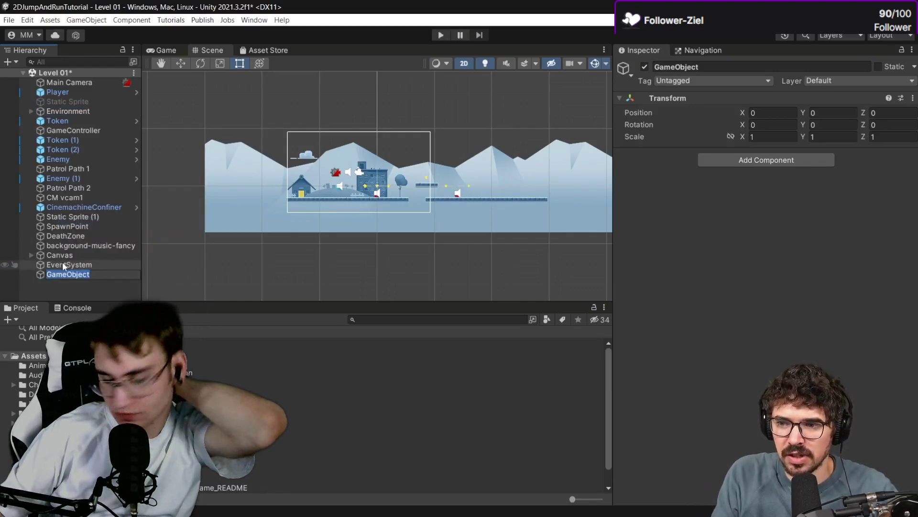
type("Audio")
key("Return")
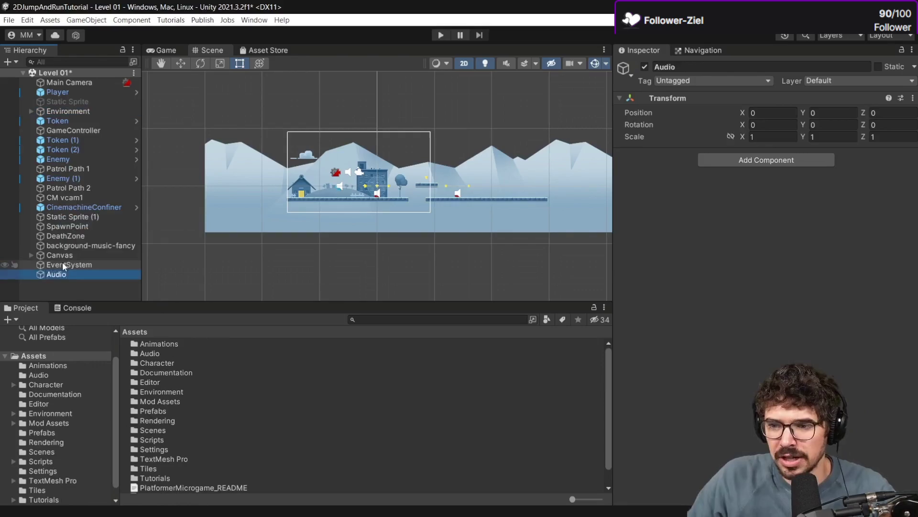
left_click_drag(67, 248, 54, 273)
left_click(31, 265)
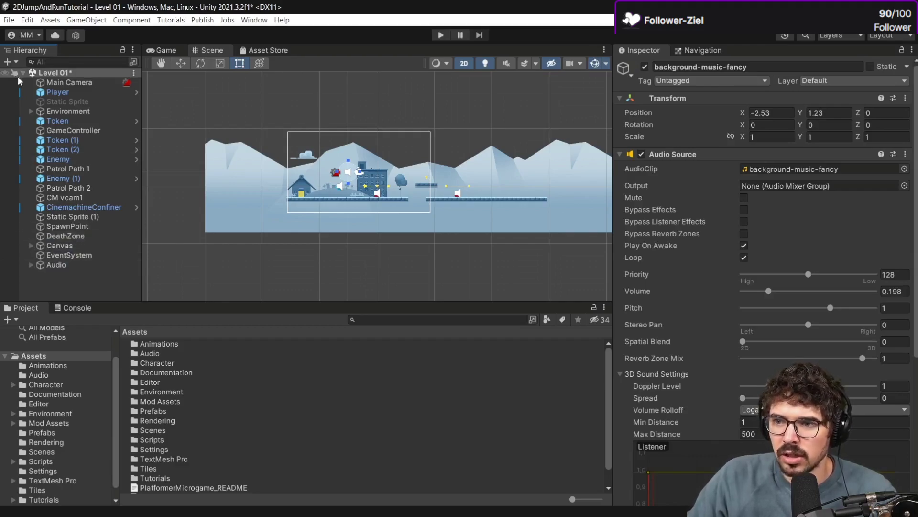
Step: Create an 'Items' group and drag the selected objects into it
left_click(10, 62)
left_click(41, 75)
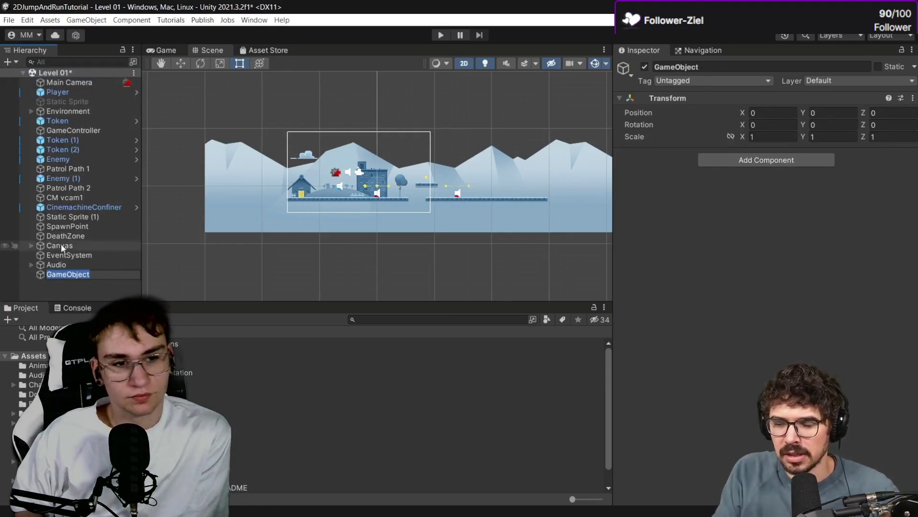
type("Items")
key("Return")
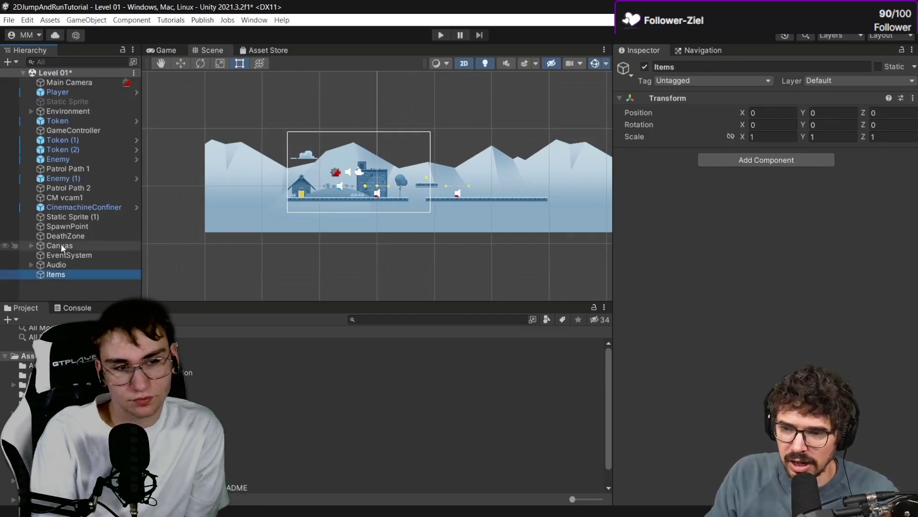
left_click(62, 121)
left_click(64, 140, "ctrl")
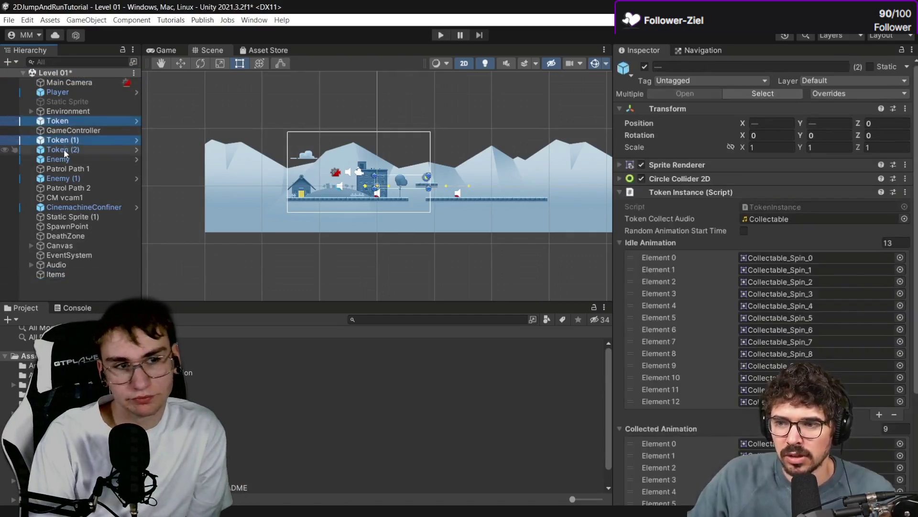
left_click_drag(62, 149, 55, 275)
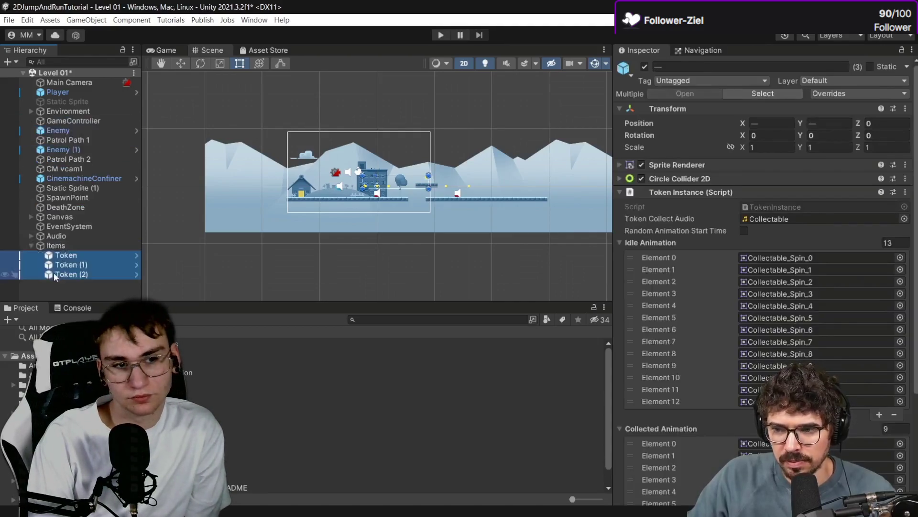
Step: Add a group named 'Es', fill it, and drag another object up into an existing group
left_click(7, 61)
left_click(49, 77)
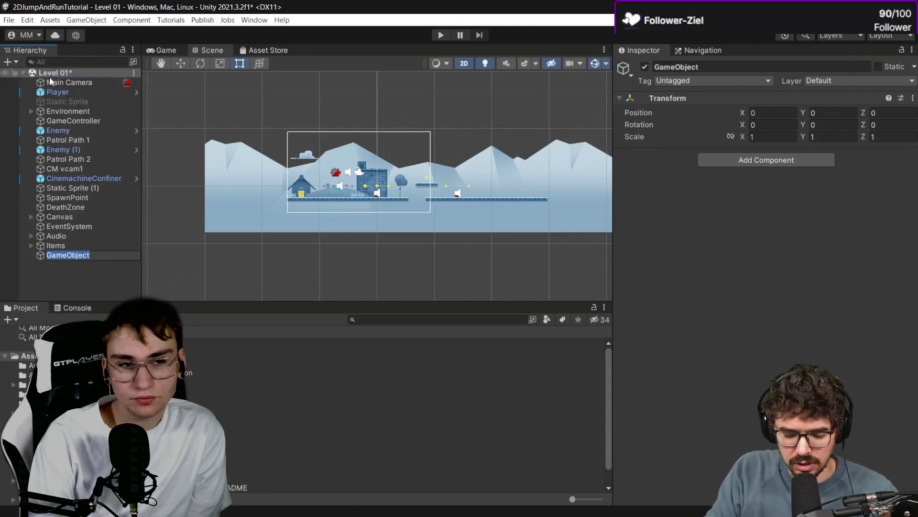
type("Enemie")
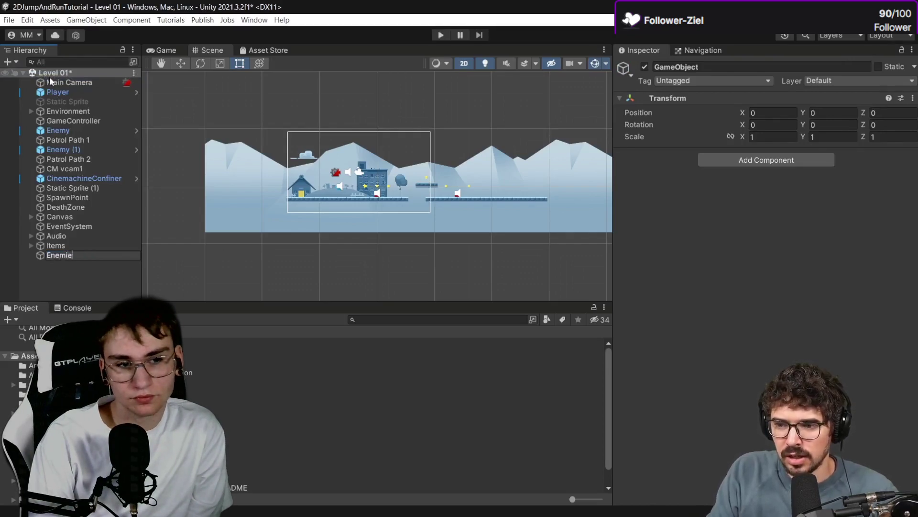
type("s")
key("Return")
left_click(58, 130)
left_click(68, 160, "shift")
left_click_drag(68, 162, 65, 254)
left_click(32, 216)
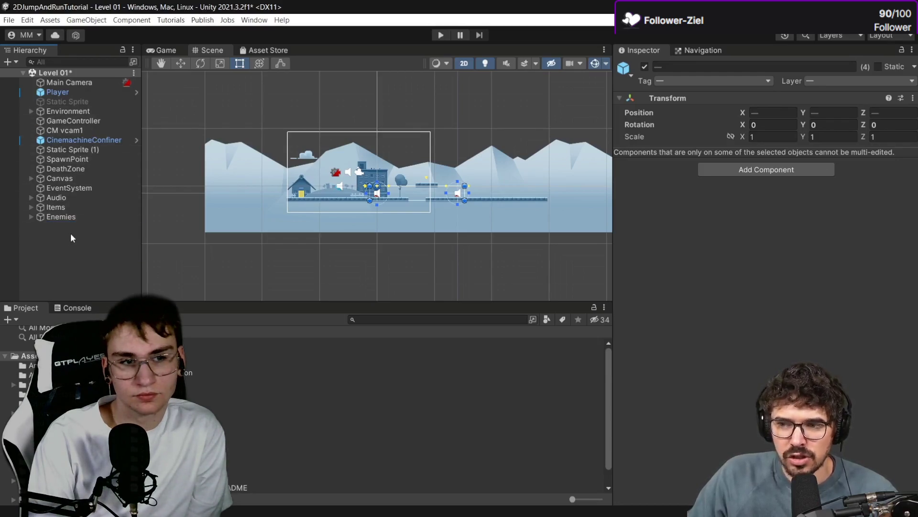
left_click(72, 150)
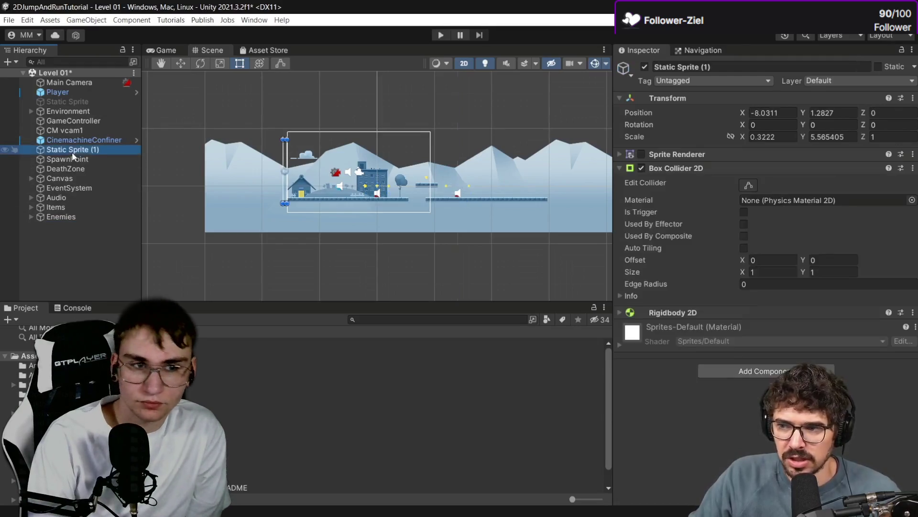
mouse_move(76, 150)
left_mouse_down()
mouse_move(59, 99)
mouse_move(56, 111)
left_mouse_up()
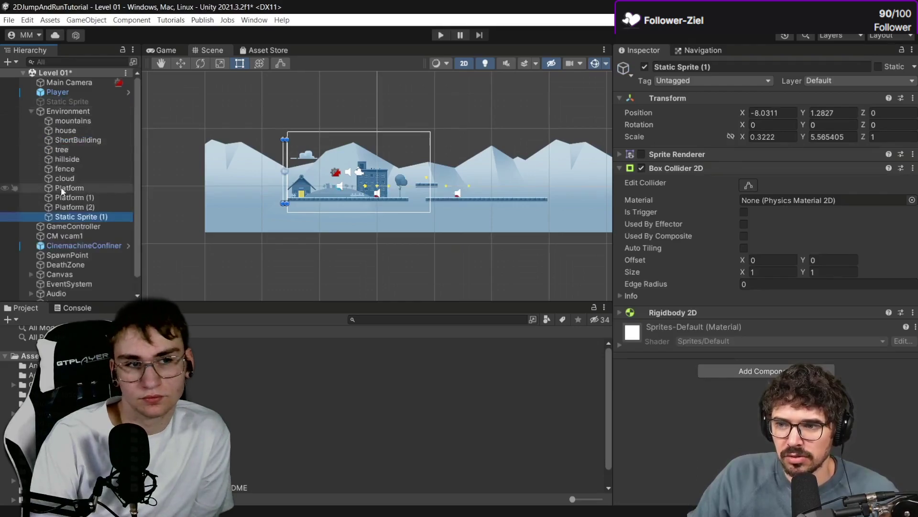
left_click(31, 111)
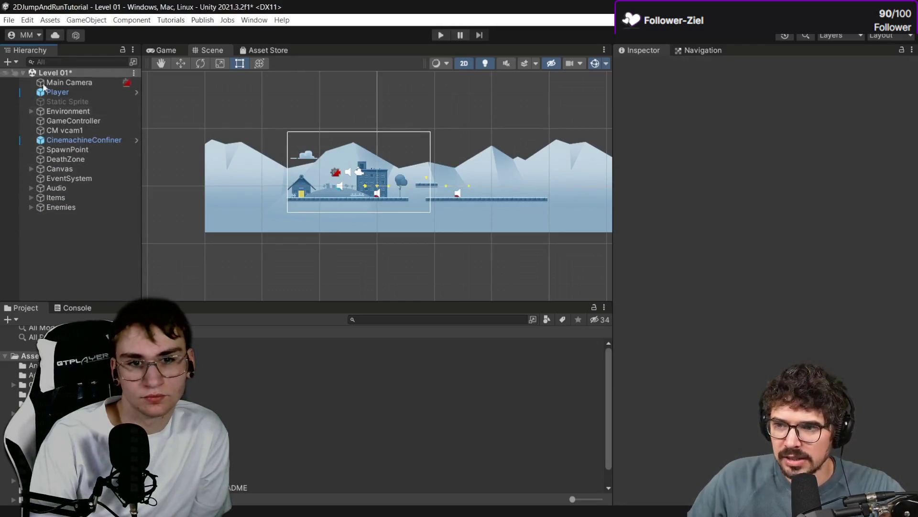
Step: Resume the fullscreen tutorial video
left_click(10, 20)
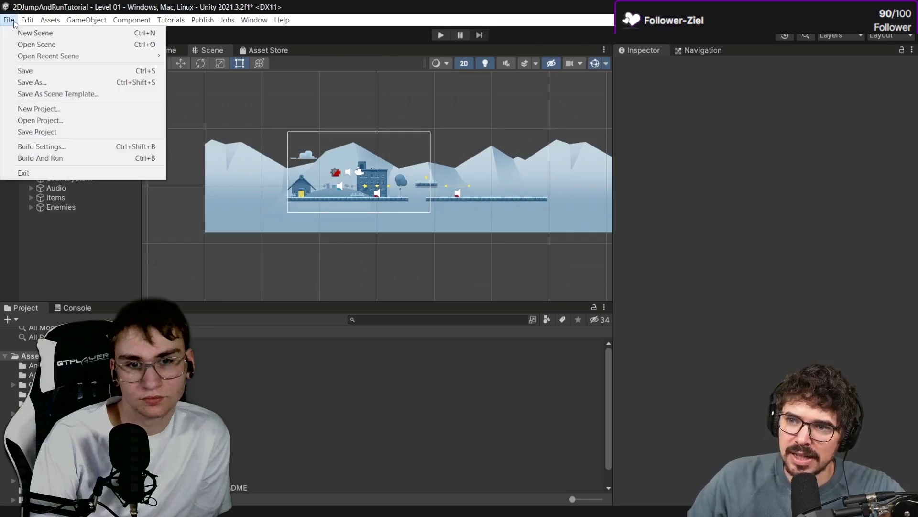
left_click(25, 72)
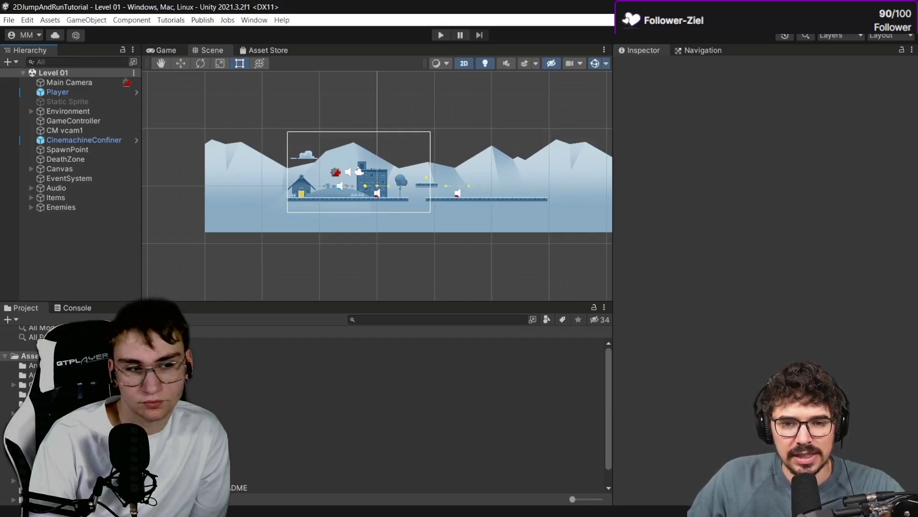
mouse_move(871, 488)
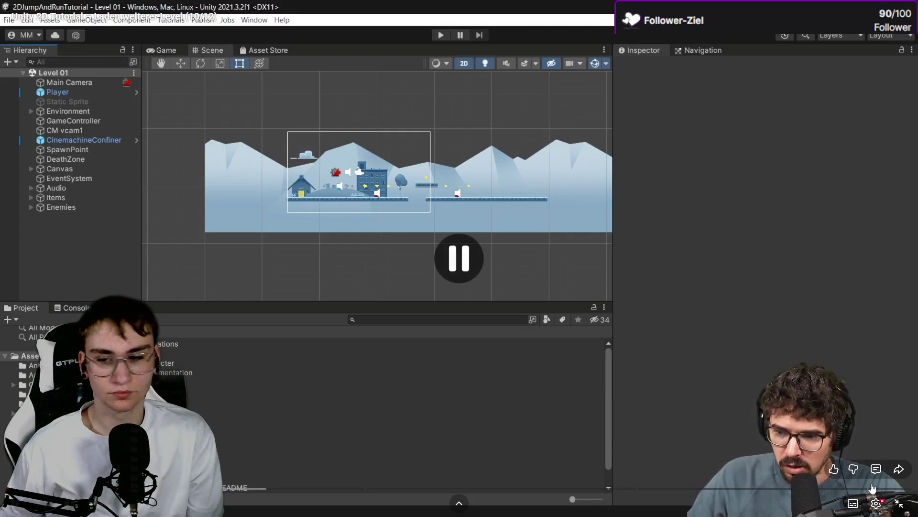
left_click(415, 421)
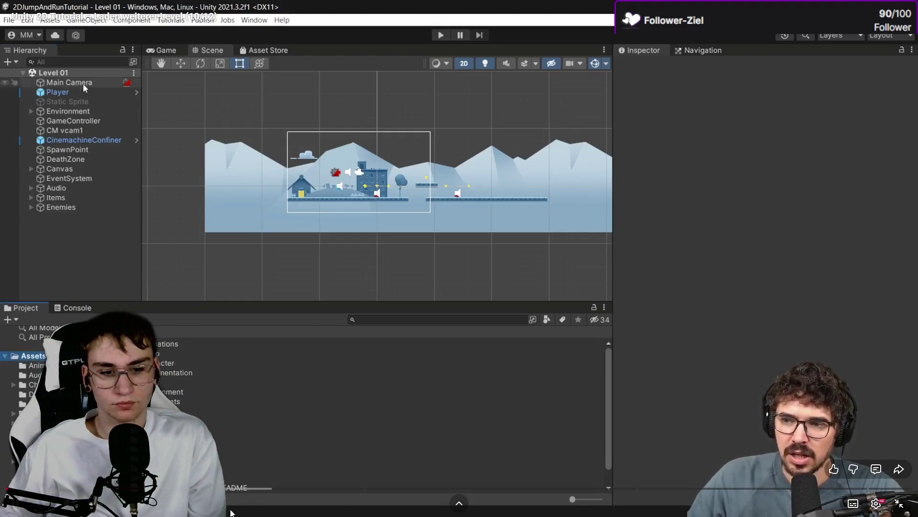
Step: Pop the tutorial into a picture-in-picture window over the Unity 6 editor
left_click(899, 504)
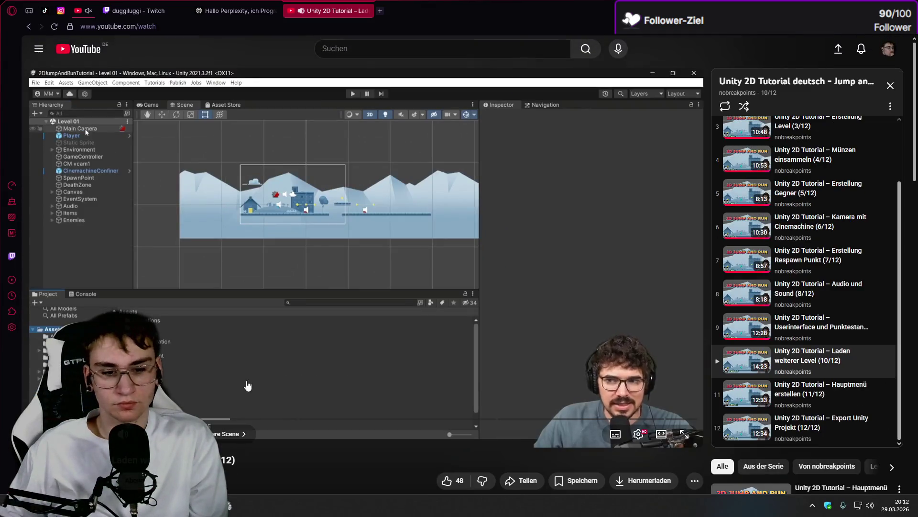
left_click(365, 76)
key("alt+Tab")
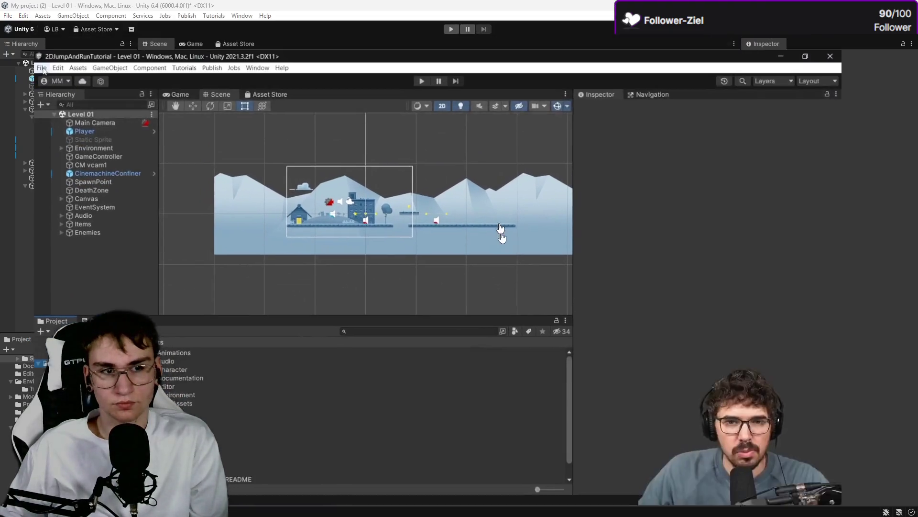
left_click(8, 16)
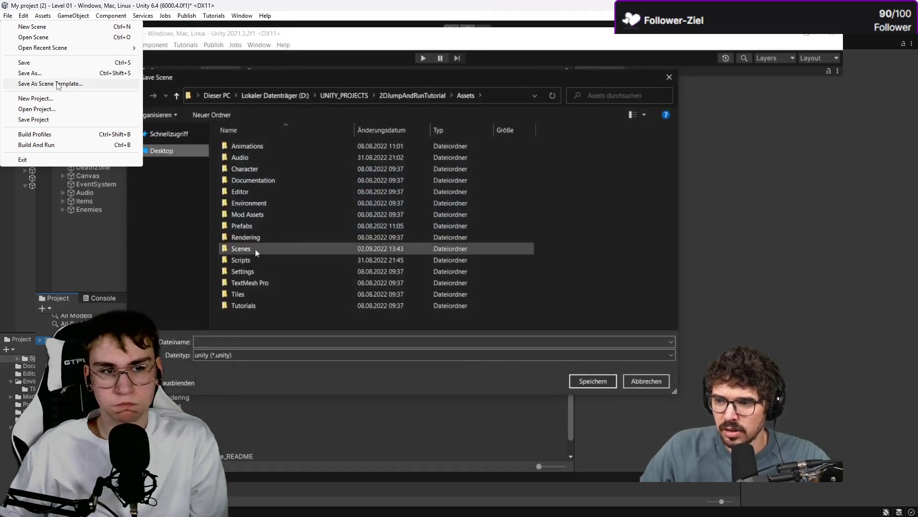
Step: Save the current scene as 'Level 02' in the Assets/Scenes folder
left_click(58, 84)
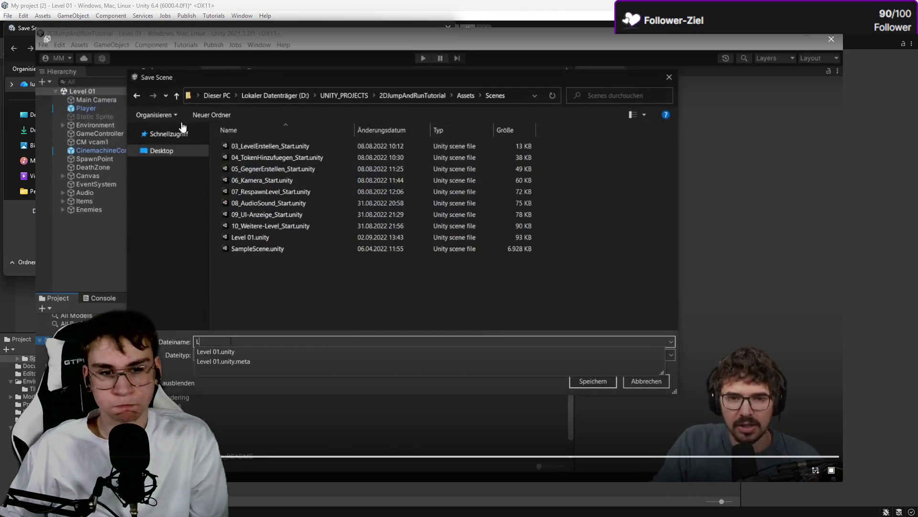
mouse_move(182, 127)
left_mouse_down()
mouse_move(275, 156)
mouse_move(403, 165)
left_mouse_up()
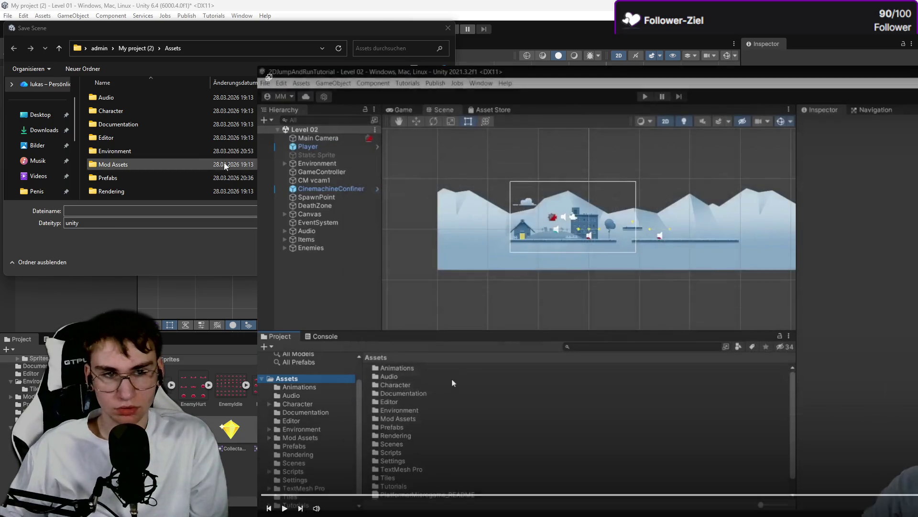
scroll(150, 129, "down", 2)
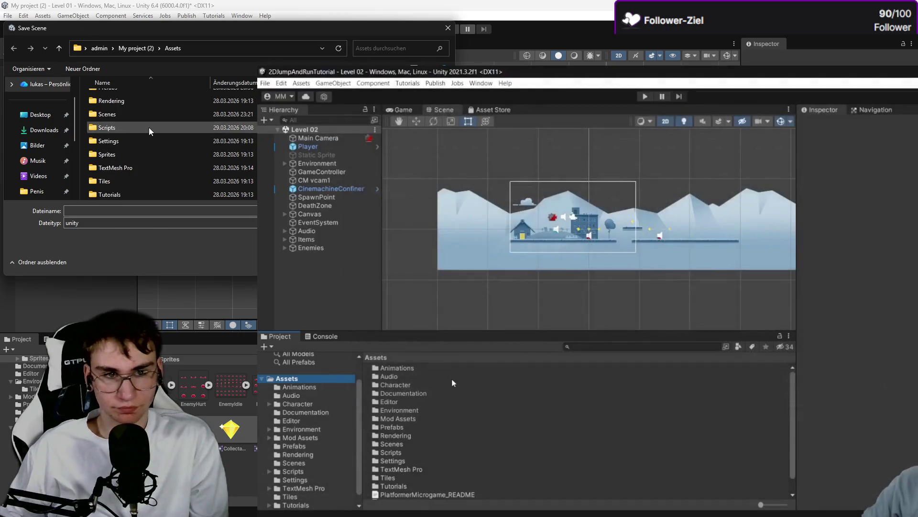
double_click(107, 114)
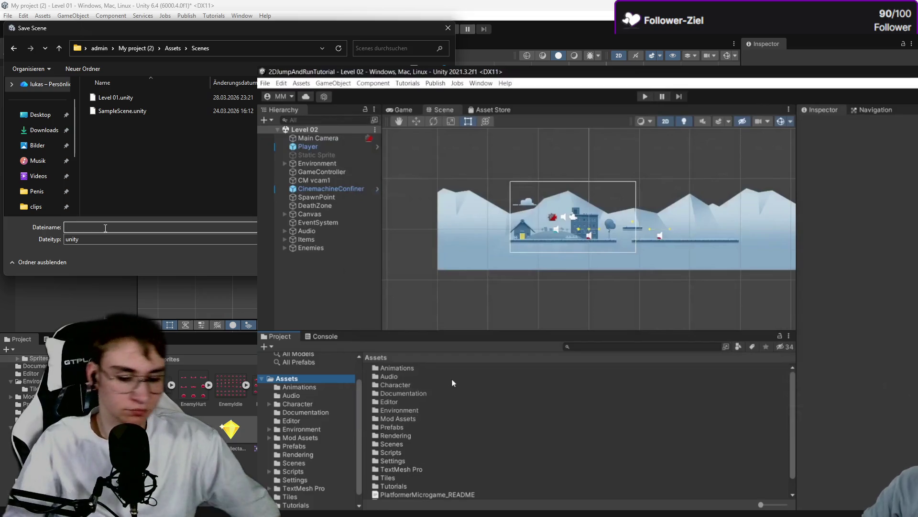
type("Level 02")
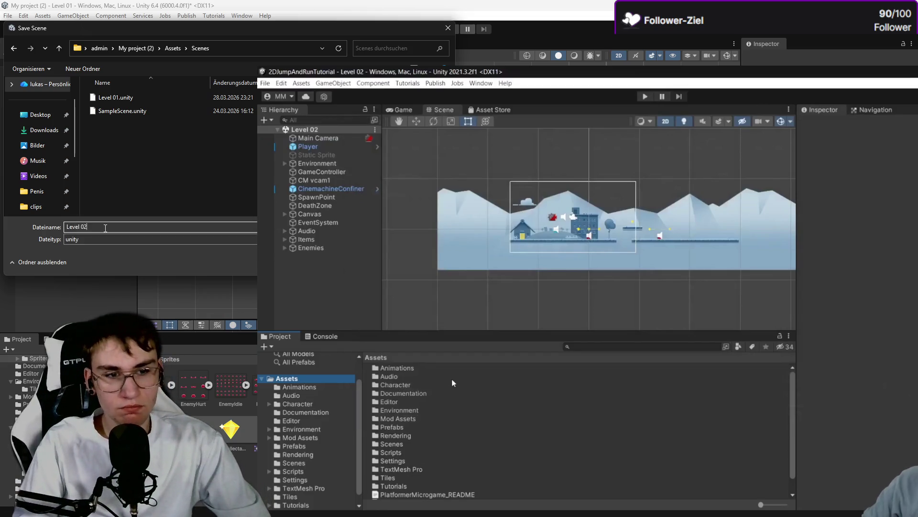
key("Return")
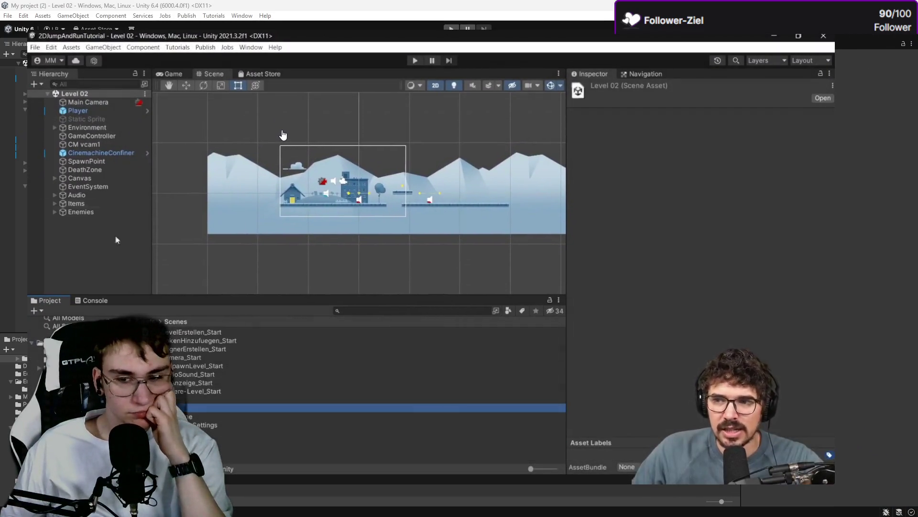
mouse_move(608, 190)
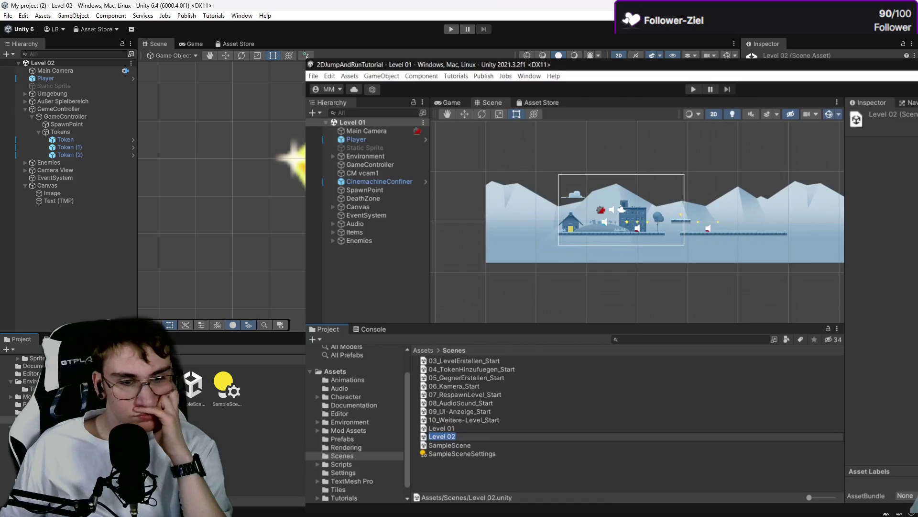
left_click(239, 388)
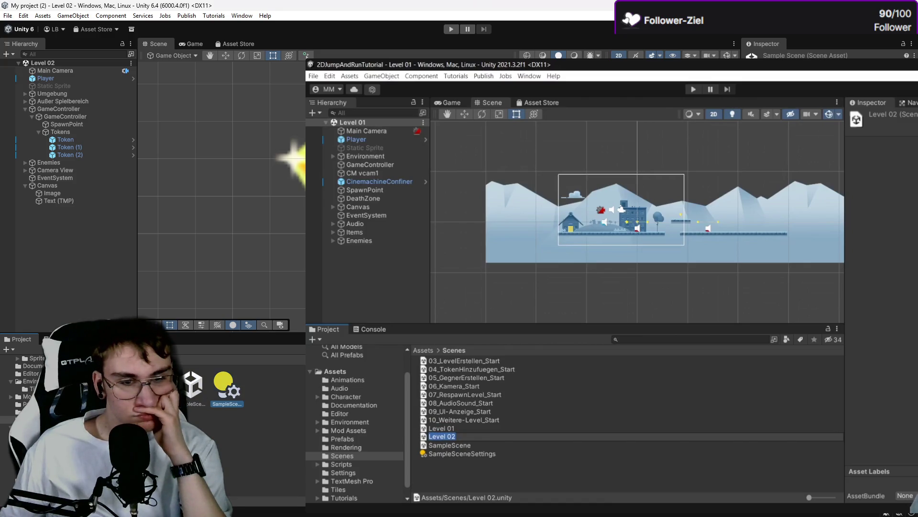
key("Left")
key("Left")
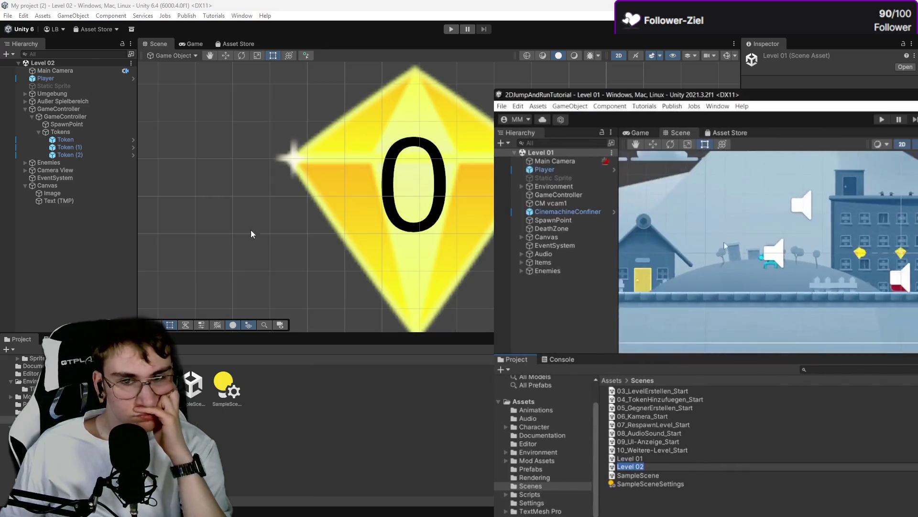
scroll(251, 230, "down", 10)
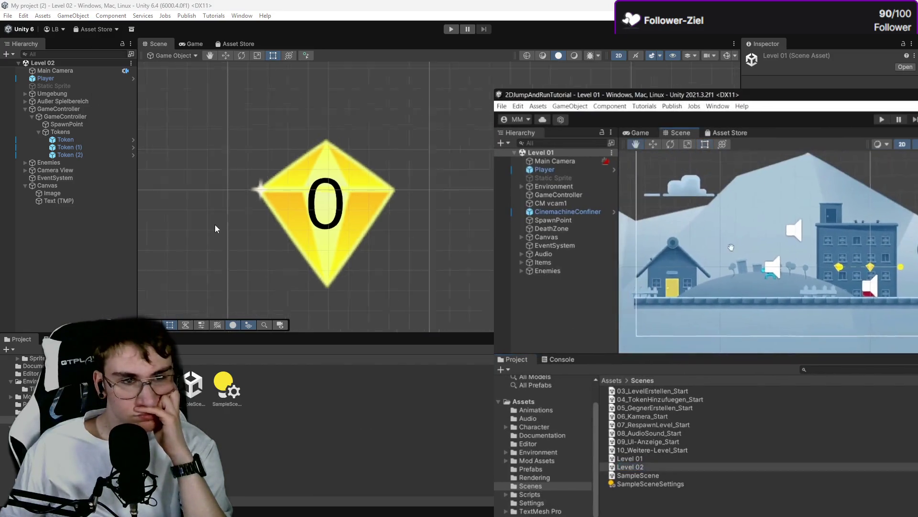
left_click(231, 243)
scroll(306, 210, "down", 6)
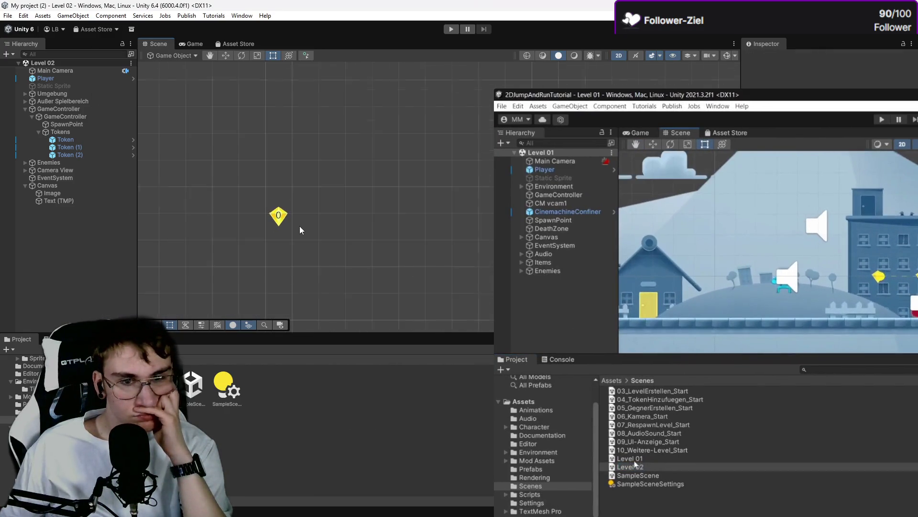
scroll(315, 171, "down", 5)
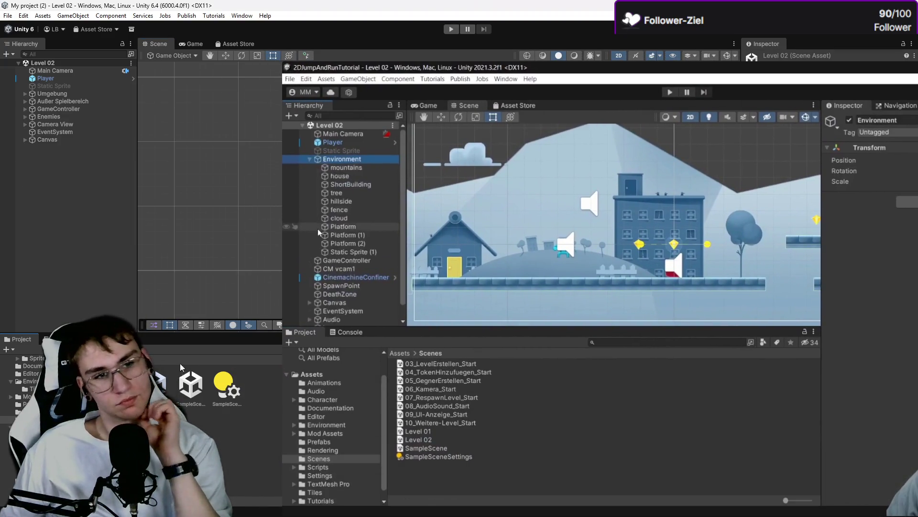
scroll(215, 196, "down", 3)
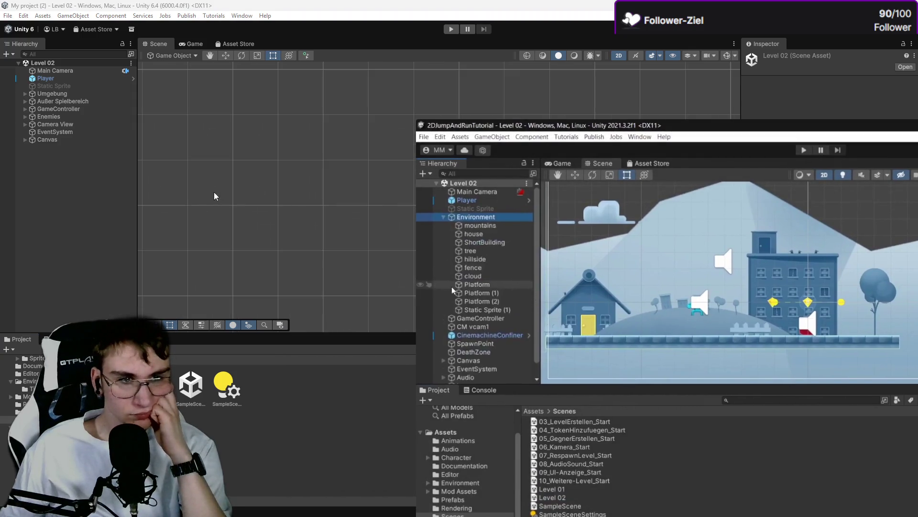
left_click(56, 79)
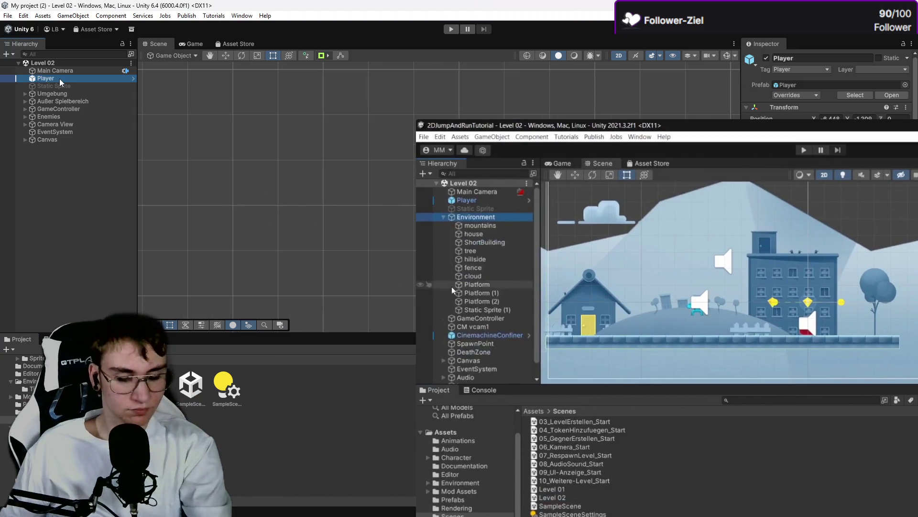
Step: Frame the Player in the Scene view with F and zoom in
key("f")
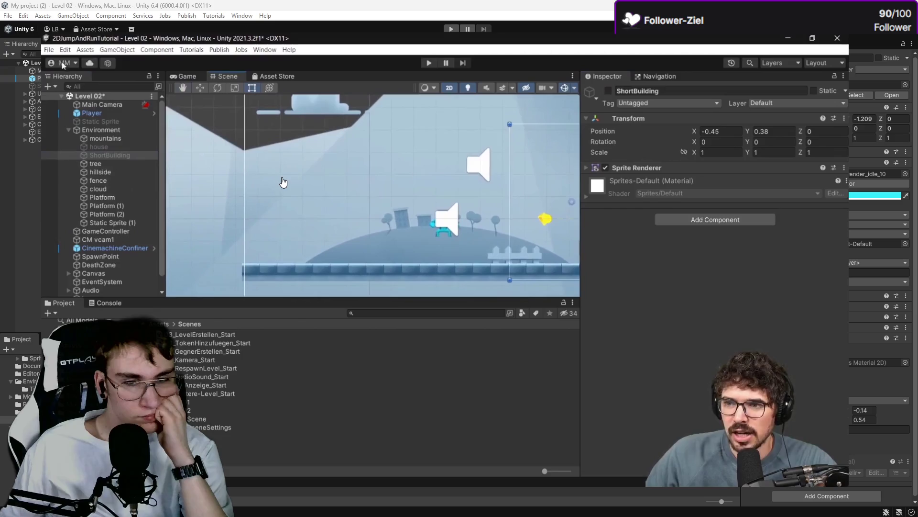
mouse_move(283, 182)
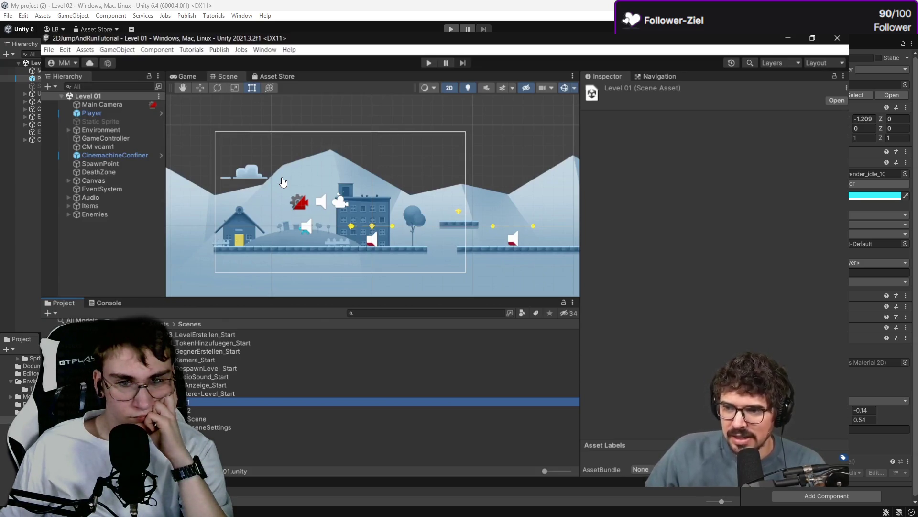
scroll(353, 220, "up", 5)
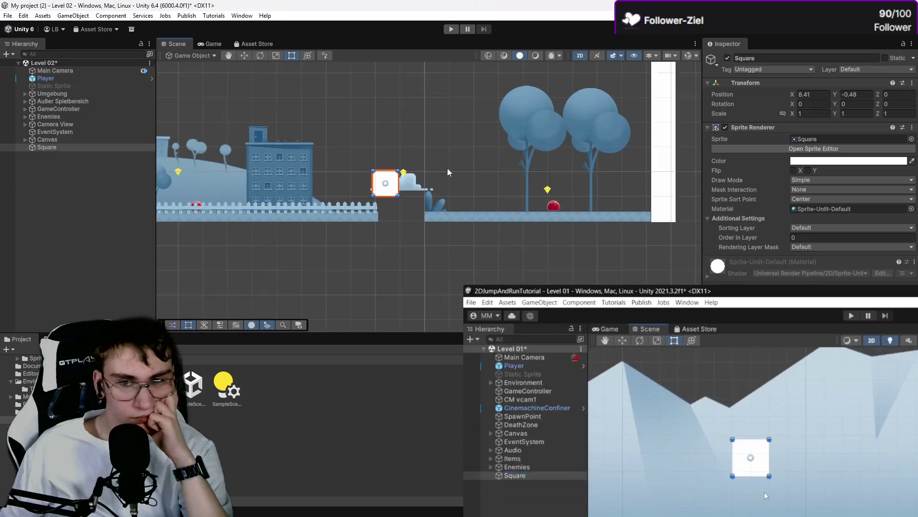
Step: Place the white square beside the pillar and set its Order in Layer to -14
left_click_drag(291, 198, 538, 209)
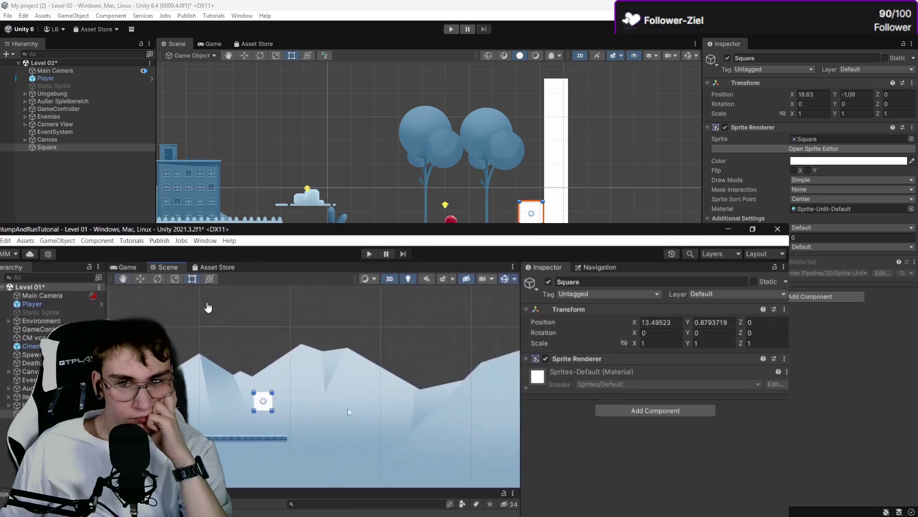
scroll(533, 189, "up", 6)
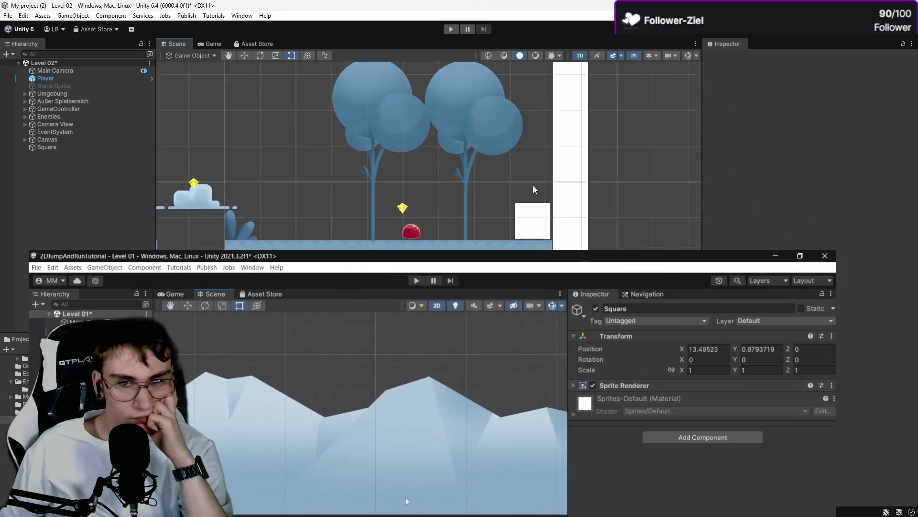
left_click_drag(513, 193, 518, 199)
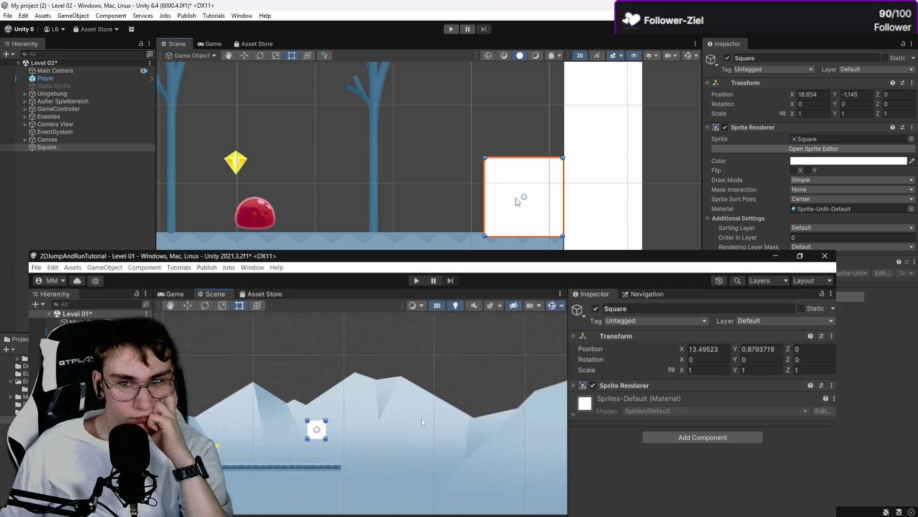
left_click(510, 136)
left_click(525, 199)
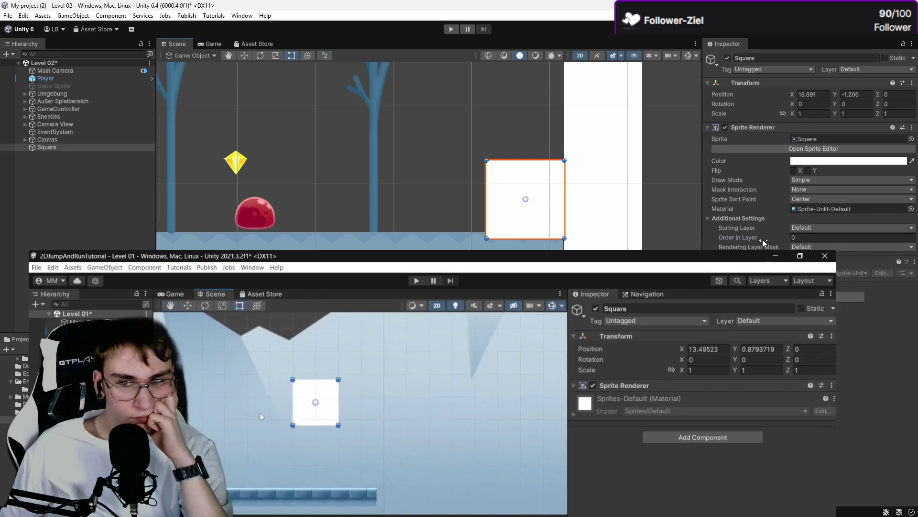
mouse_move(746, 238)
left_mouse_down()
mouse_move(621, 240)
mouse_move(165, 169)
mouse_move(810, 219)
left_mouse_up()
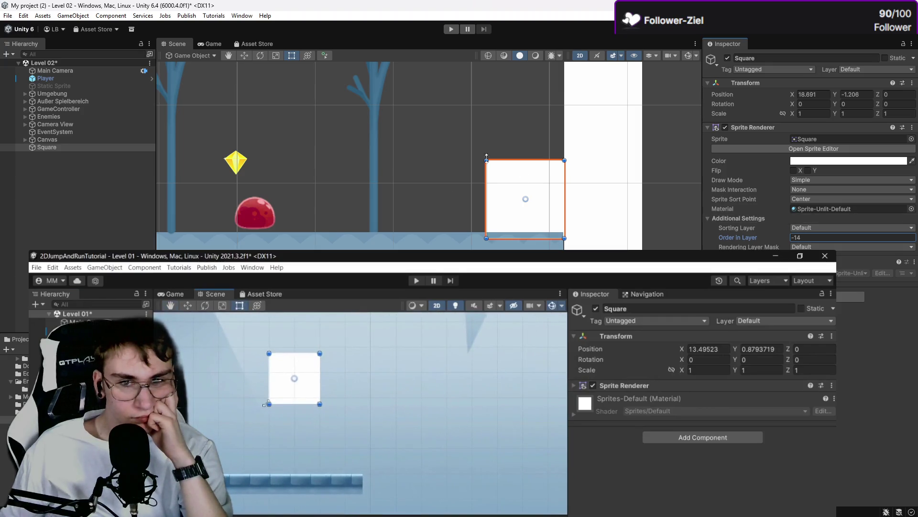
Step: Nudge the square left and stretch it upward into a tall wall (scale 1 × 3.2084)
left_click(521, 178)
left_click_drag(521, 178, 512, 177)
left_click(528, 149)
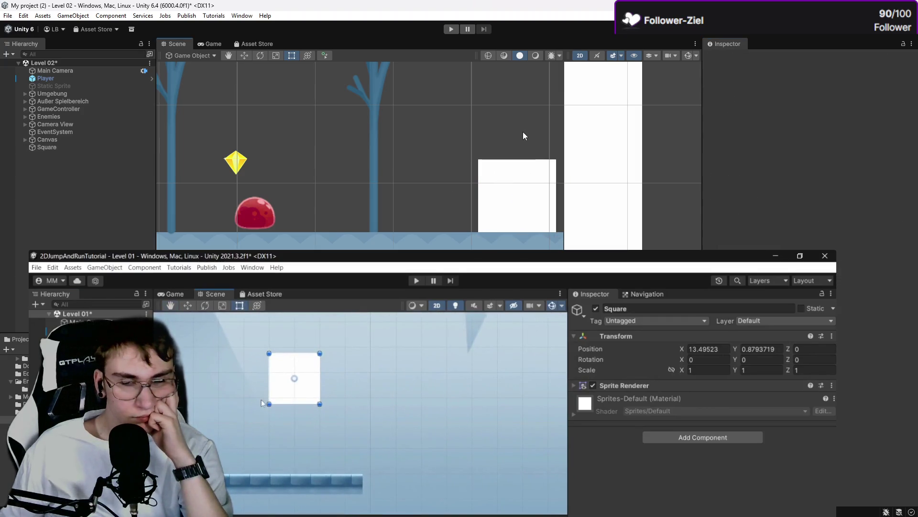
scroll(495, 155, "down", 1)
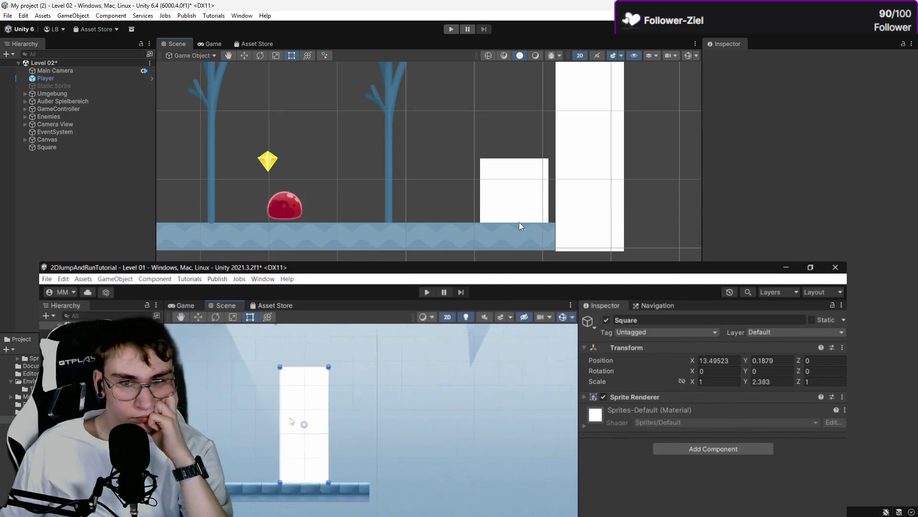
left_click(522, 179)
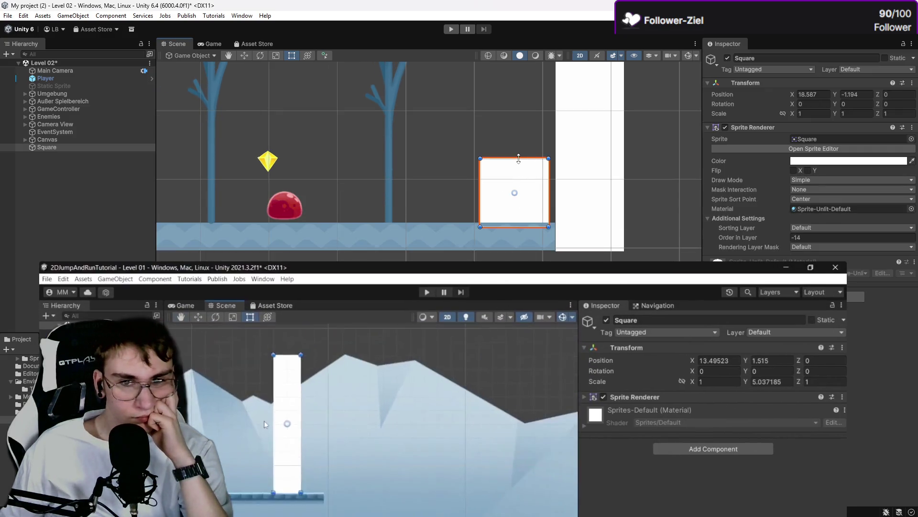
left_click_drag(526, 159, 535, 53)
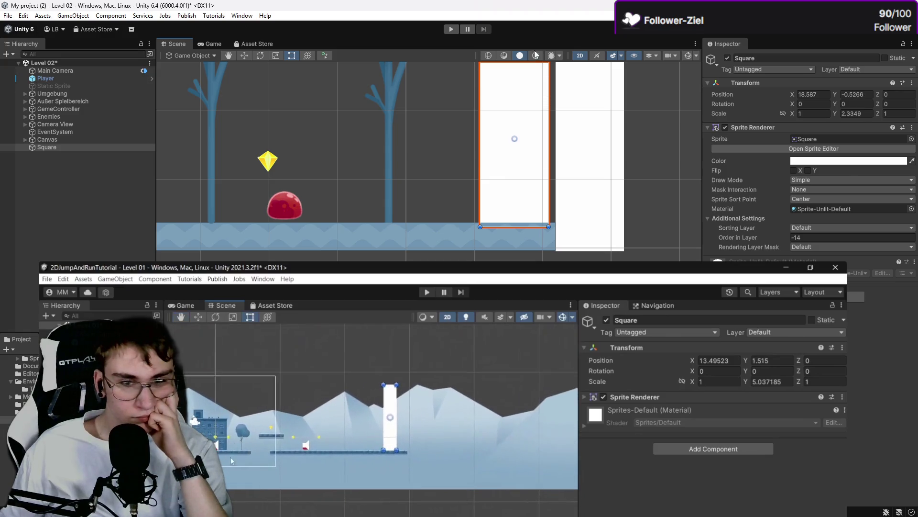
scroll(621, 152, "down", 3)
left_click(638, 178)
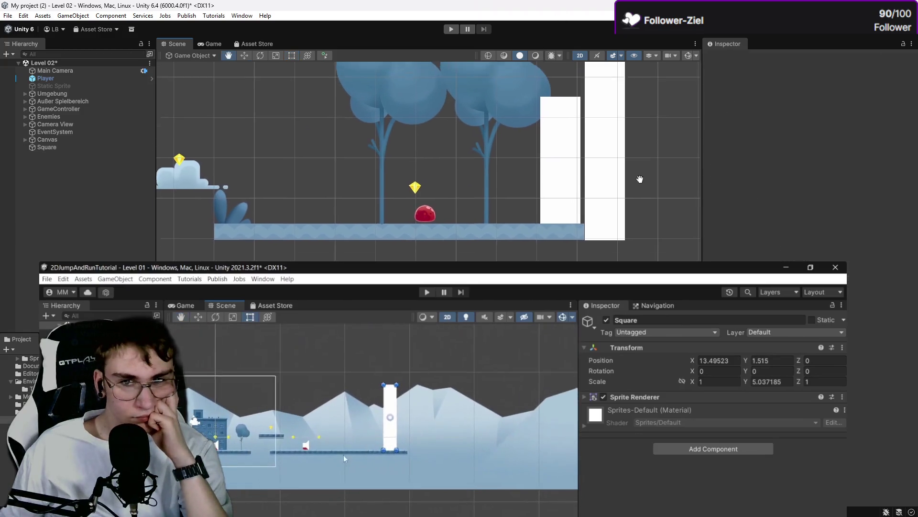
Step: Enlarge the enemy slime sprite, then reselect the white square wall
scroll(656, 196, "down", 1)
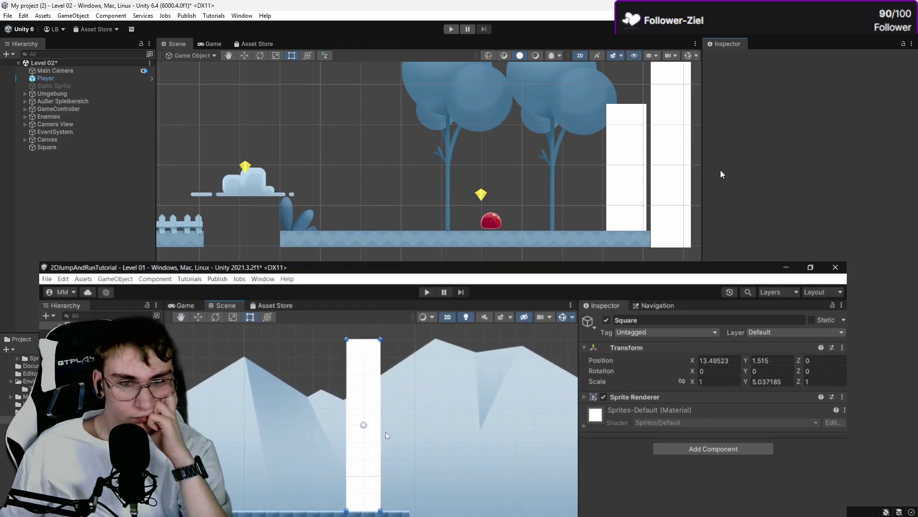
left_click_drag(692, 156, 651, 155)
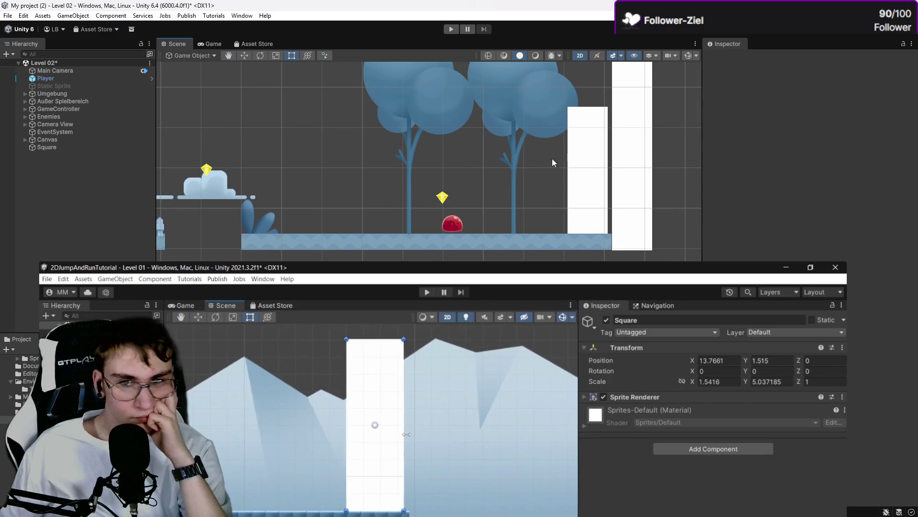
mouse_move(430, 145)
left_mouse_down()
mouse_move(426, 136)
mouse_move(420, 160)
left_mouse_up()
left_click(429, 205)
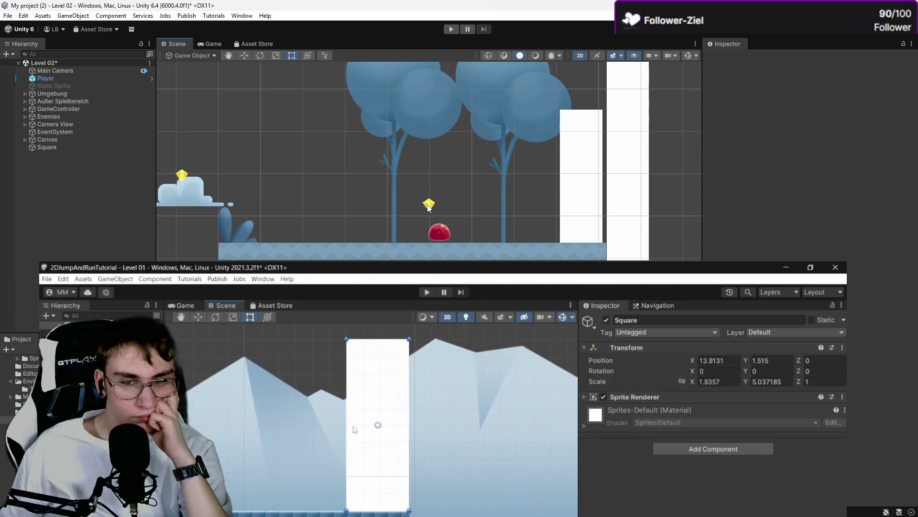
left_click(439, 234)
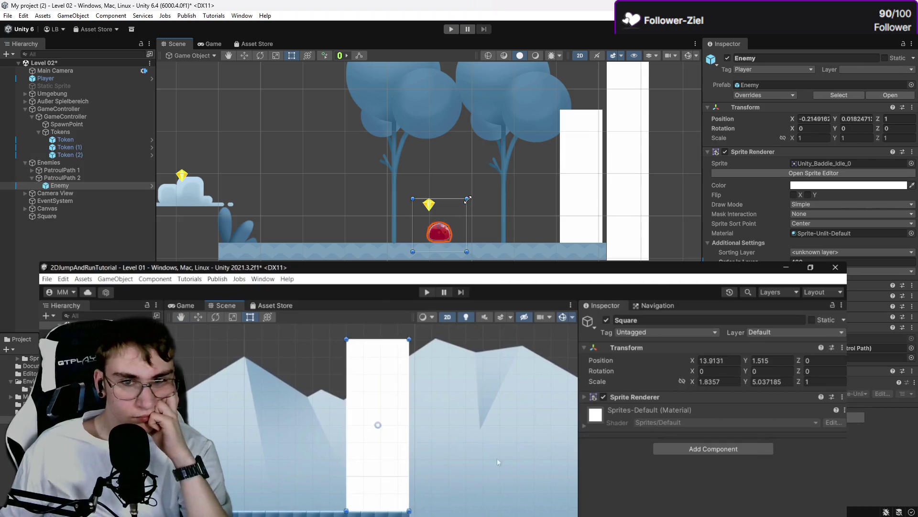
mouse_move(468, 200)
left_mouse_down()
mouse_move(493, 173)
mouse_move(457, 134)
left_mouse_up()
left_click(486, 154)
scroll(457, 134, "down", 3)
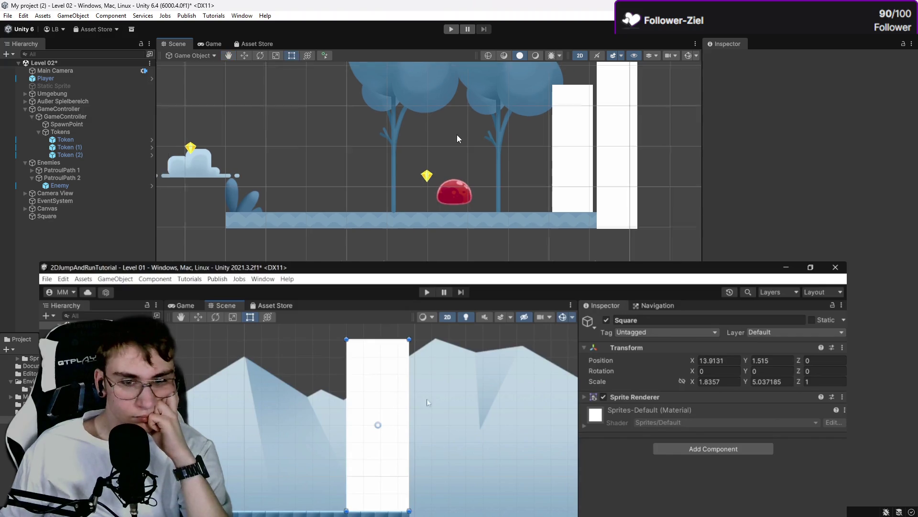
left_click(561, 173)
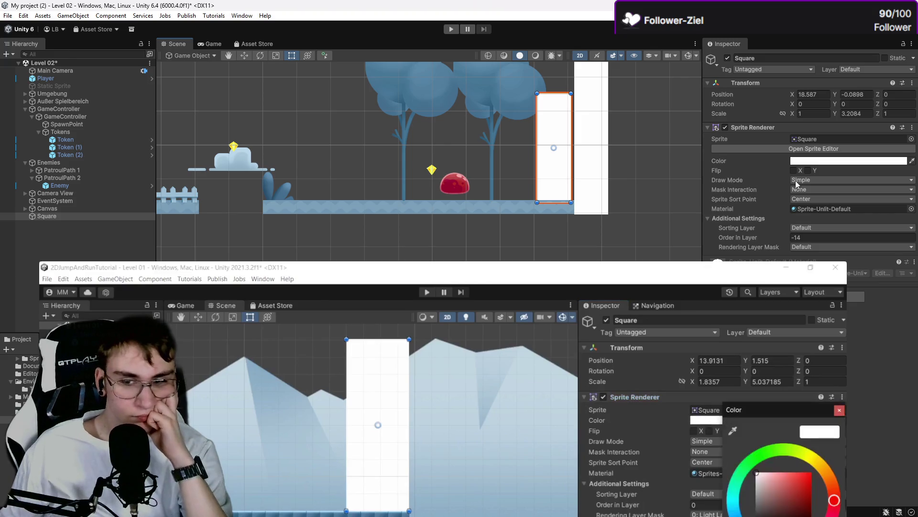
Step: Set the wall's Sprite Renderer colour alpha to 0 so it becomes invisible
left_click(822, 162)
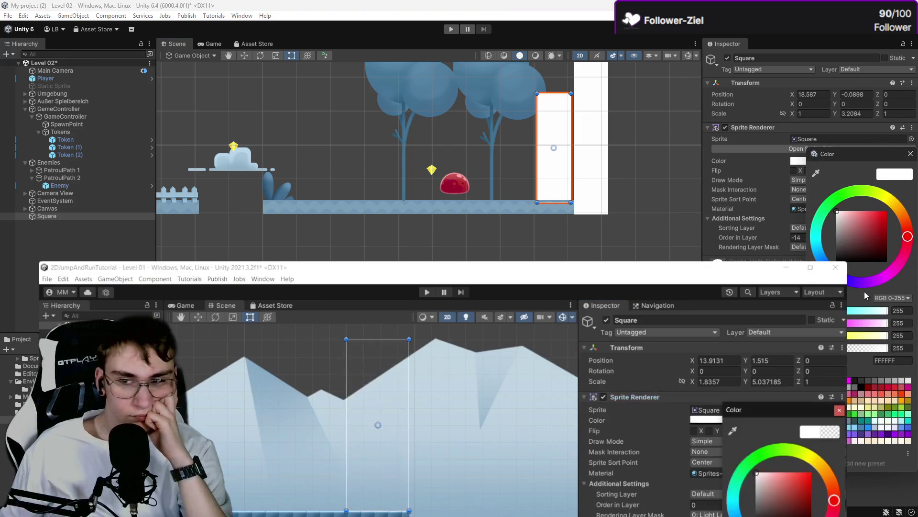
left_click_drag(878, 348, 796, 346)
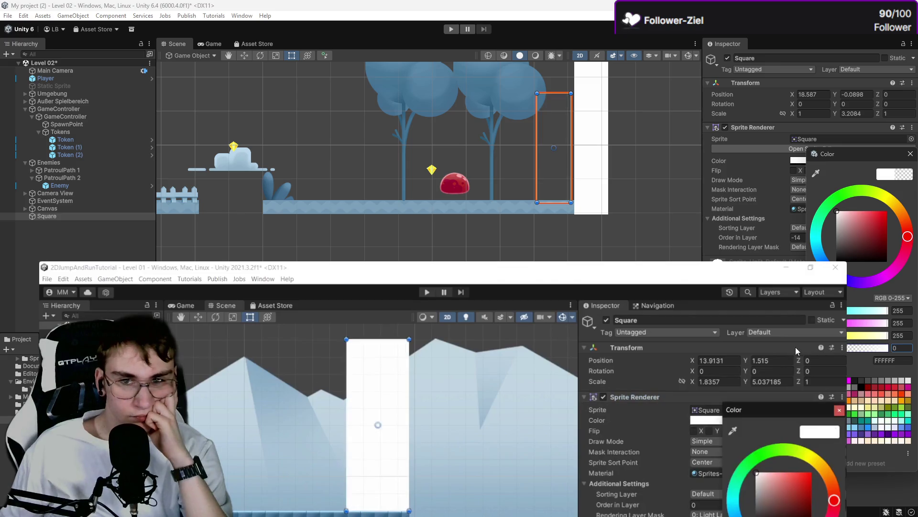
left_click(796, 350)
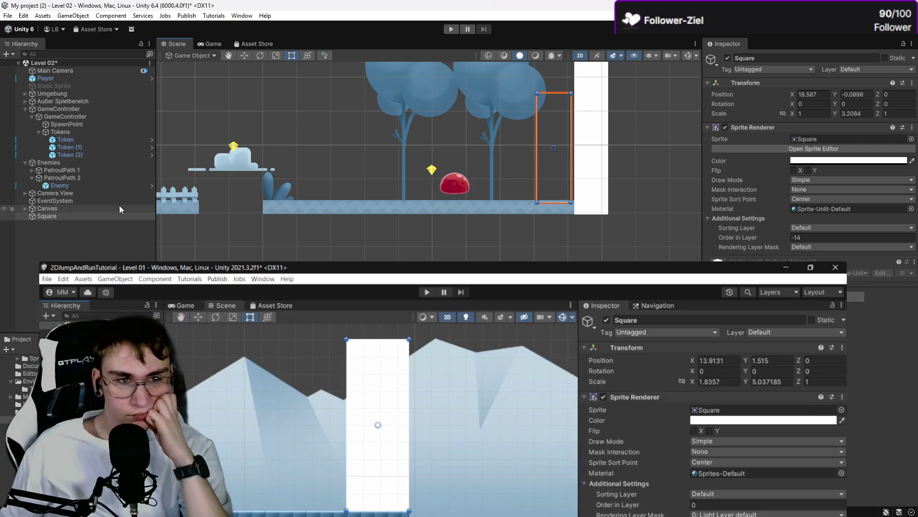
Step: Collapse the Enemies and GameController groups and rename Square to 'LevelEnd'
left_click(25, 163)
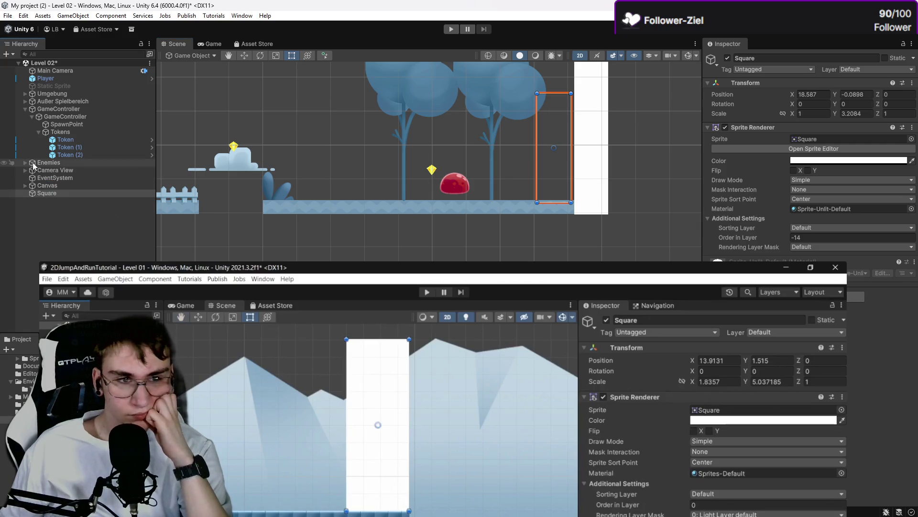
left_click(25, 109)
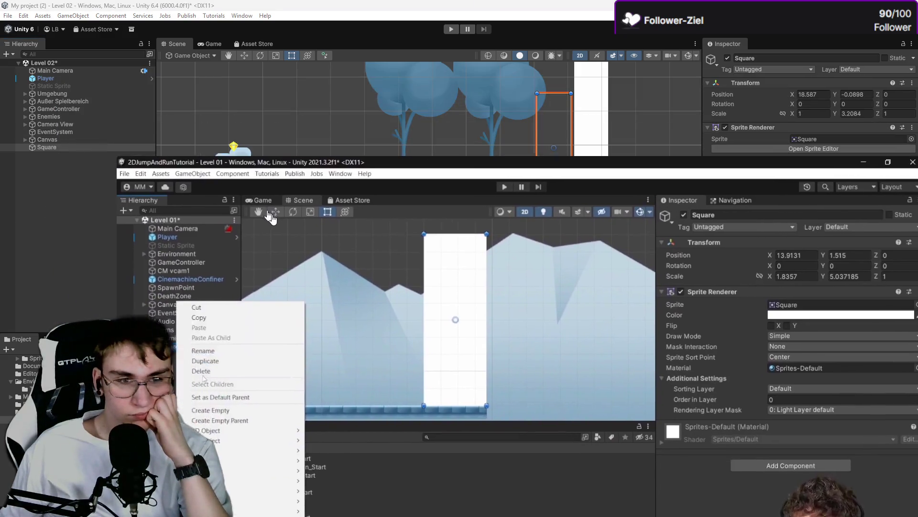
right_click(41, 147)
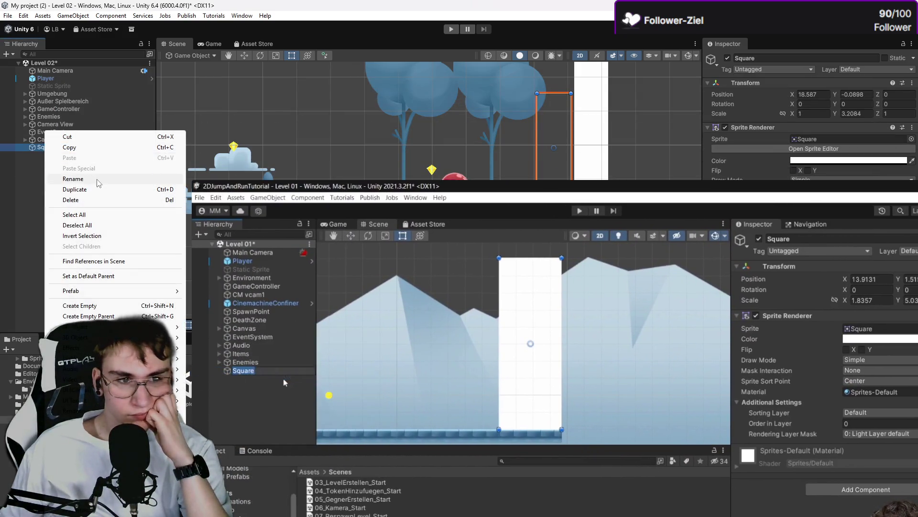
left_click(98, 180)
type("Level")
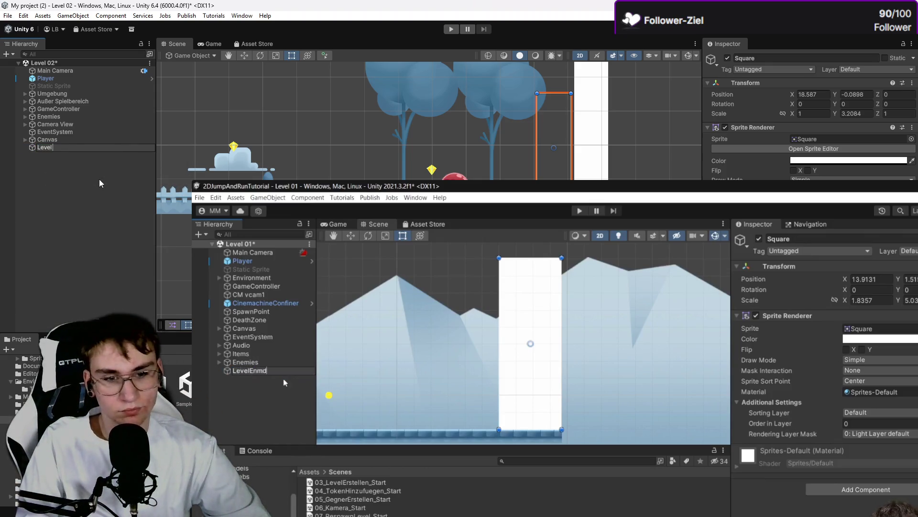
type("End")
key("Return")
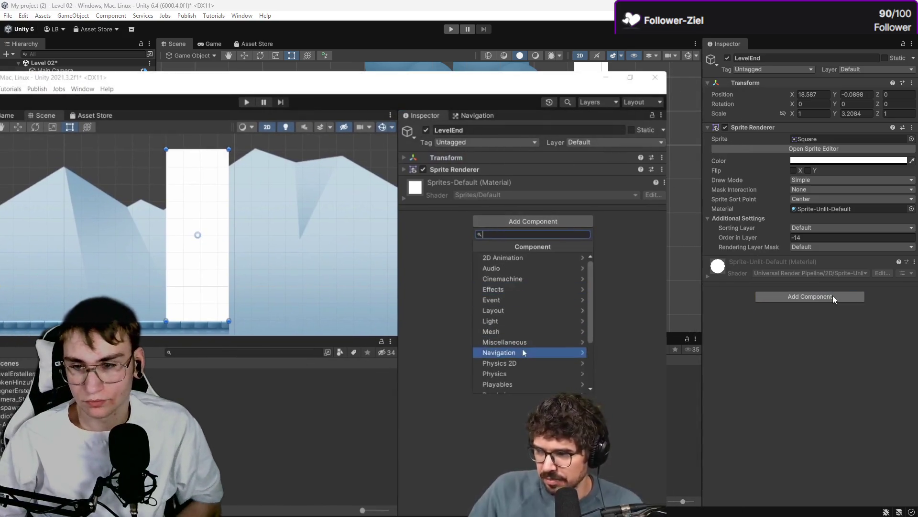
Step: Add a Physics 2D Box Collider 2D to LevelEnd and enable Is Trigger
left_click(833, 295)
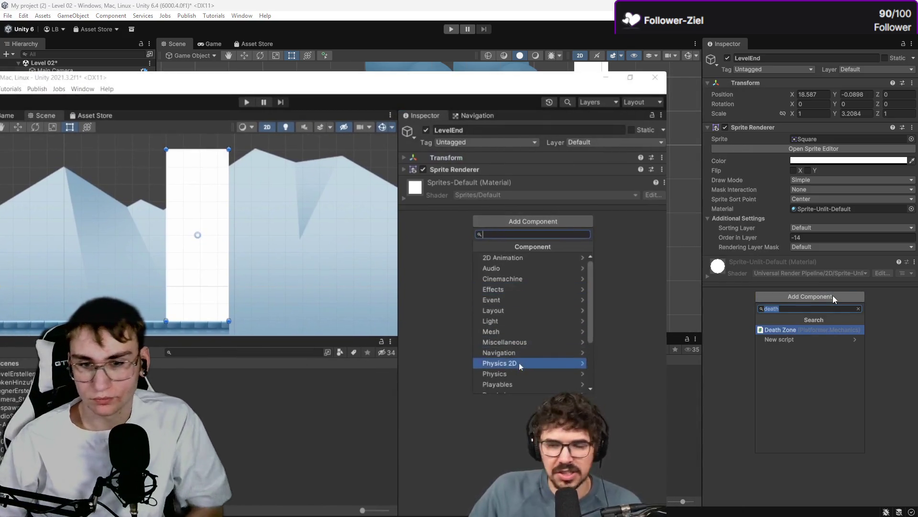
left_click(858, 309)
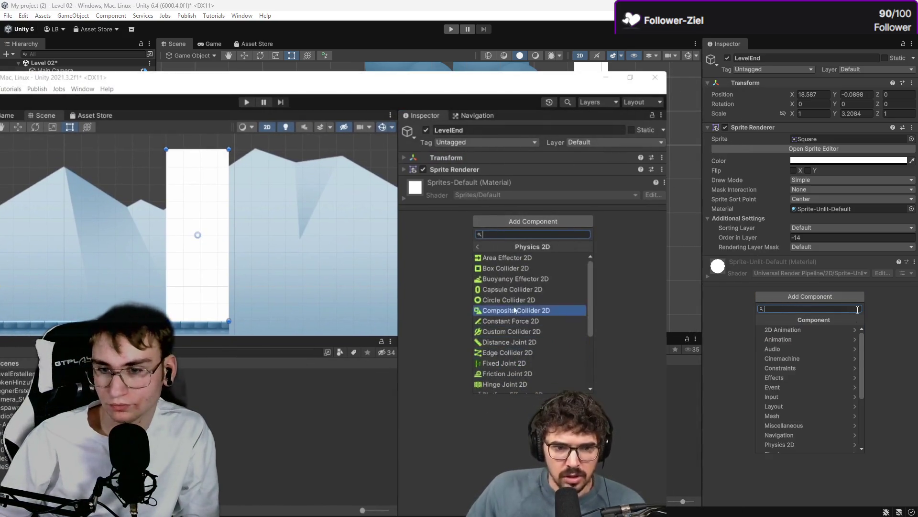
left_click(849, 444)
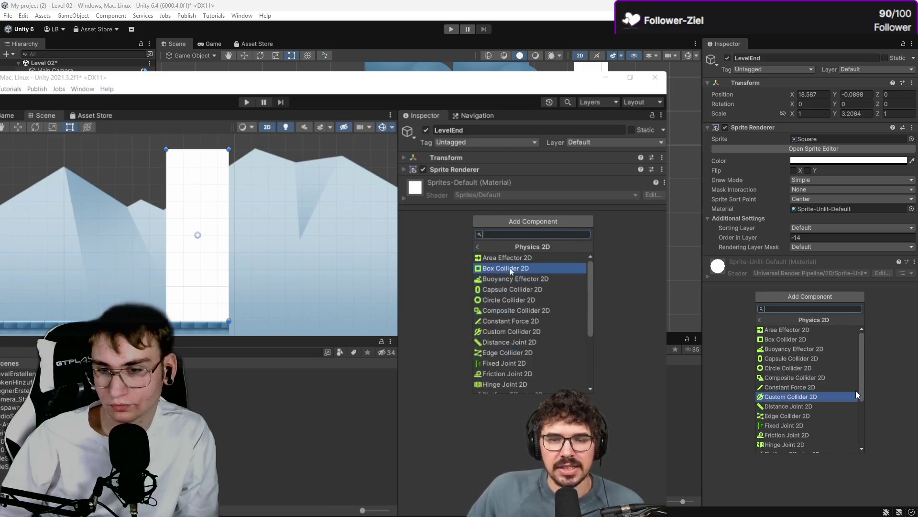
left_click(785, 339)
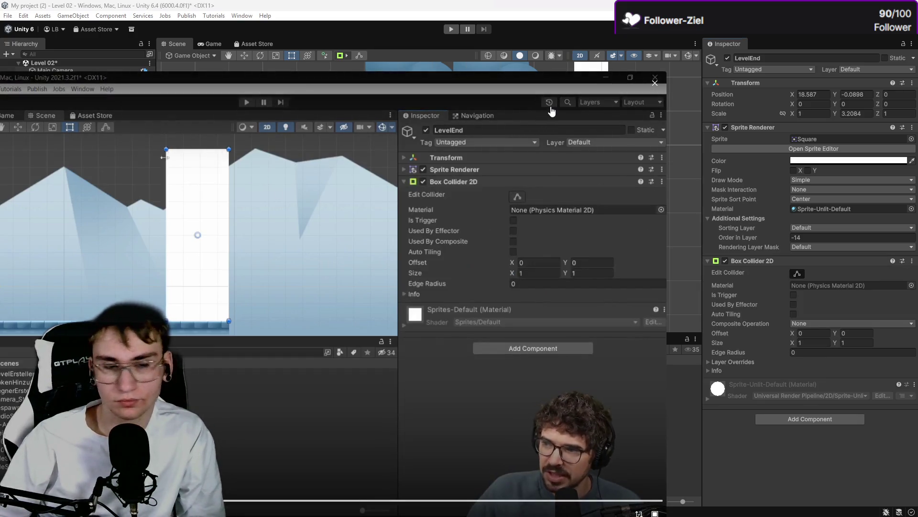
mouse_move(551, 111)
left_mouse_down()
mouse_move(460, 424)
mouse_move(479, 227)
left_mouse_up()
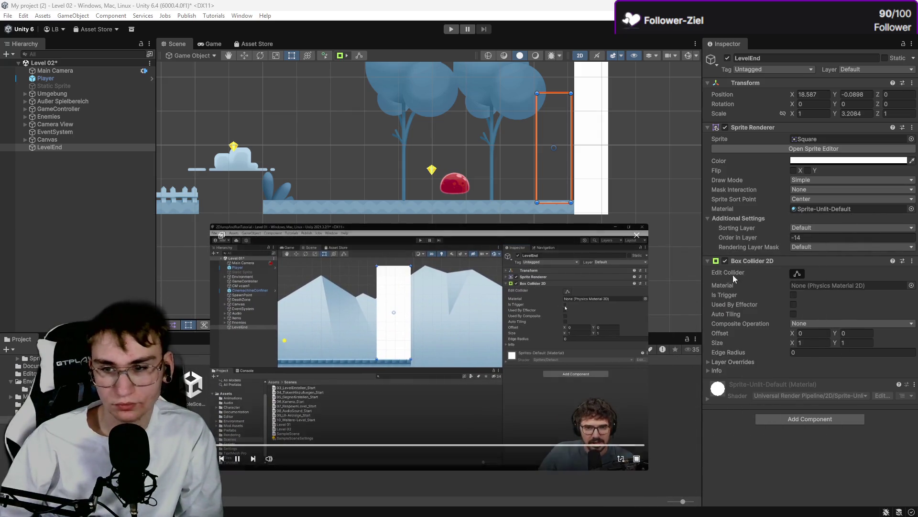
left_click(793, 296)
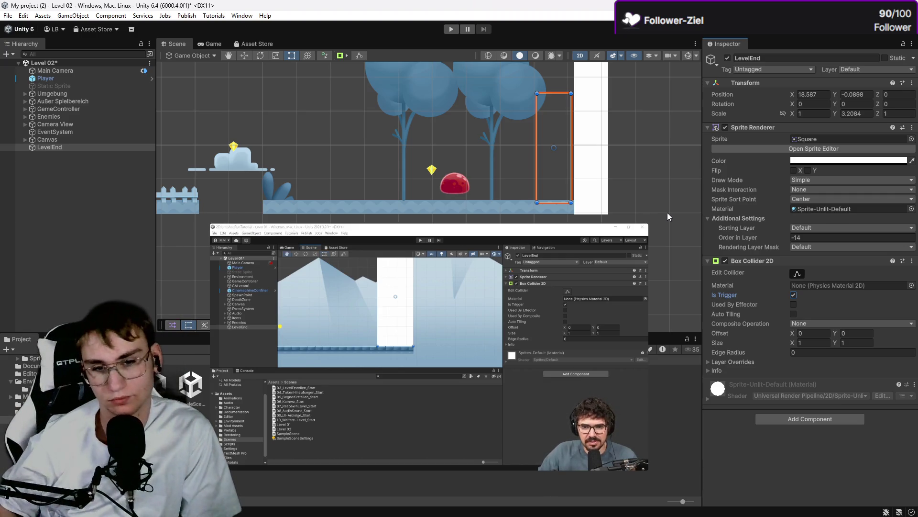
Step: Open the nobreakpoints blog page linked in the tutorial video's description
mouse_move(240, 433)
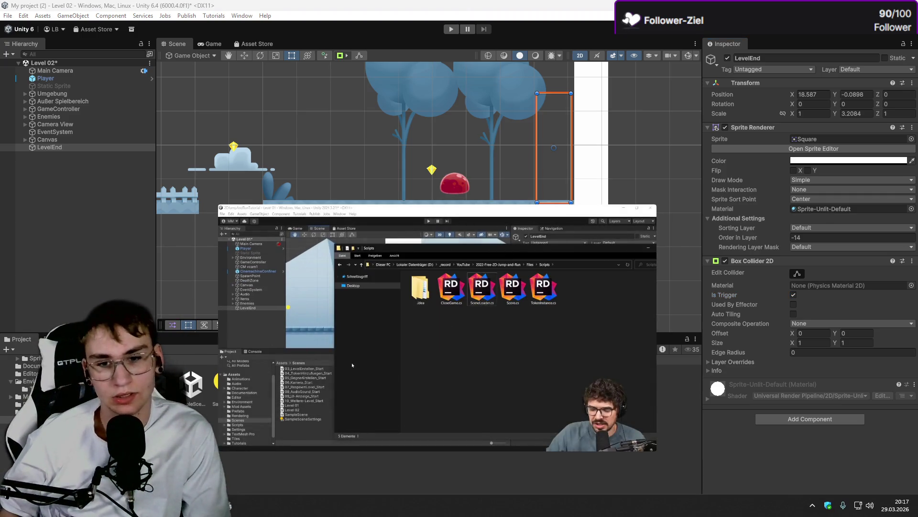
left_click(229, 506)
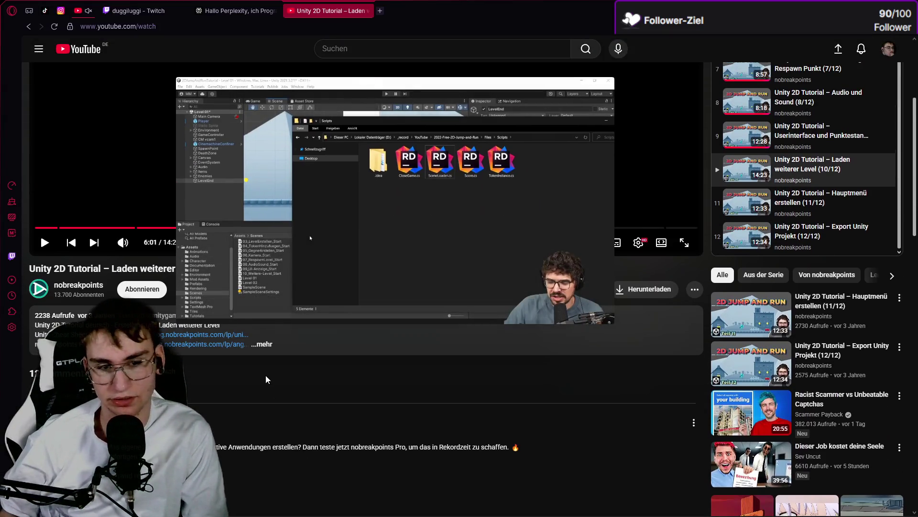
left_click(276, 343)
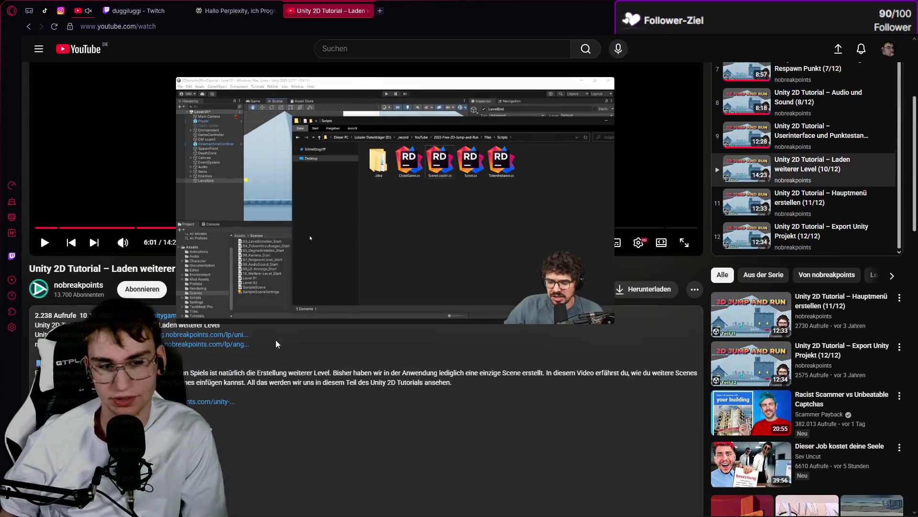
left_click(208, 401)
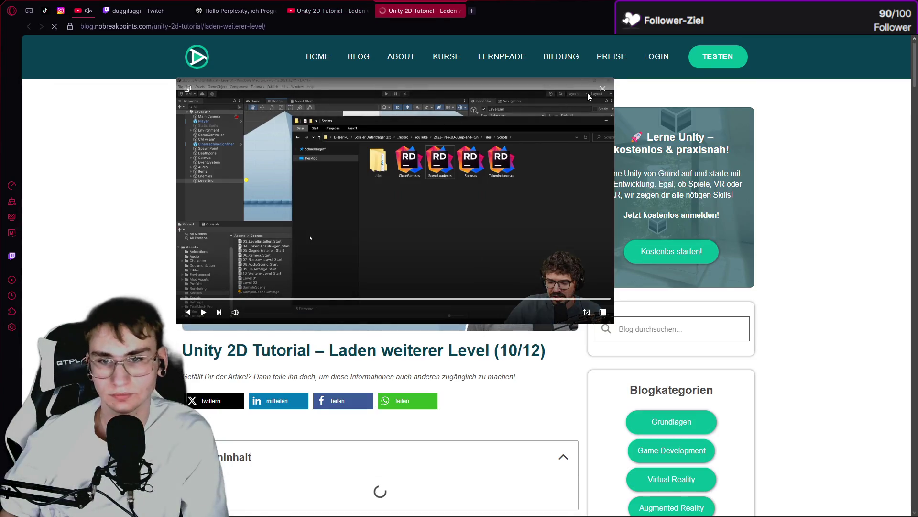
Step: Download the project files nobreakpoints-2d-Jump-and-Run-2022-Dateien.zip from the blog's Unity 2D tutorial overview
left_click_drag(569, 107, 866, 139)
scroll(372, 211, "down", 7)
scroll(372, 210, "down", 13)
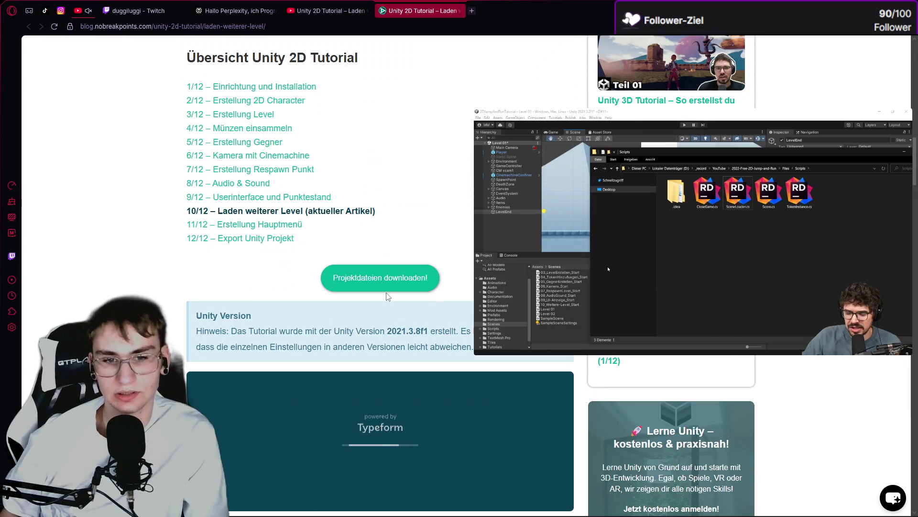
left_click(391, 281)
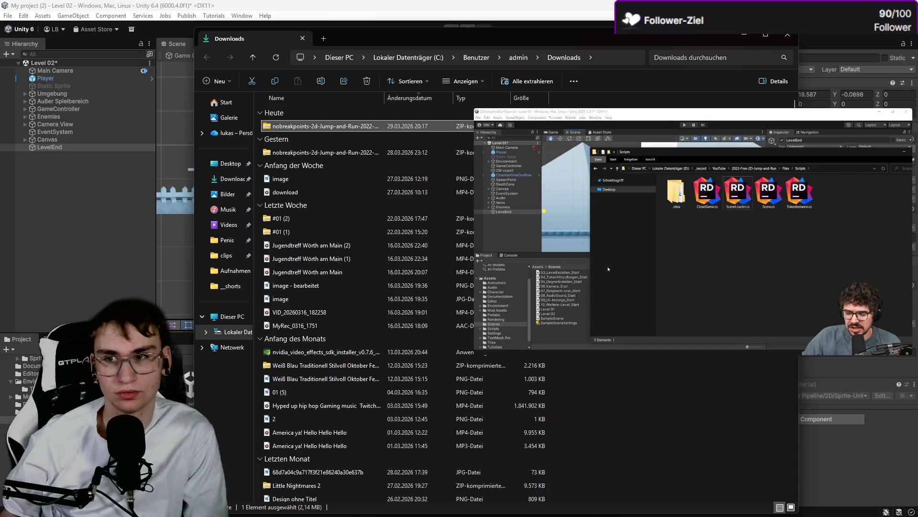
Step: Copy SceneLoader.cs from the Scripts folder of the extracted nobreakpoints tutorial files
left_click(863, 5)
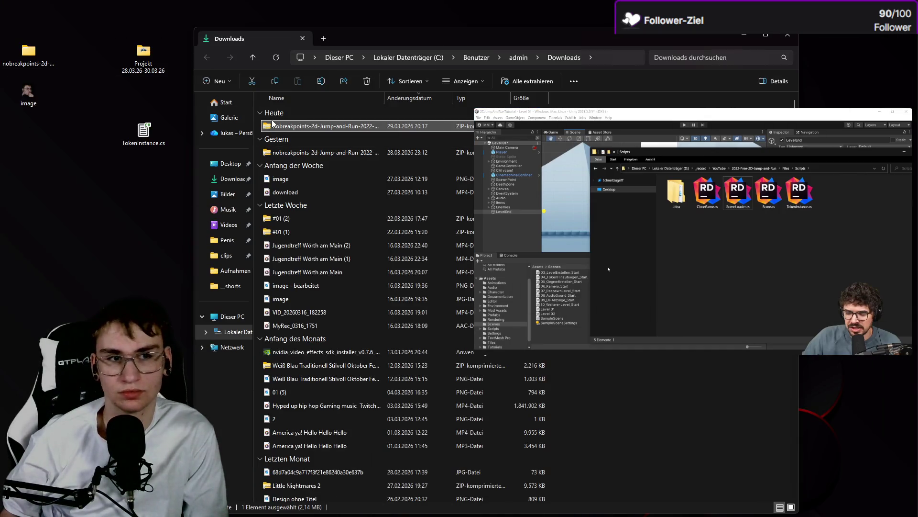
double_click(27, 53)
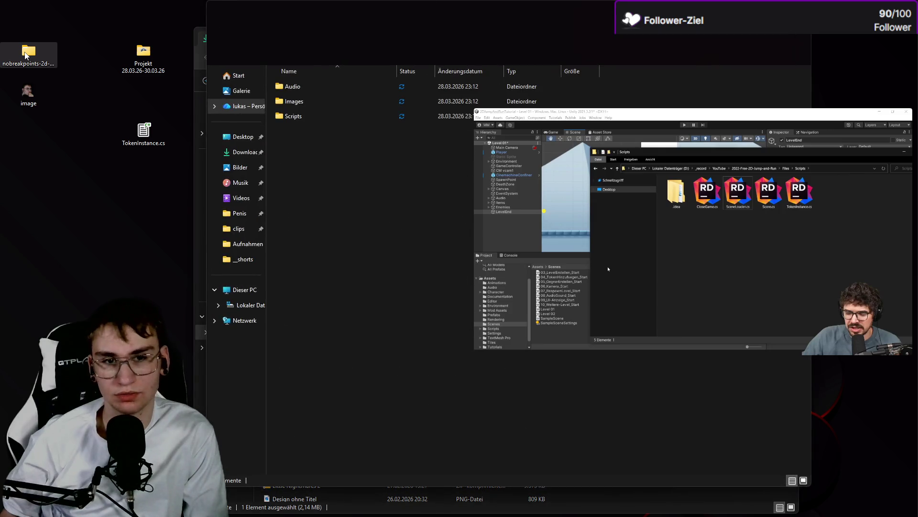
double_click(290, 116)
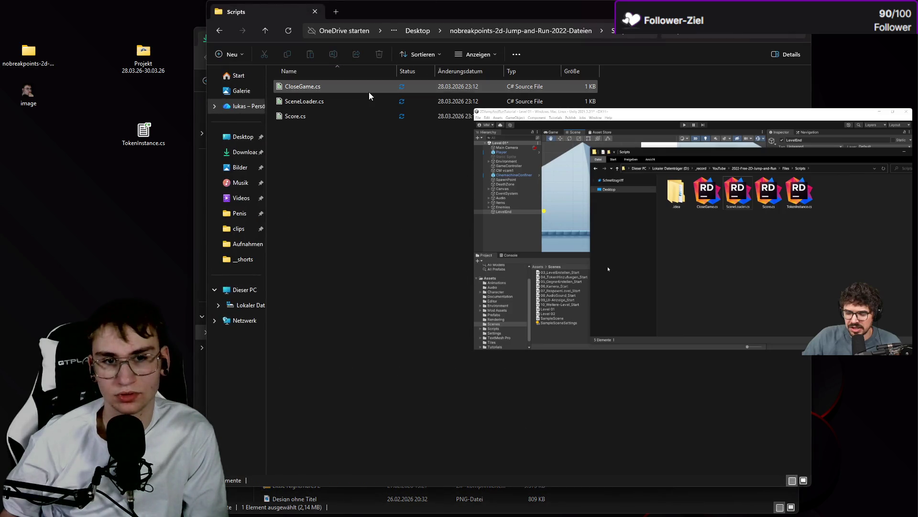
left_click(364, 96)
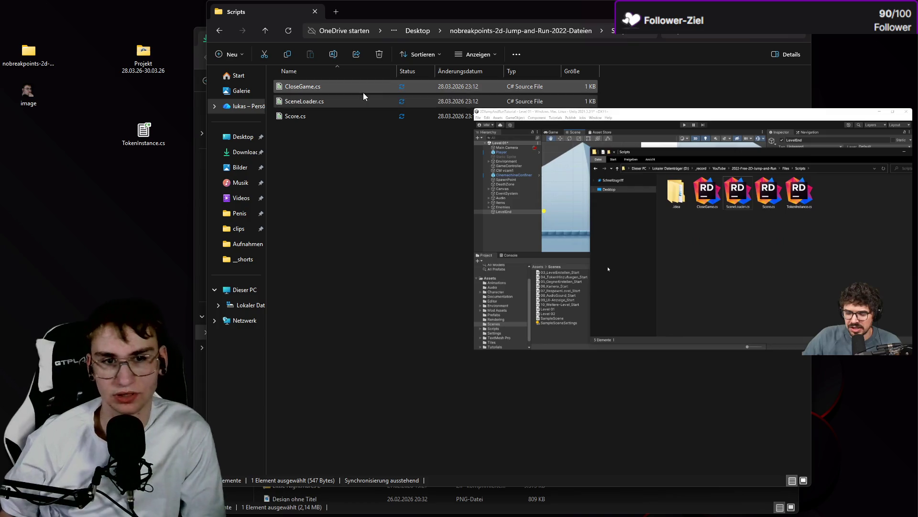
right_click(363, 101)
left_click(375, 117)
right_click(356, 103)
key("Escape")
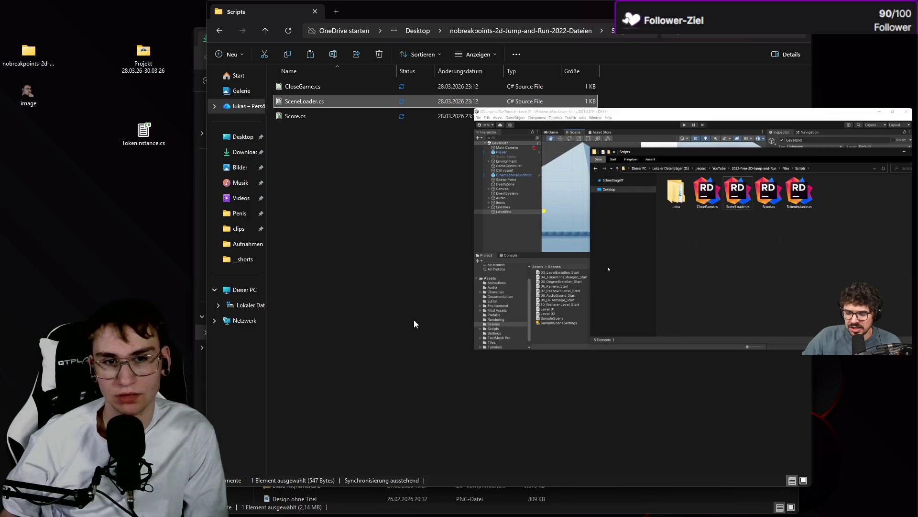
left_click(234, 506)
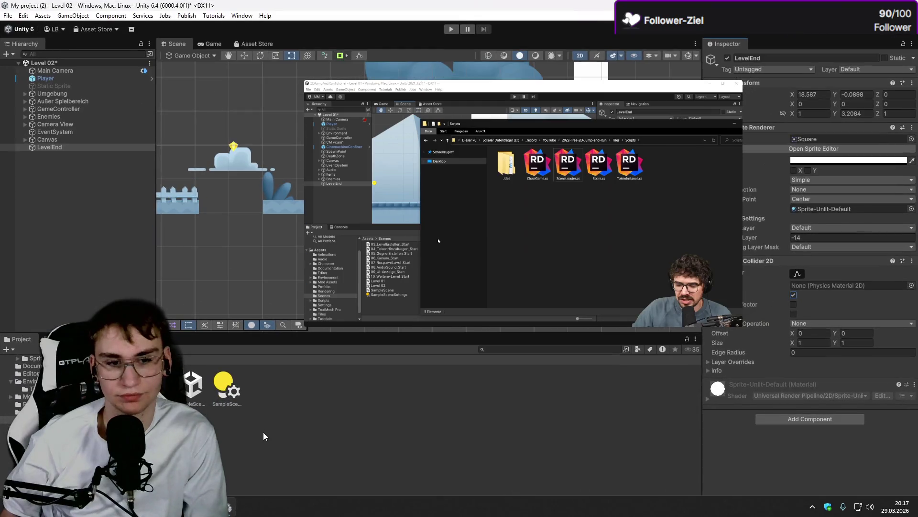
Step: Open the Assets/Scripts folder in Unity's Project window
left_click(263, 436)
left_click(29, 418)
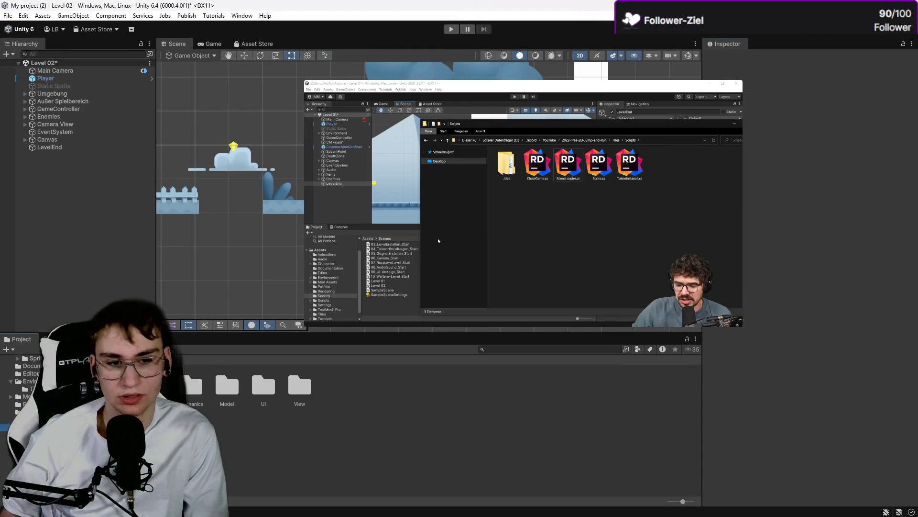
right_click(173, 438)
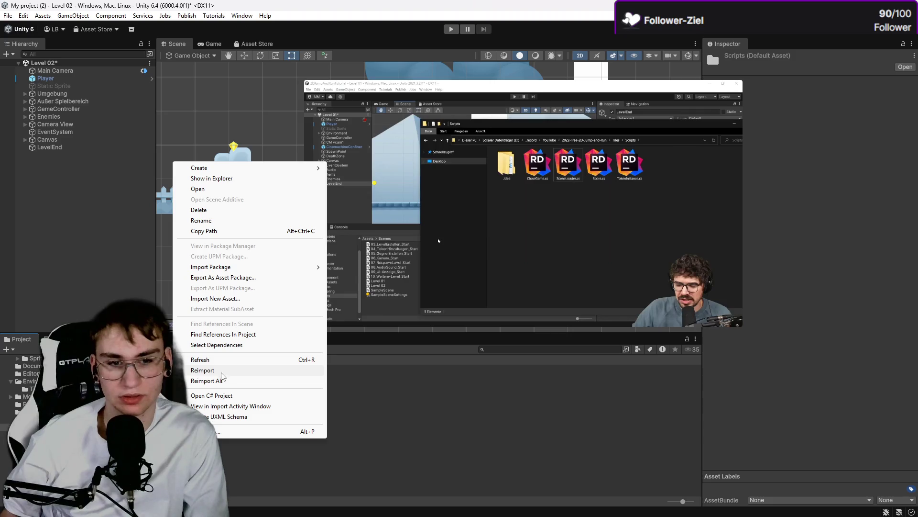
left_click(463, 423)
right_click(257, 423)
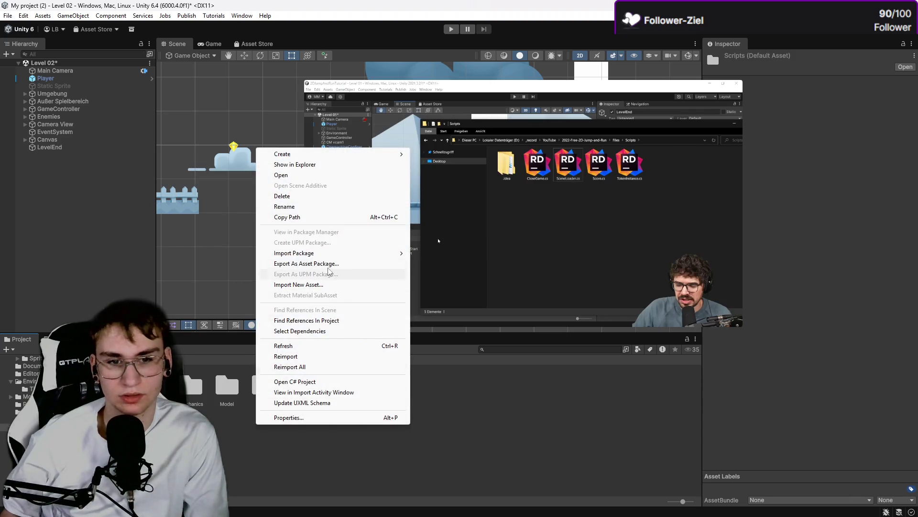
mouse_move(331, 253)
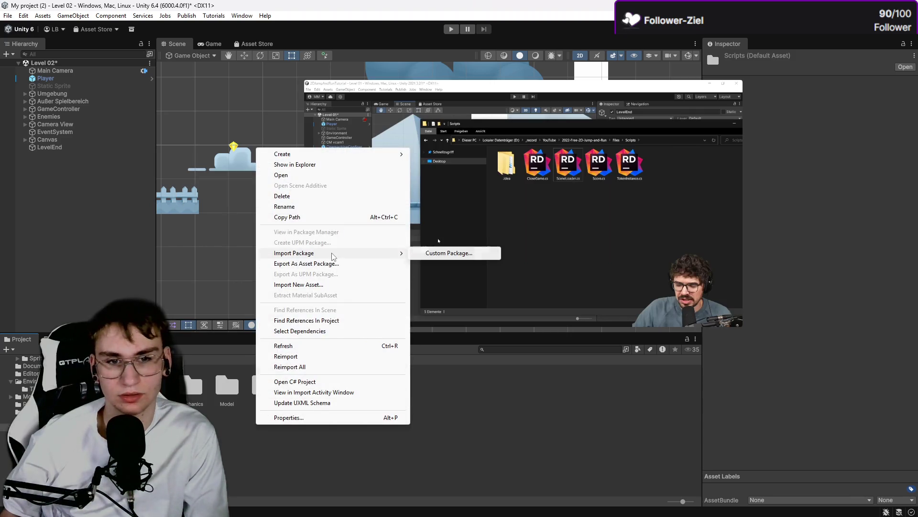
left_click(323, 201)
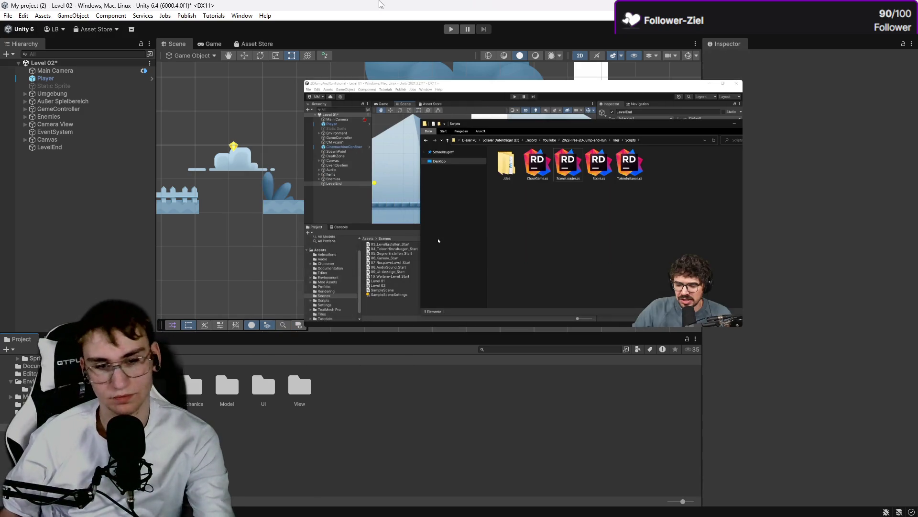
Step: Drag SceneLoader.cs from the Explorer Scripts window into Unity's Scripts folder, then maximize Unity
key("super+Down")
double_click(28, 51)
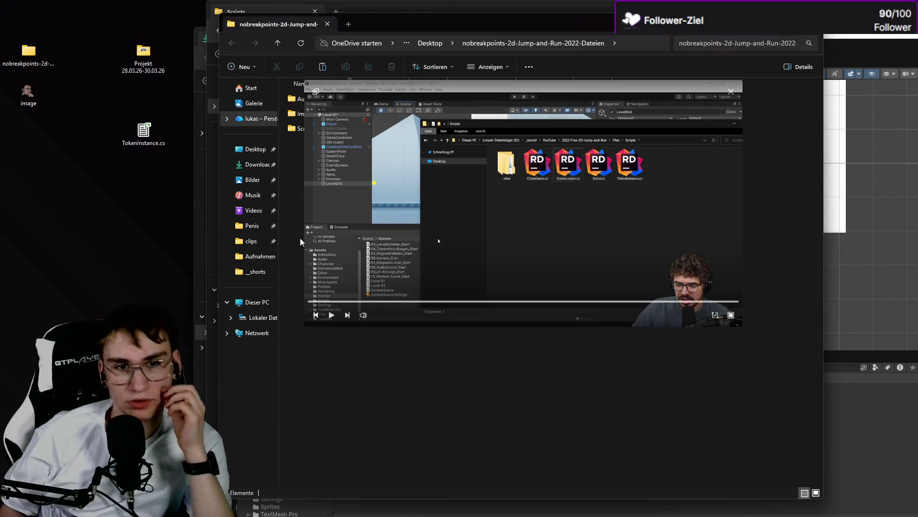
left_click(327, 24)
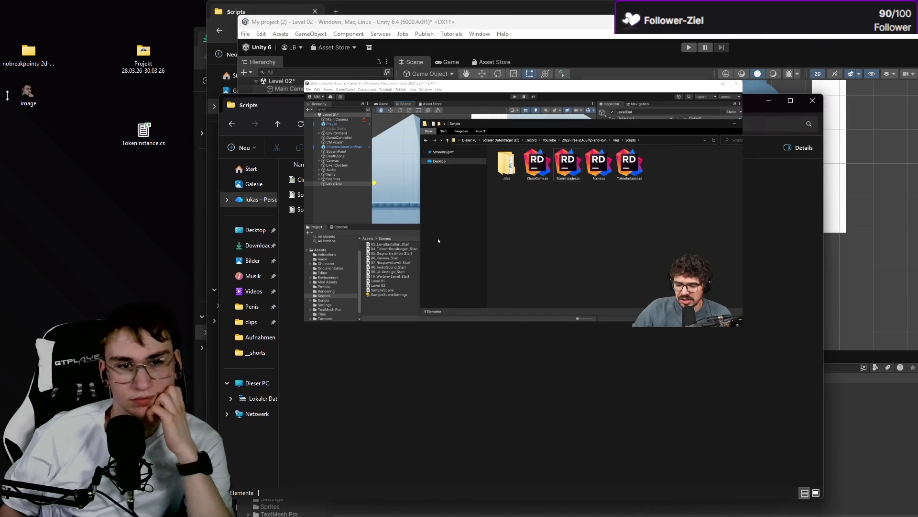
left_click_drag(311, 106, 52, 123)
mouse_move(718, 99)
left_mouse_down()
mouse_move(717, 148)
mouse_move(39, 162)
left_mouse_up()
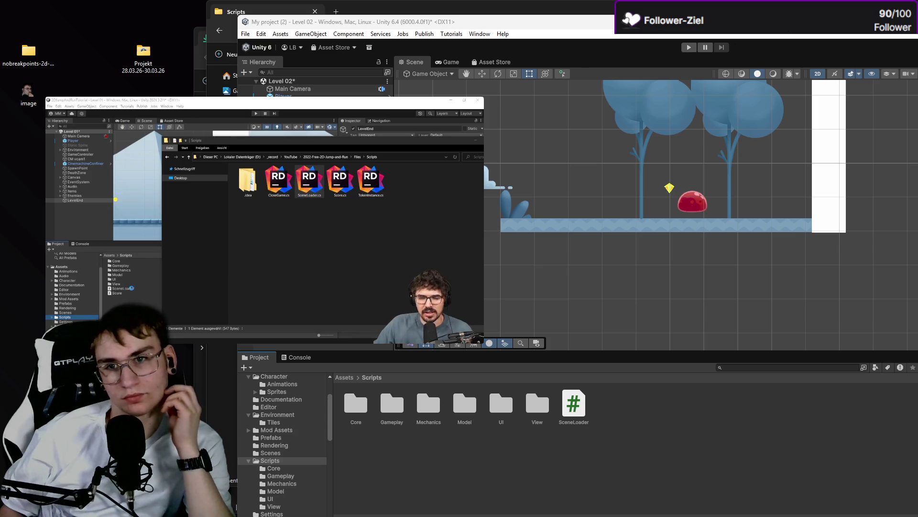
left_click_drag(726, 19, 476, 38)
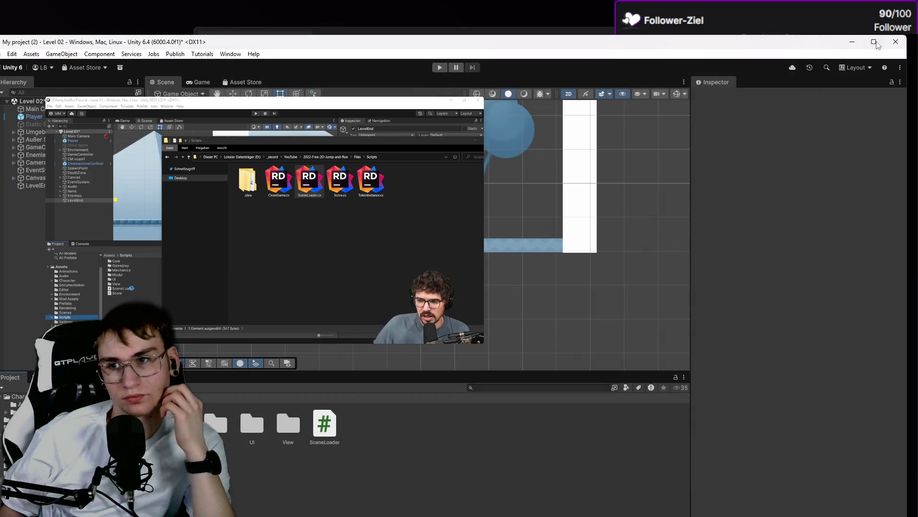
left_click(875, 42)
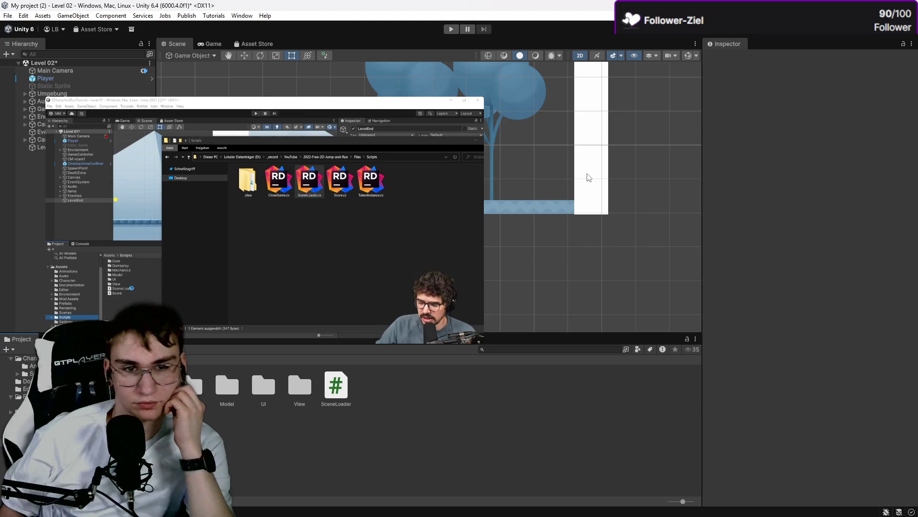
Step: Select SceneLoader and review its OnTriggerEnter2D and LoadMyScene code against the tutorial
left_click(335, 385)
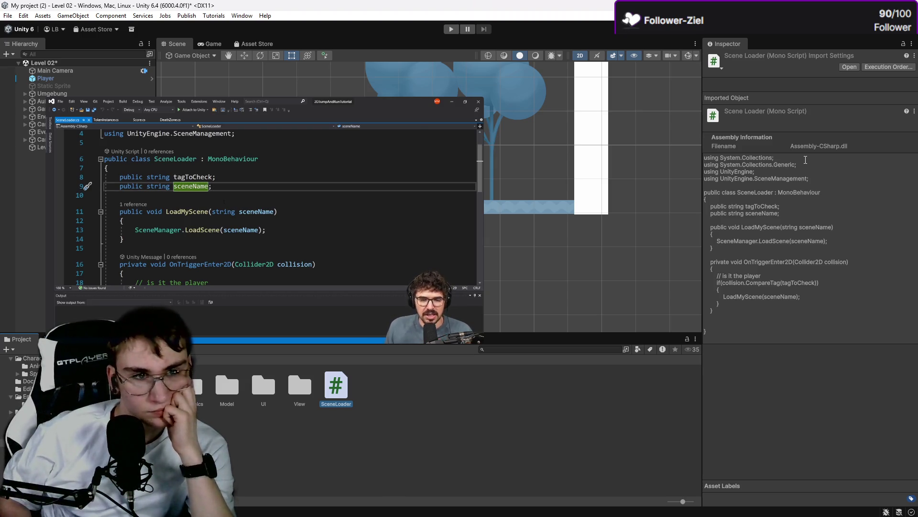
mouse_move(199, 233)
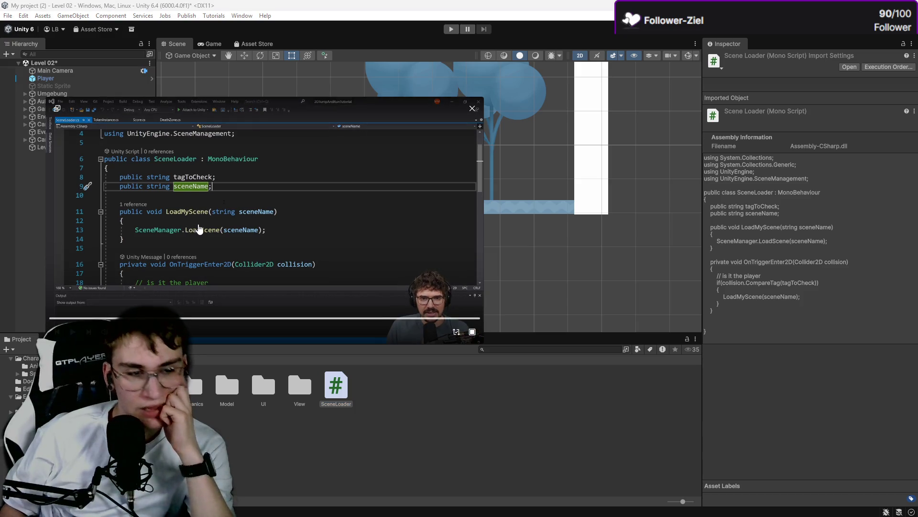
mouse_move(201, 217)
left_mouse_down()
mouse_move(295, 199)
mouse_move(372, 200)
left_mouse_up()
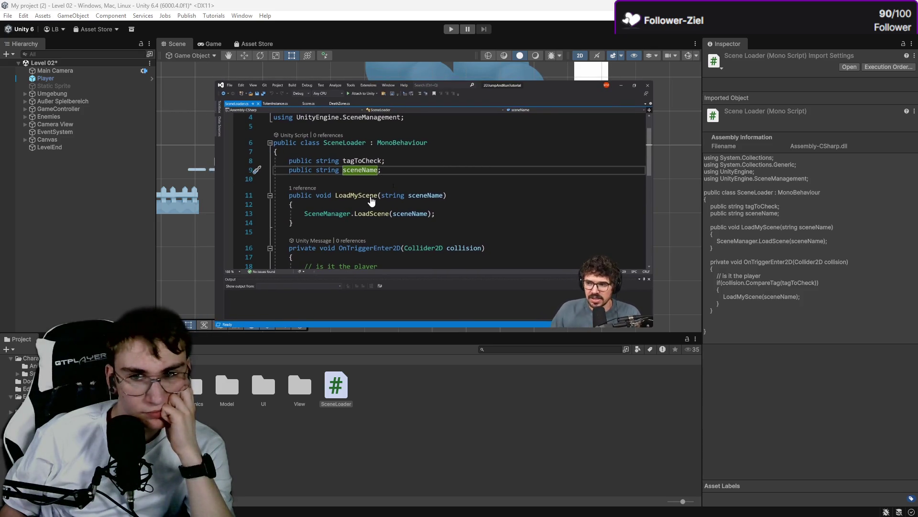
mouse_move(372, 200)
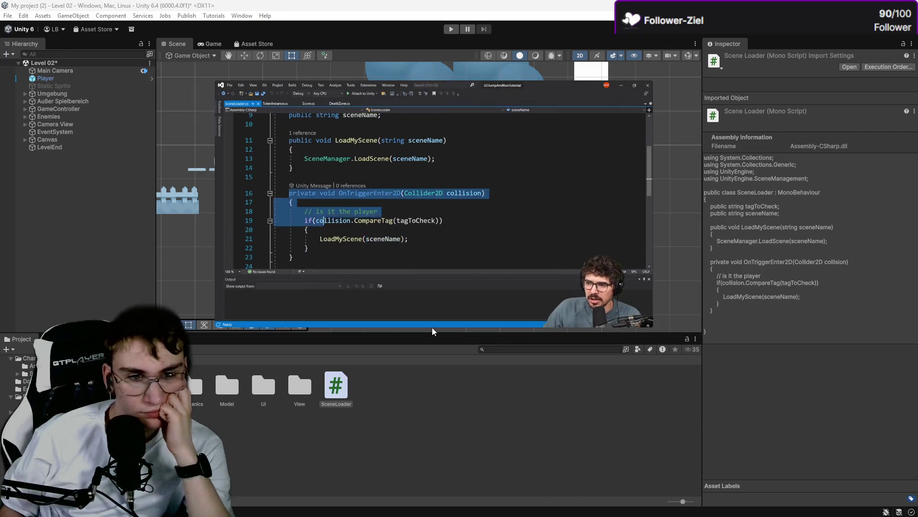
mouse_move(432, 324)
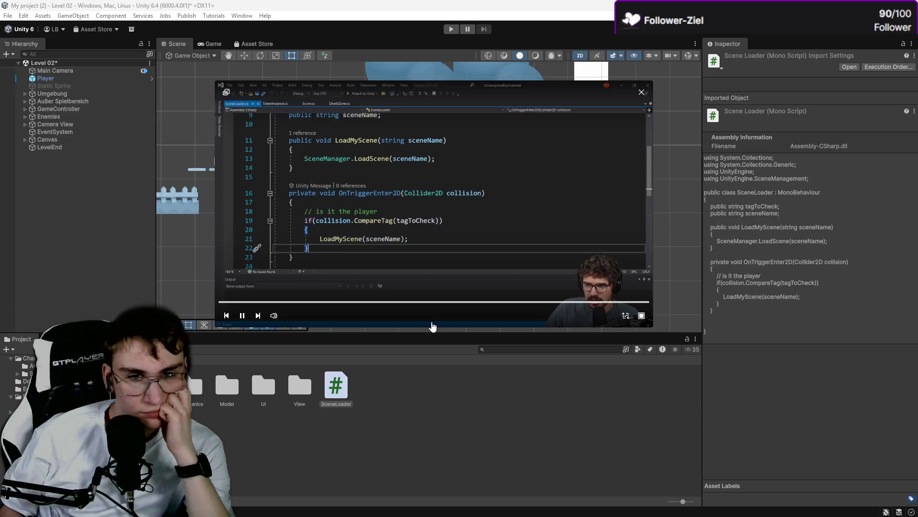
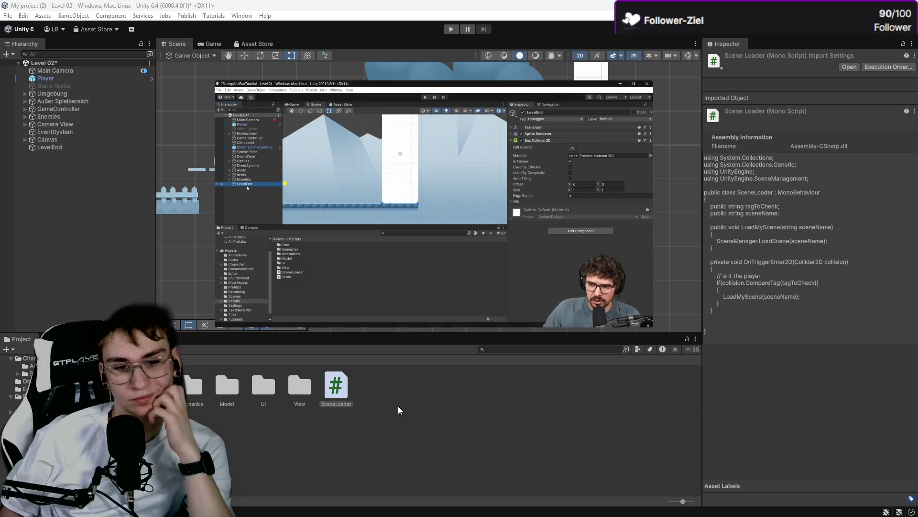
Step: Add the SceneLoader script to LevelEnd and set its Scene Name to 'Level 02'
left_click(64, 146)
left_click(770, 432)
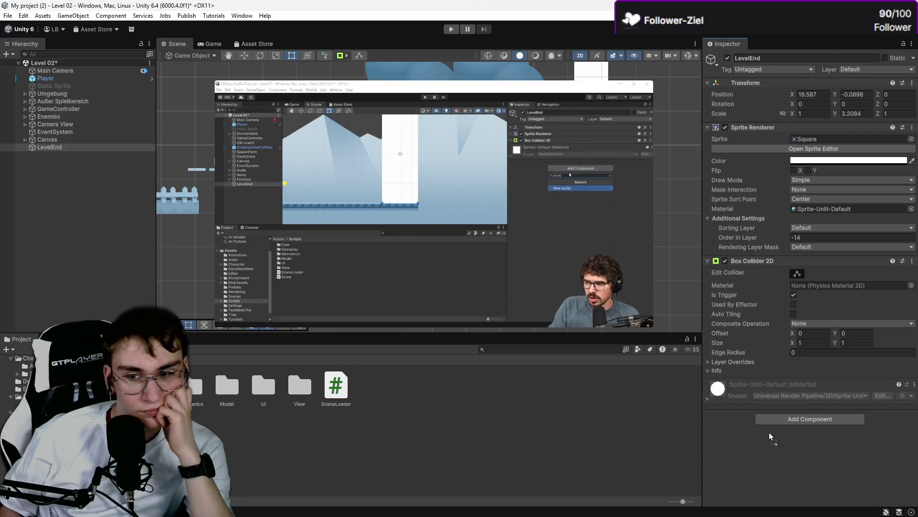
left_click_drag(781, 437, 778, 424)
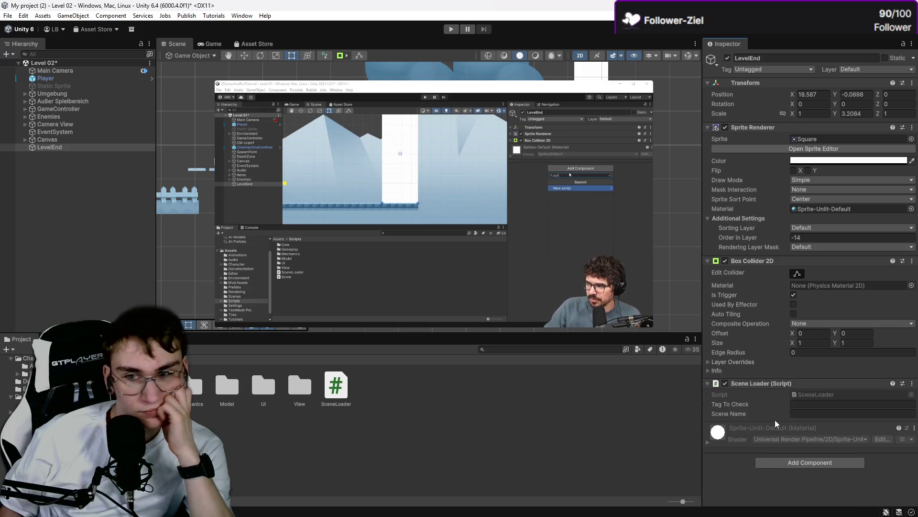
left_click(707, 261)
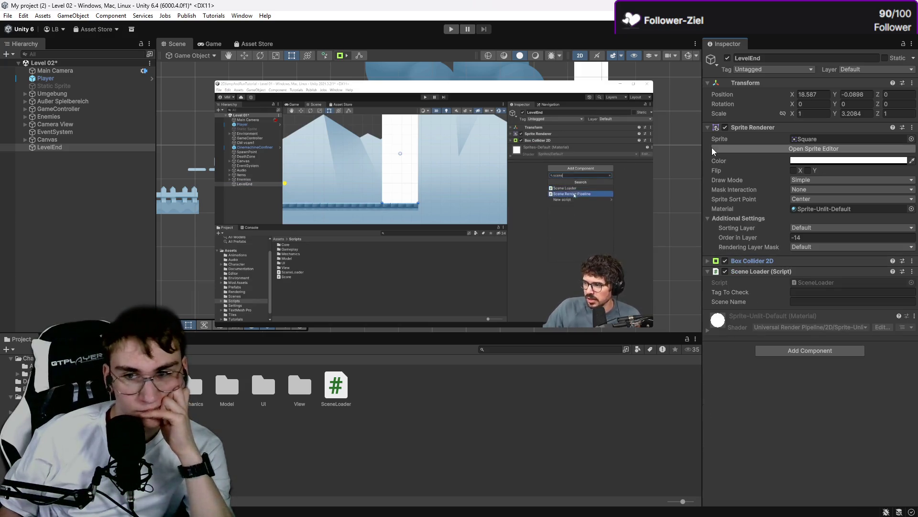
left_click(709, 126)
left_click(809, 175)
type("Level 02")
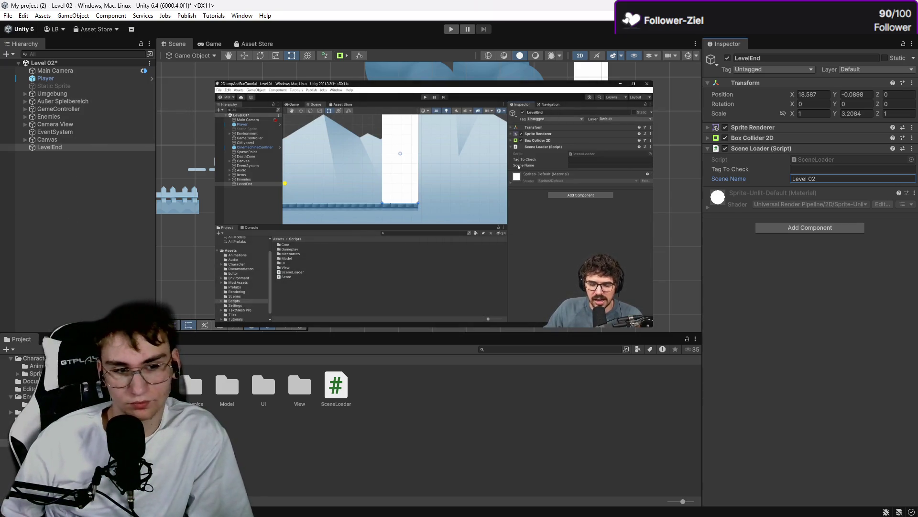
Step: Check the Player object's tag, then set LevelEnd's Tag To Check to 'Player'
left_click(33, 434)
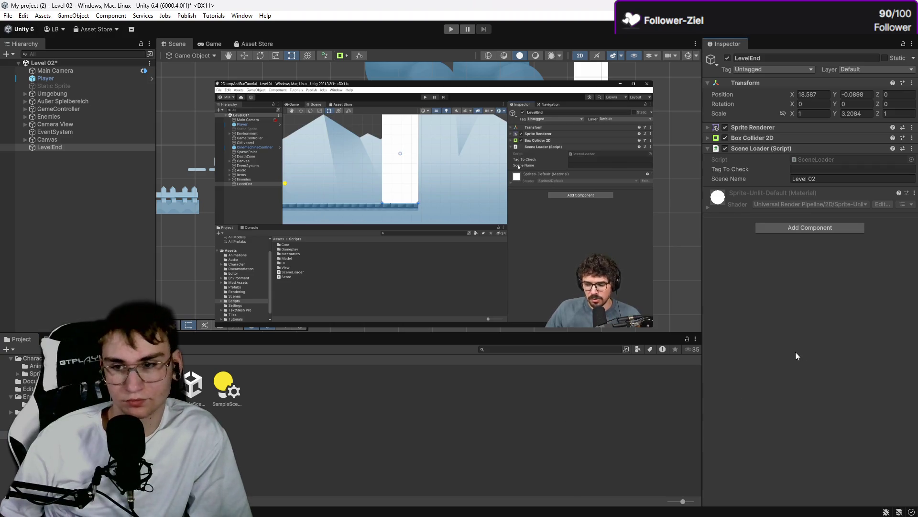
left_click(828, 170)
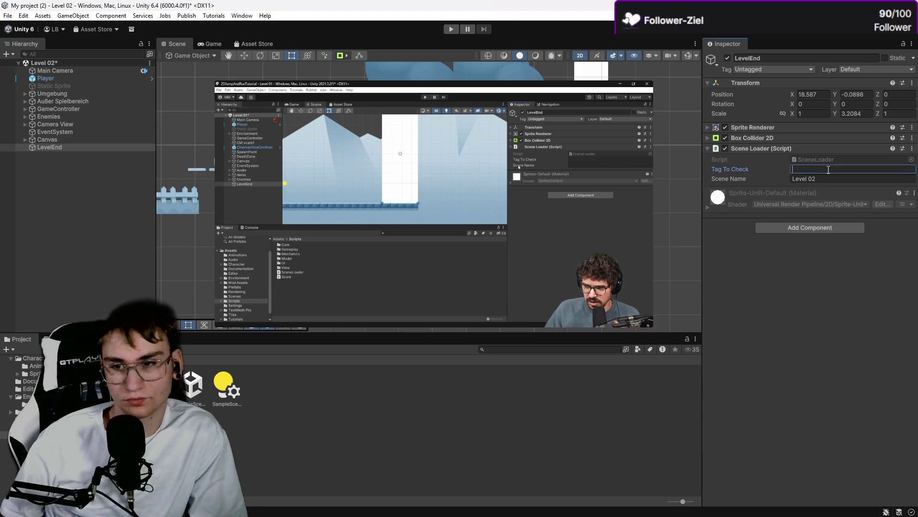
left_click(756, 260)
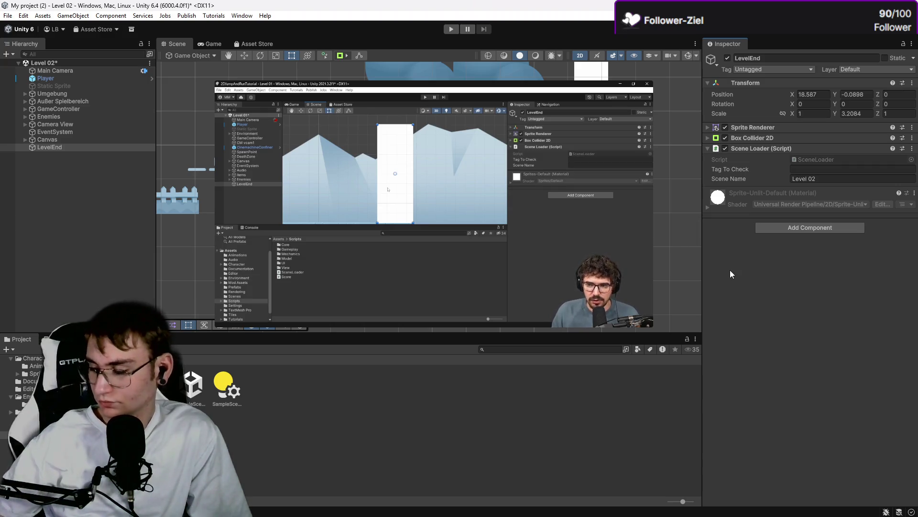
mouse_move(425, 307)
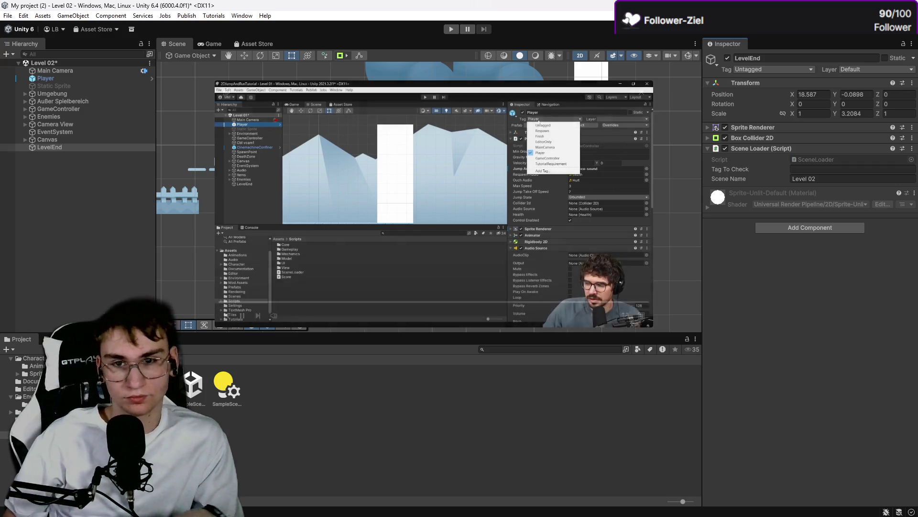
left_click(86, 80)
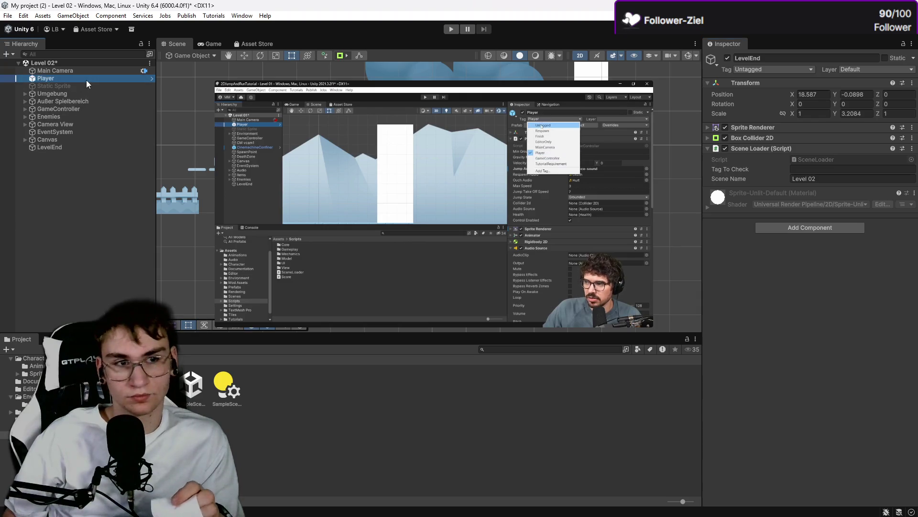
left_click(79, 147)
left_click(813, 170)
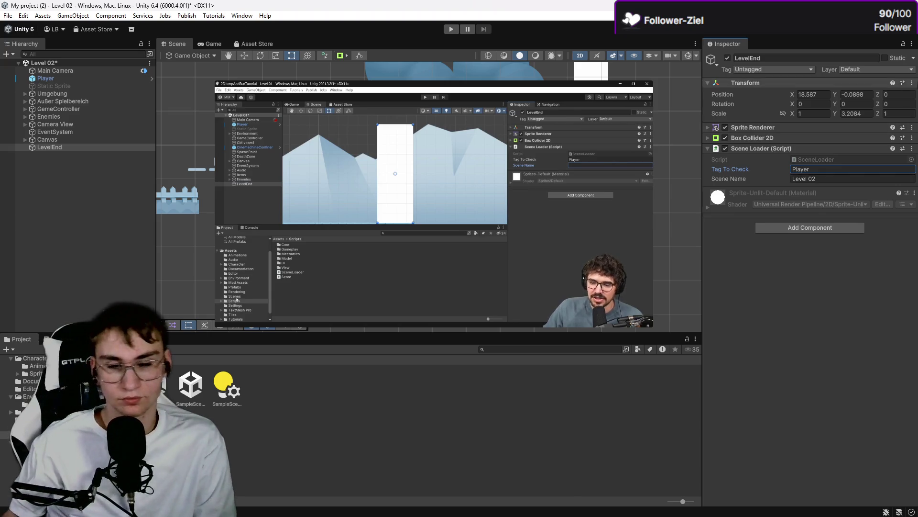
mouse_move(437, 247)
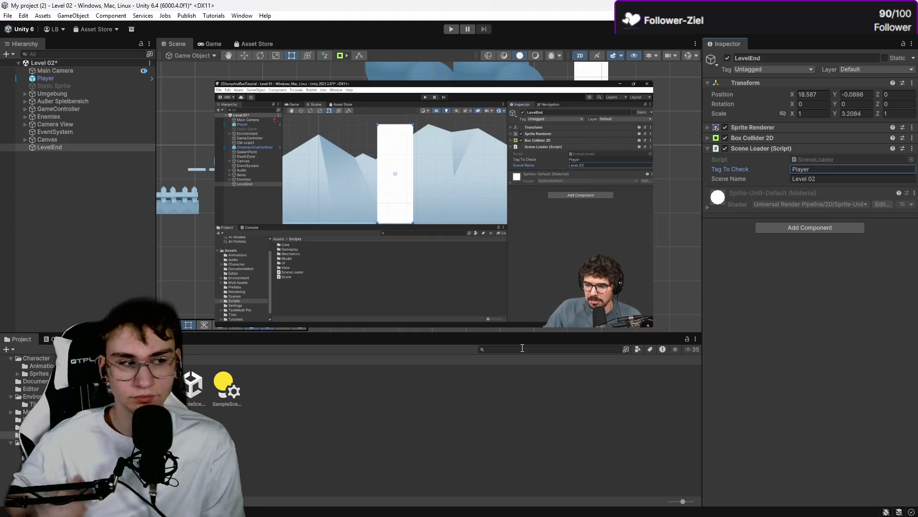
mouse_move(433, 279)
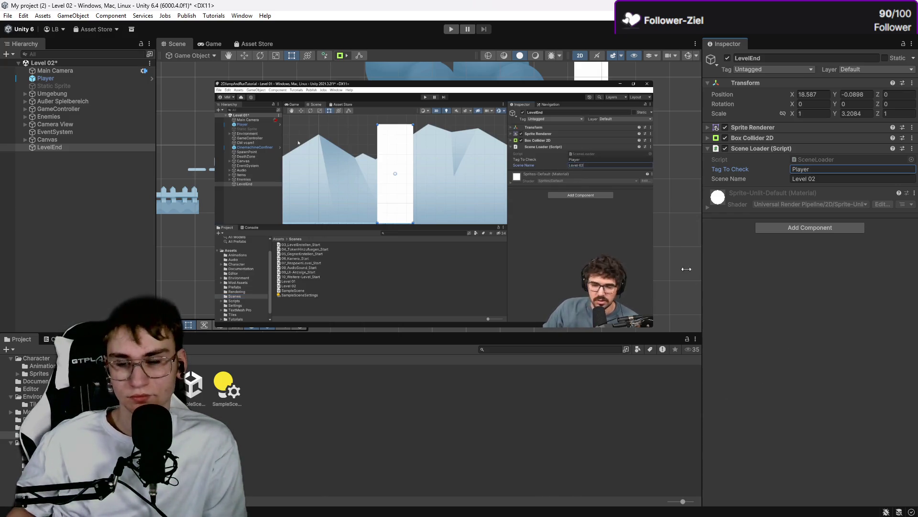
mouse_move(389, 215)
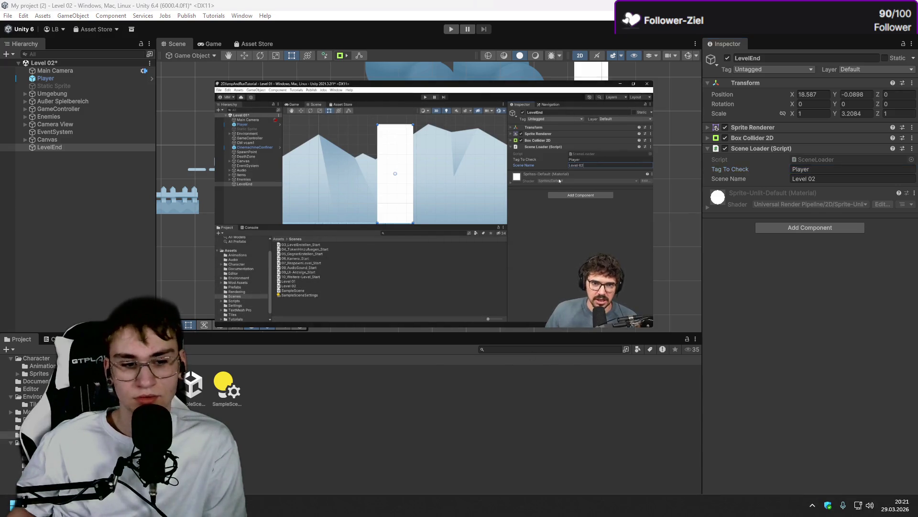
Step: Watch the YouTube level-loading tutorial full-screen up to its Build Settings step
key("alt+Tab")
left_click(328, 10)
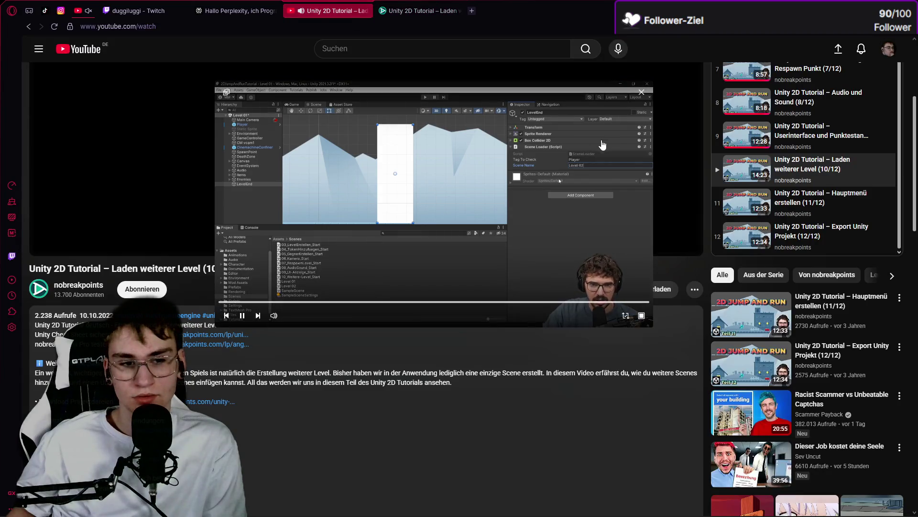
left_click(642, 92)
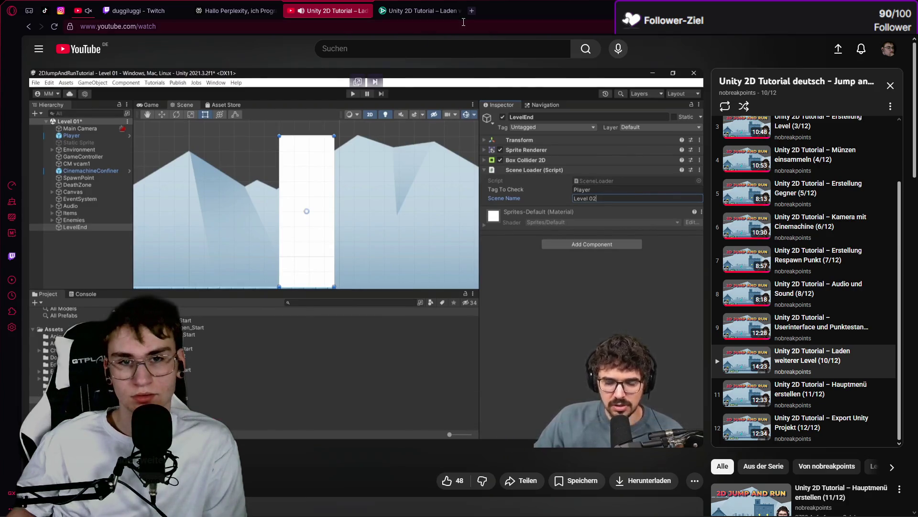
left_click(685, 433)
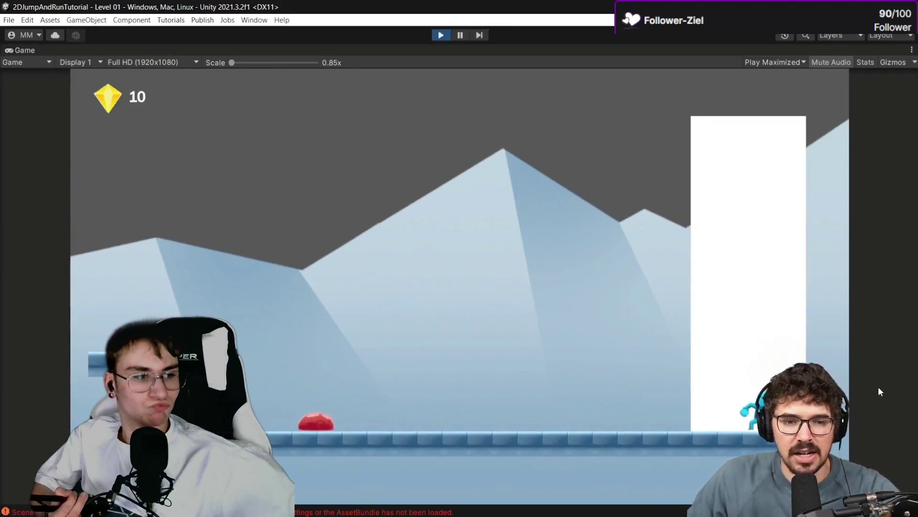
mouse_move(533, 464)
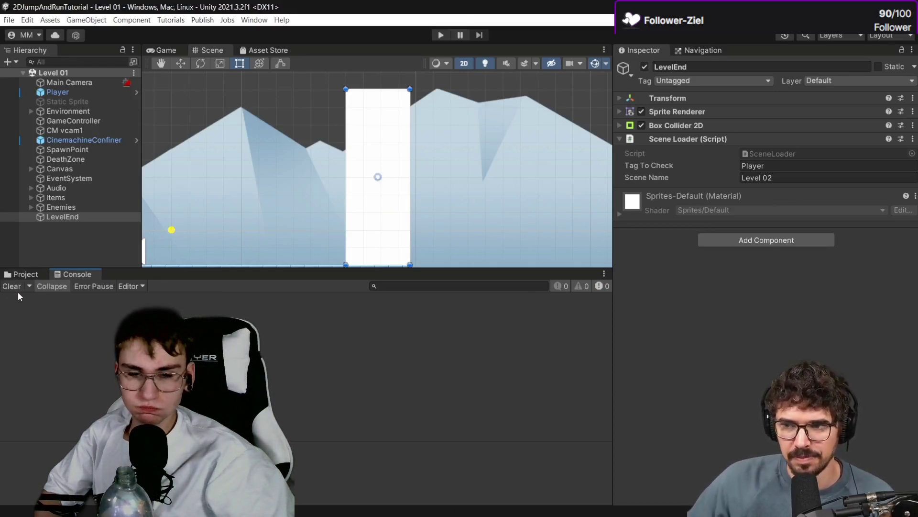
left_click(8, 20)
left_click(51, 149)
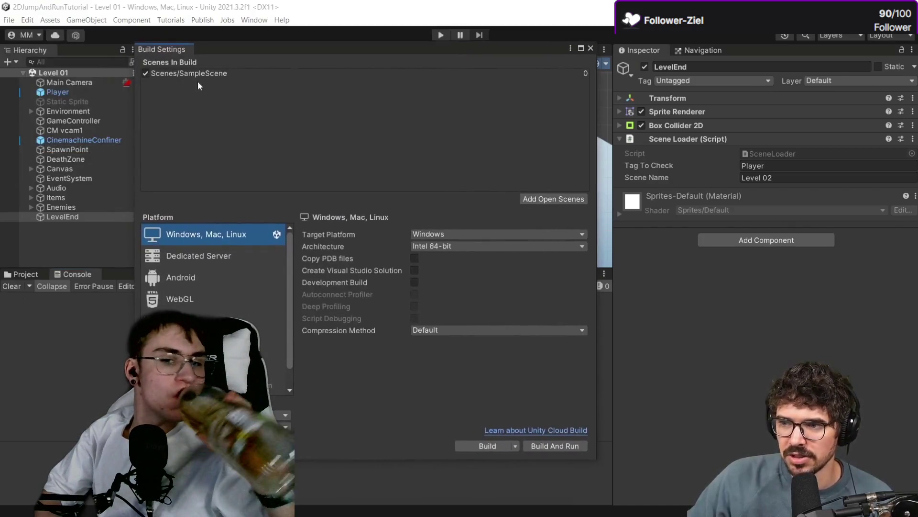
left_click(205, 73)
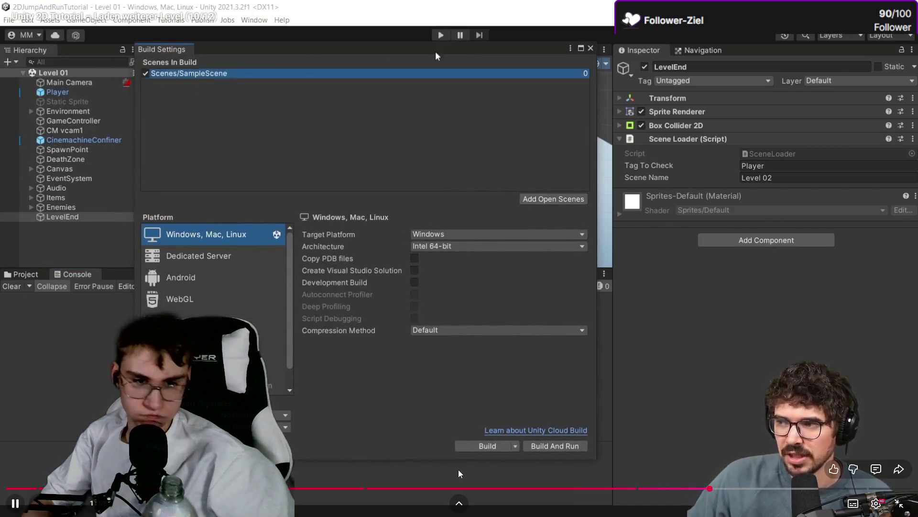
left_click_drag(378, 49, 579, 42)
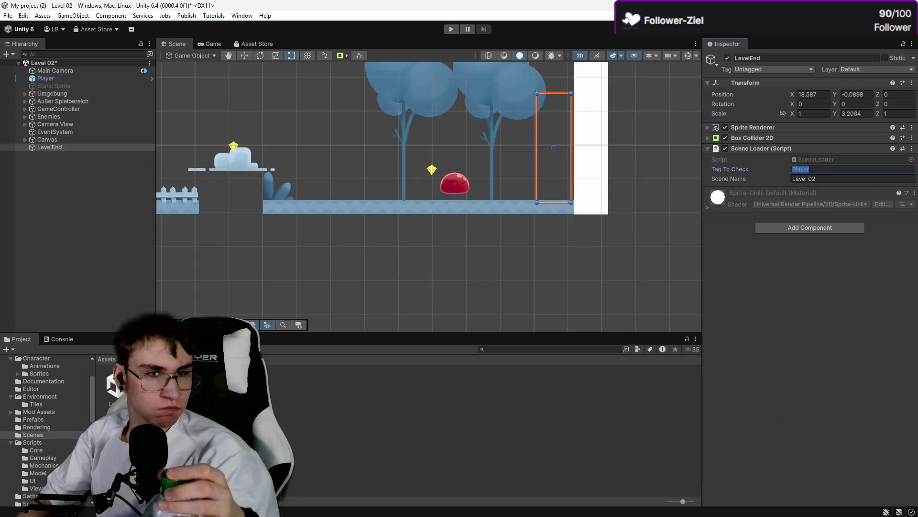
Step: Search Unity's menus for build settings and scrub the tutorial to where scenes are added
left_click(8, 15)
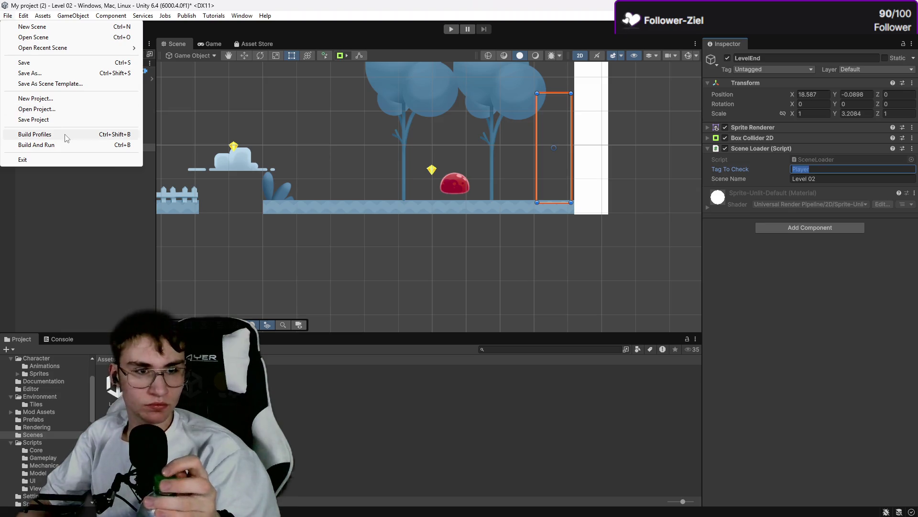
left_click(143, 16)
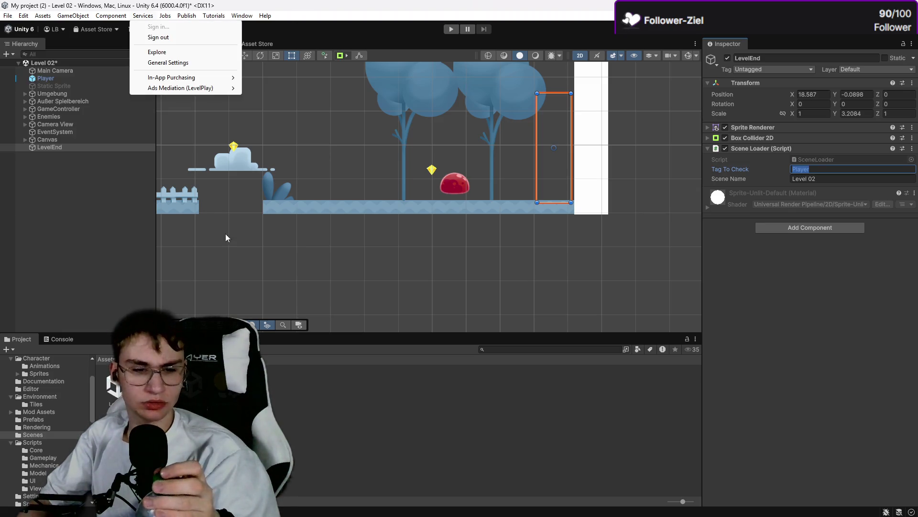
key("alt+Tab")
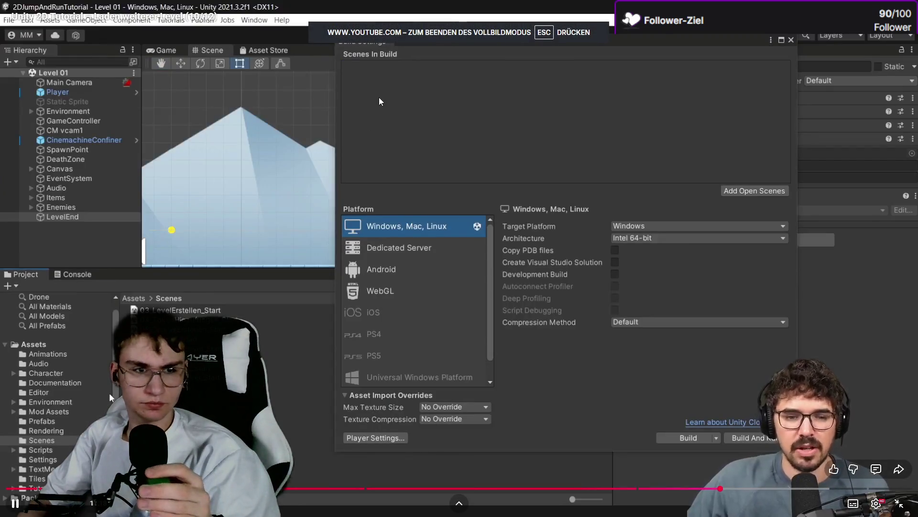
left_click(541, 477)
left_click(713, 488)
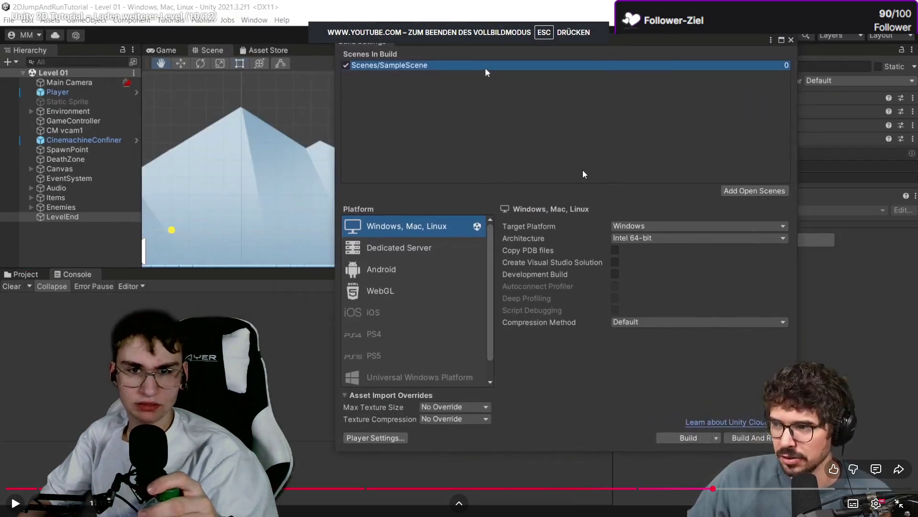
key("Escape")
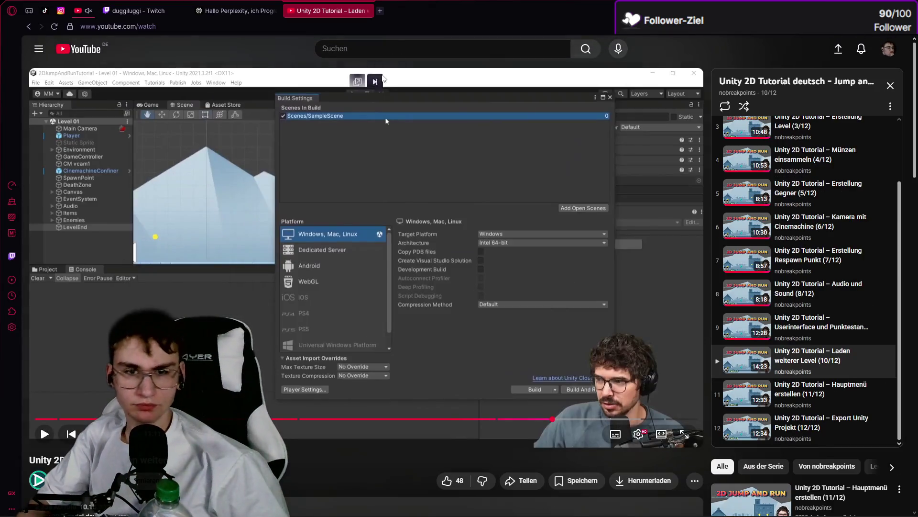
left_click(366, 81)
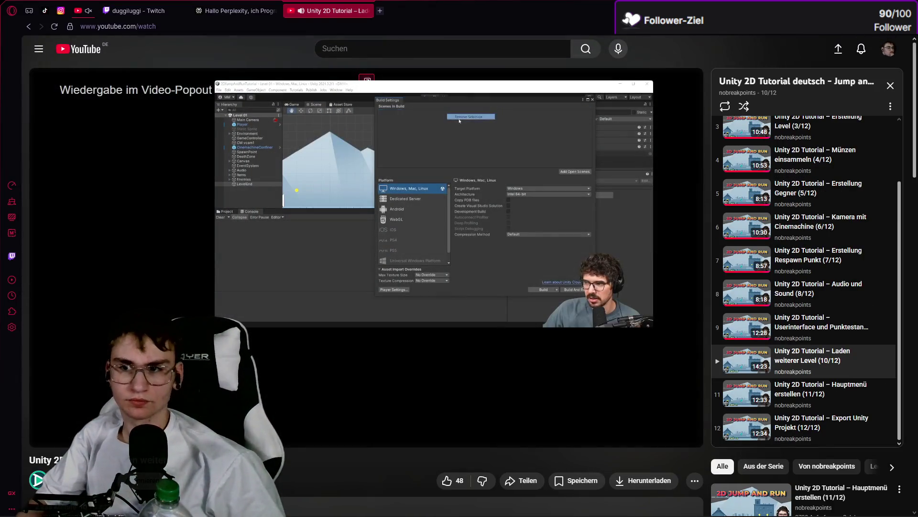
key("alt+Tab")
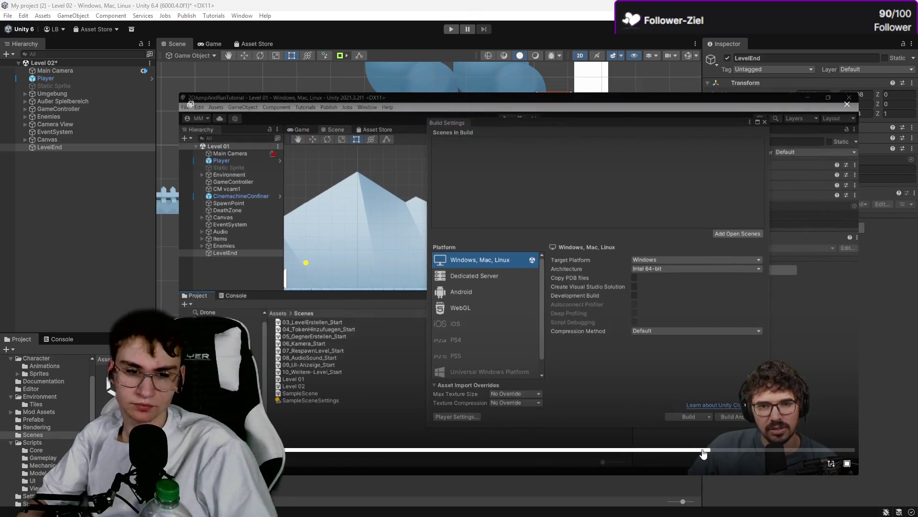
left_click(702, 451)
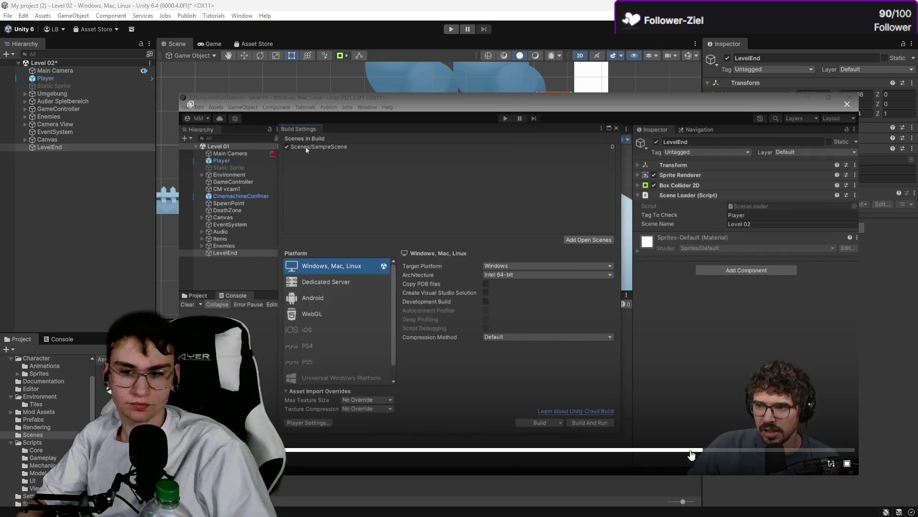
left_click(687, 451)
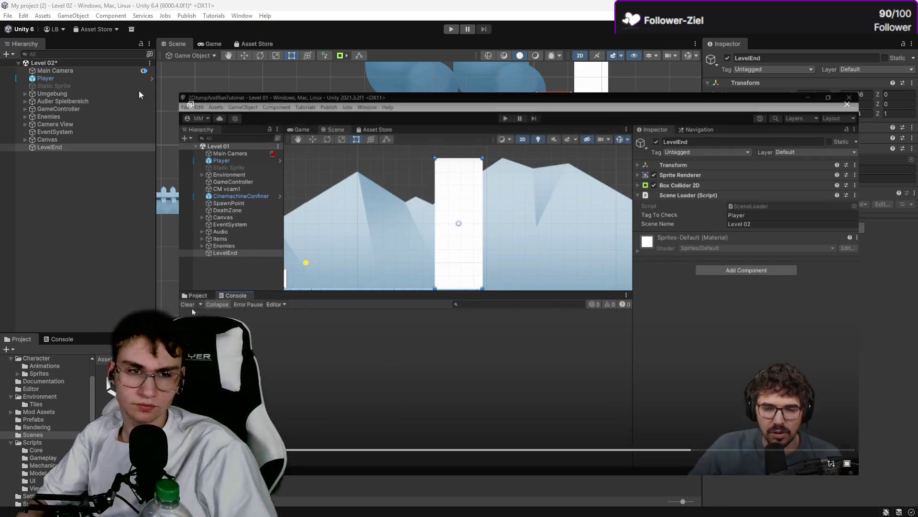
Step: Open the Build Profiles window from the File menu
left_click(14, 16)
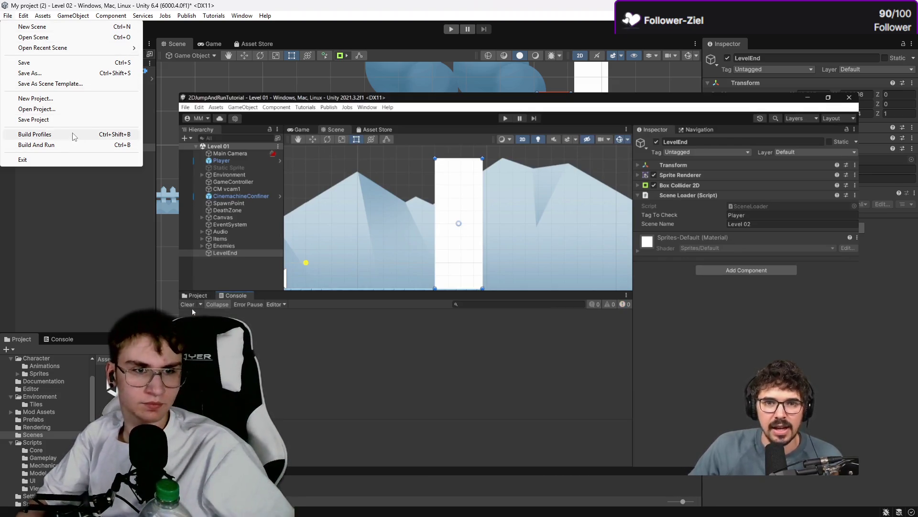
mouse_move(24, 18)
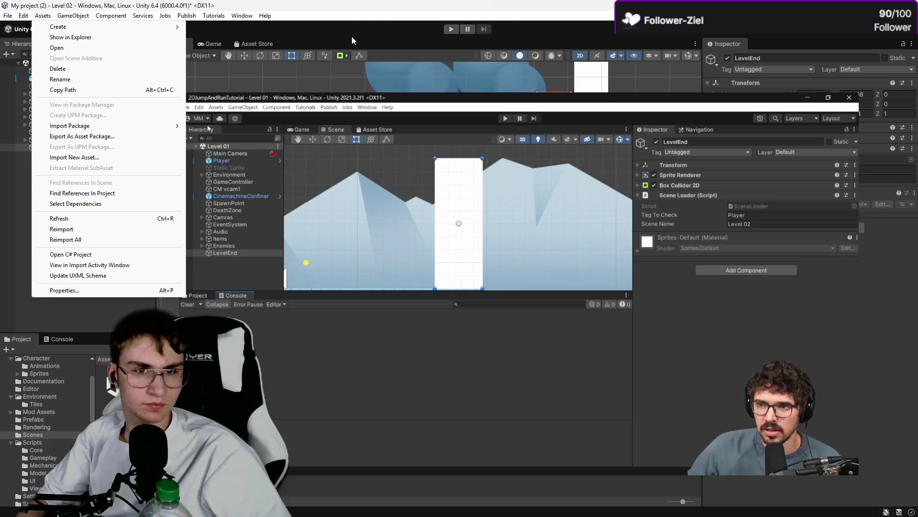
left_click(87, 12)
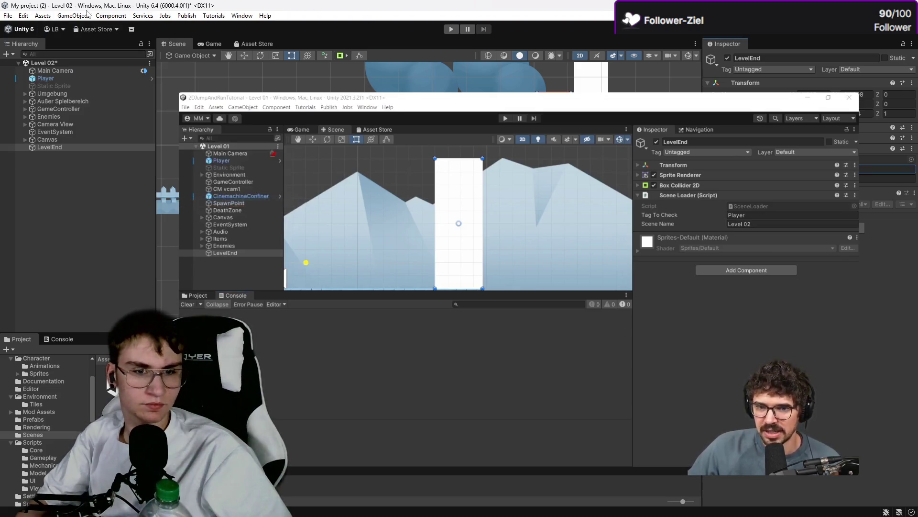
left_click(8, 16)
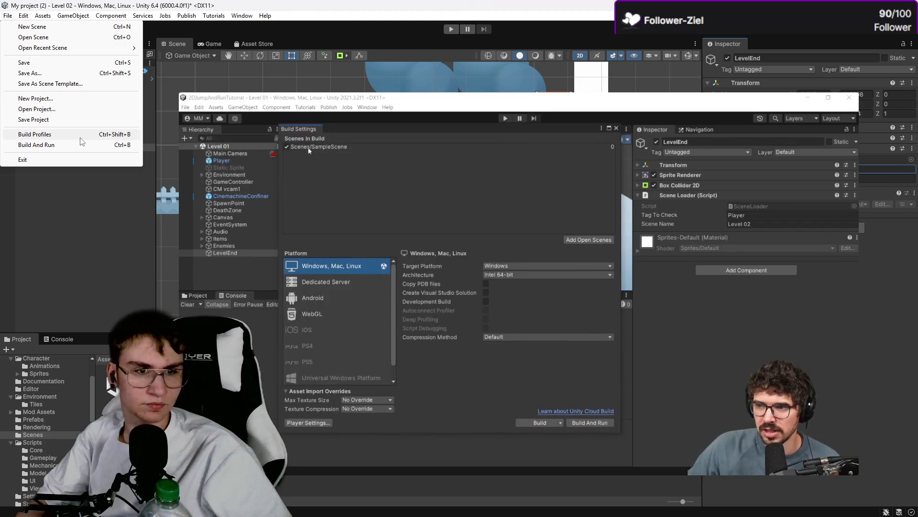
left_click(72, 135)
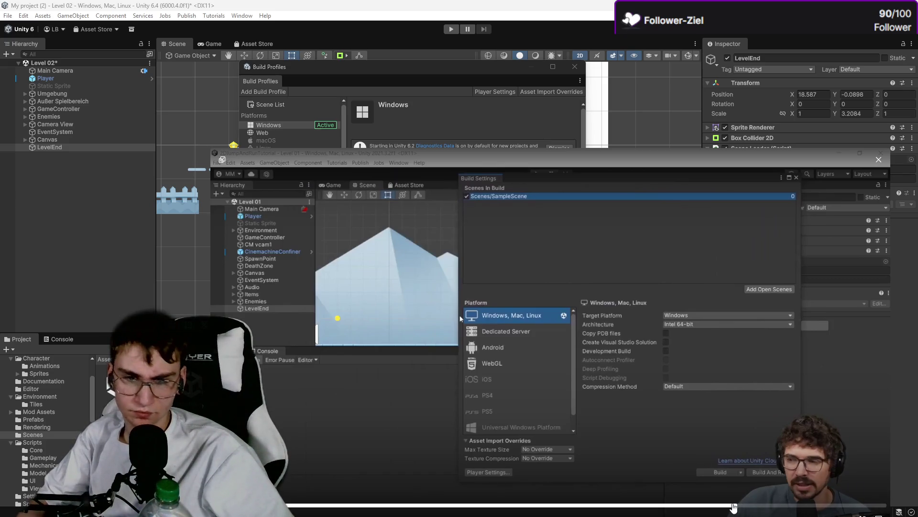
left_click(729, 506)
left_click_drag(729, 507, 711, 510)
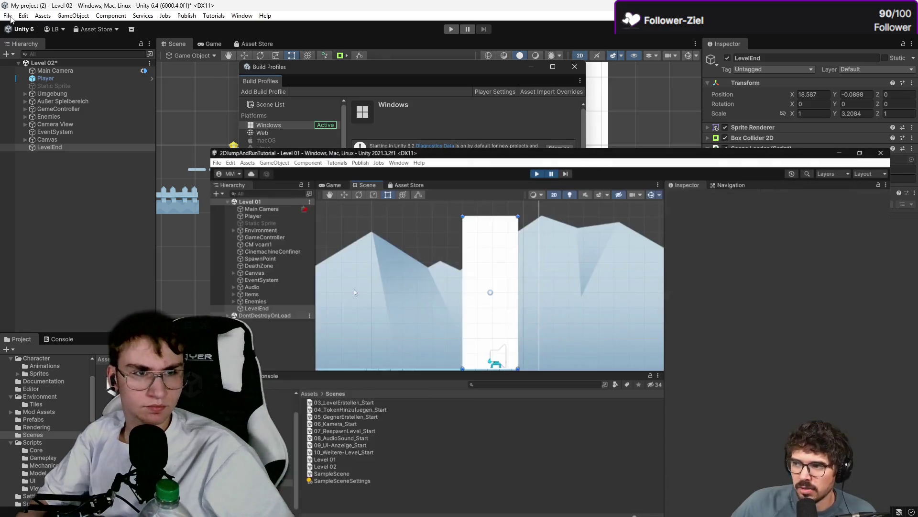
left_click(8, 16)
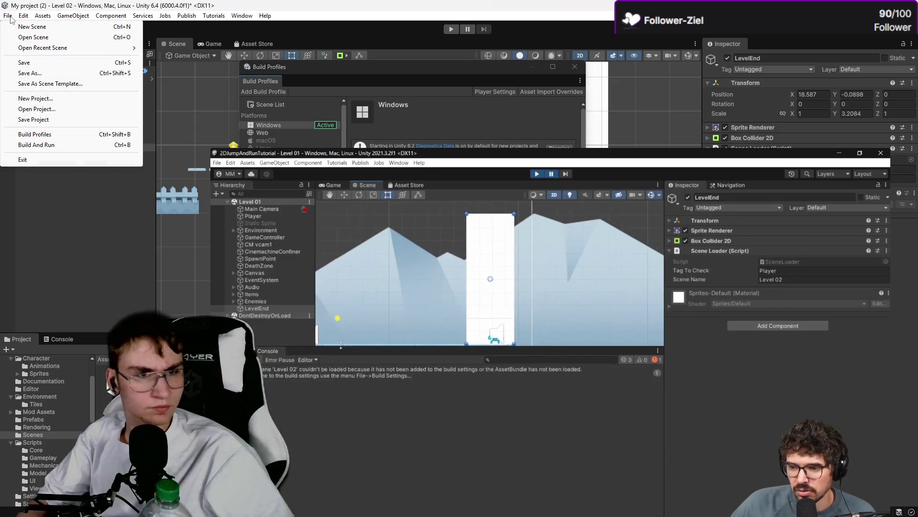
mouse_move(25, 17)
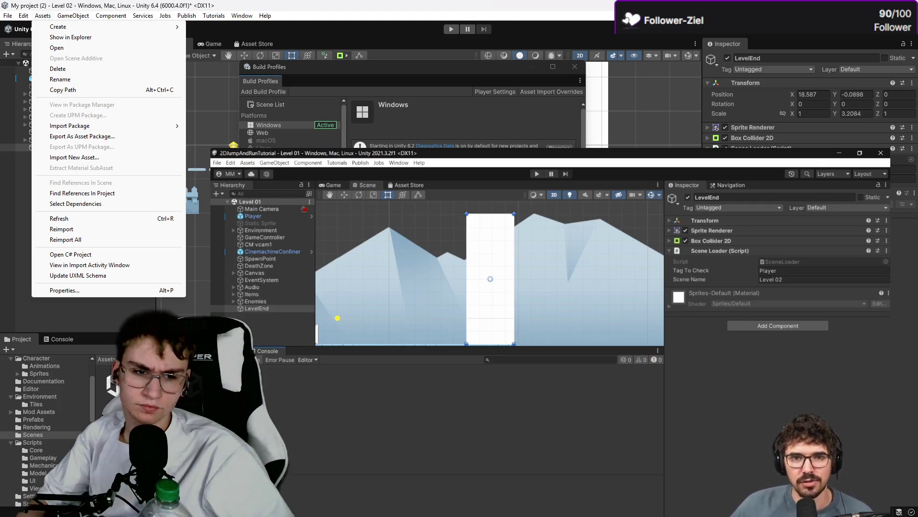
key("Escape")
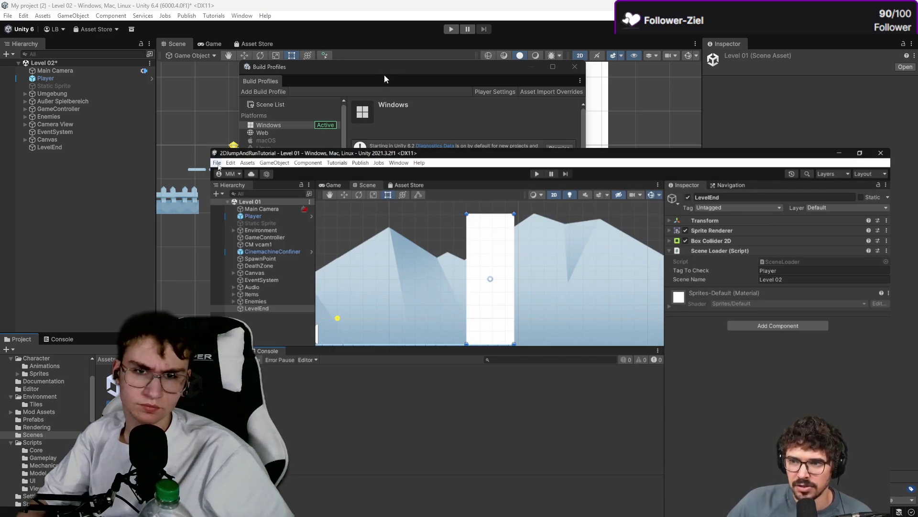
Step: Save the modified Level 02 scene and close Build Profiles
left_click_drag(448, 153, 448, 396)
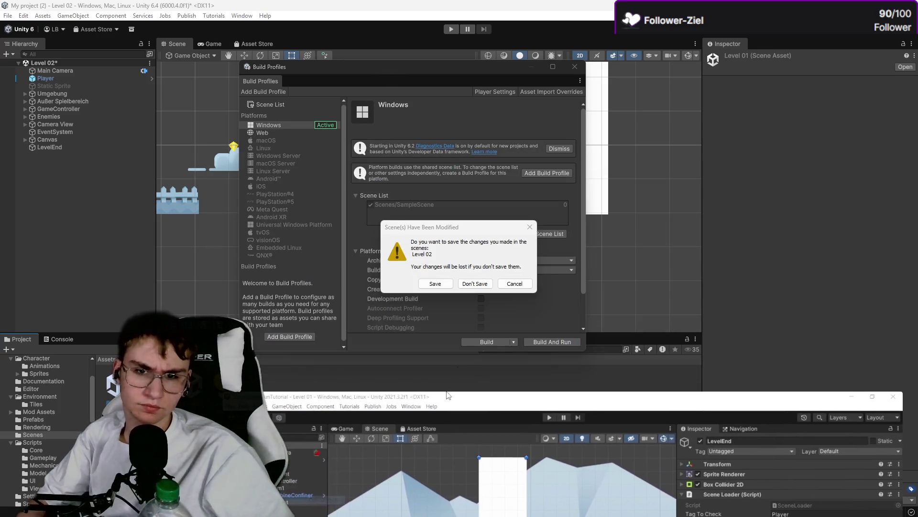
left_click(482, 258)
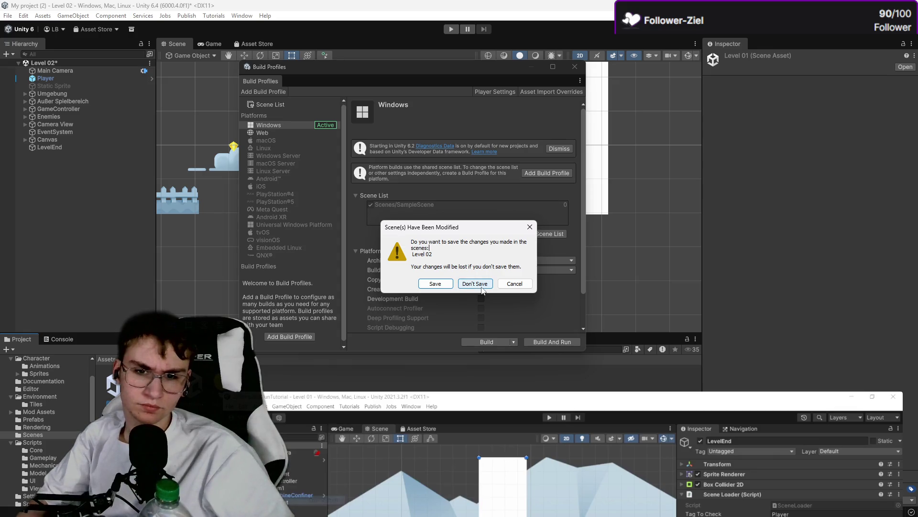
left_click(434, 284)
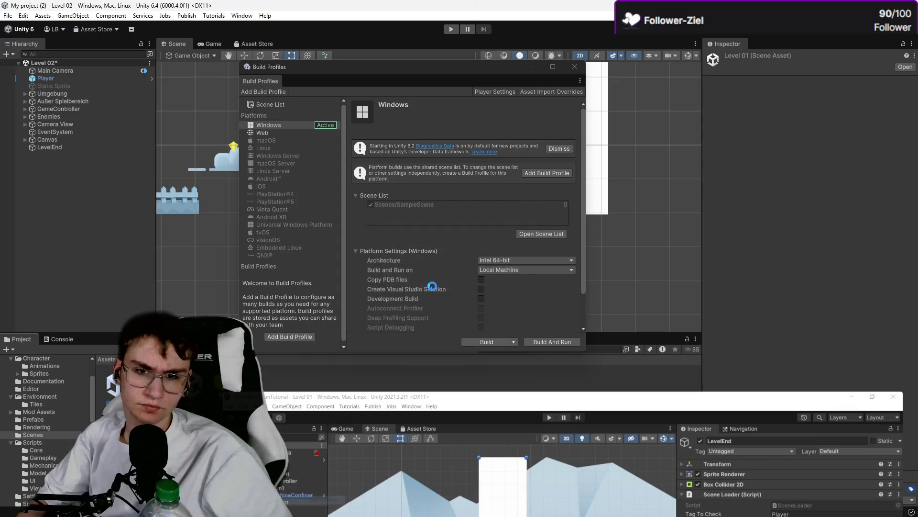
left_click(638, 286)
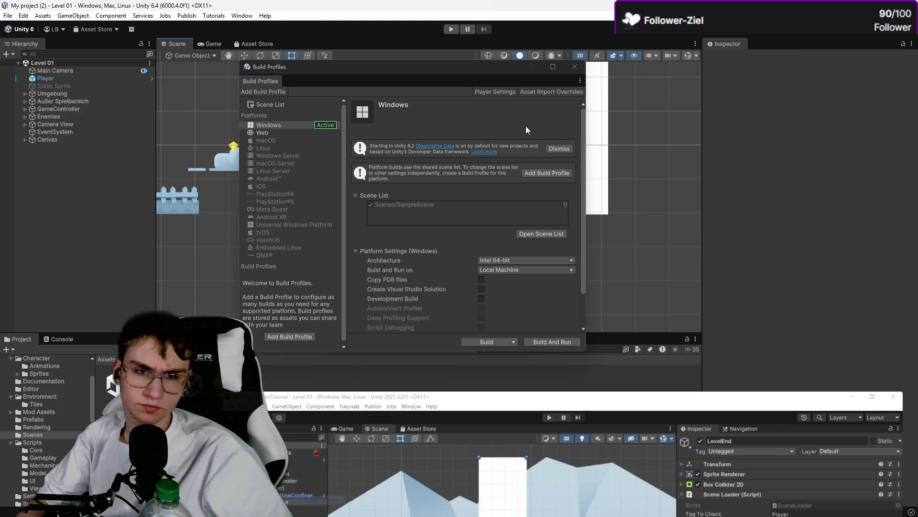
left_click(574, 68)
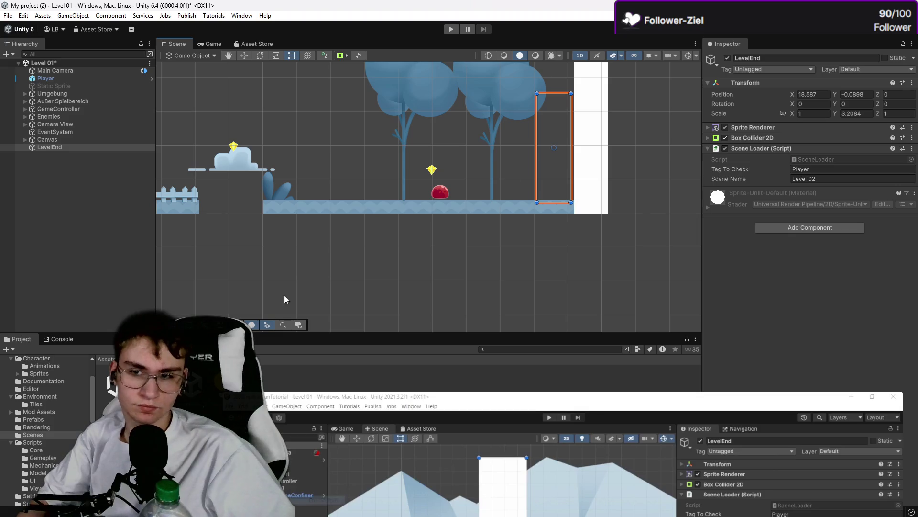
Step: Open the Level 01 scene from the Scenes folder, saving the current scene
double_click(234, 363)
left_click(429, 284)
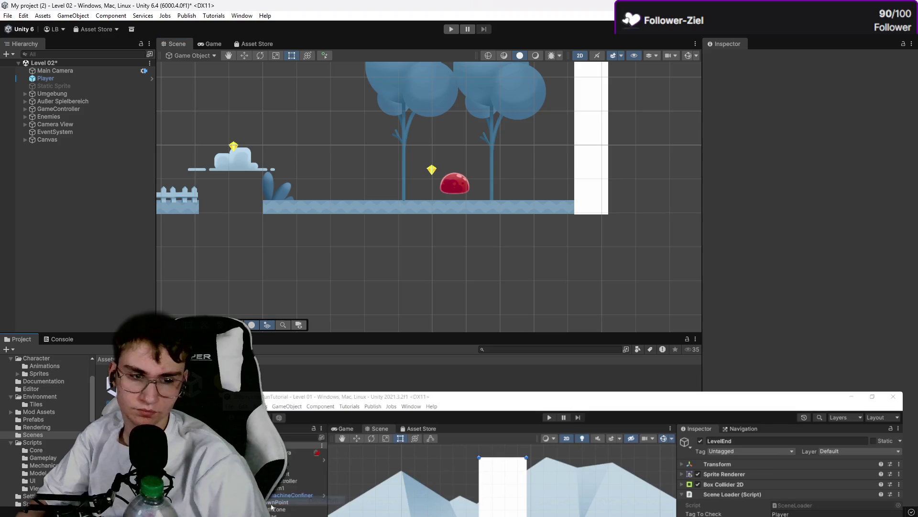
double_click(234, 363)
left_click(436, 286)
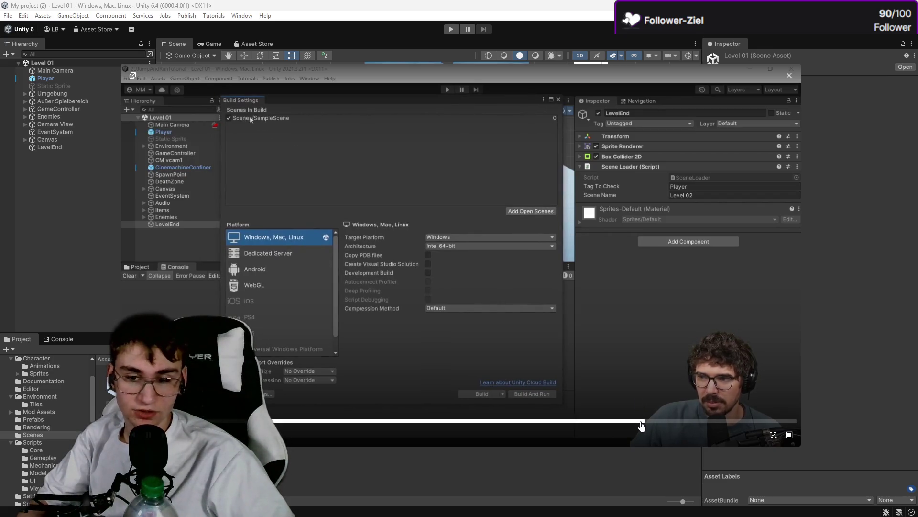
left_click(641, 422)
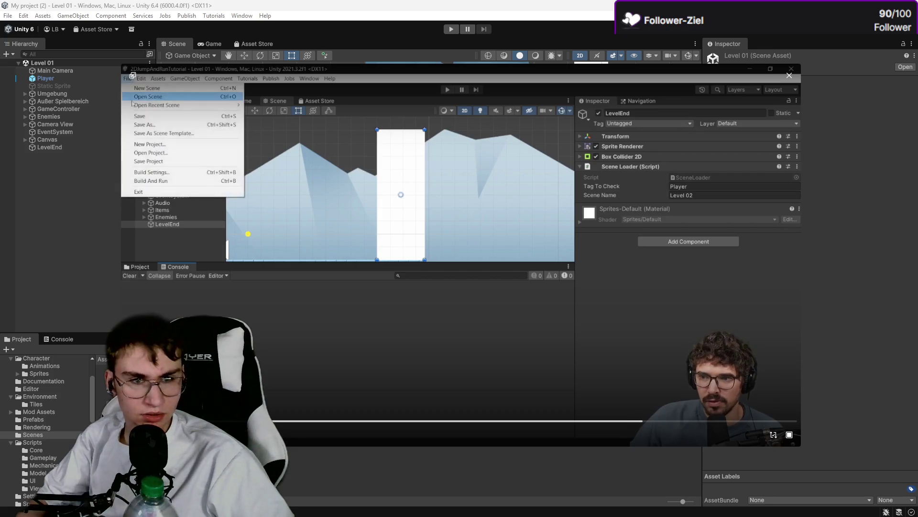
left_click(8, 16)
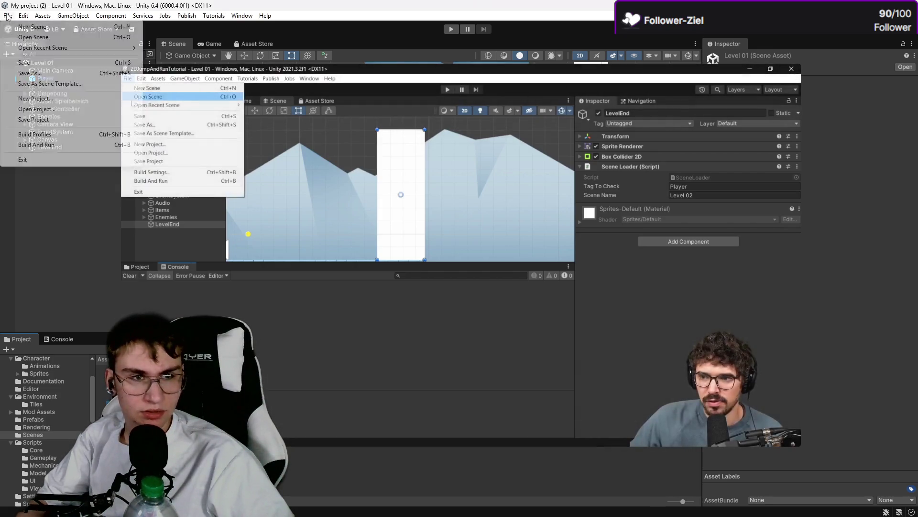
Step: Reopen Build Profiles and remove SampleScene from the build's scene list
left_click(76, 136)
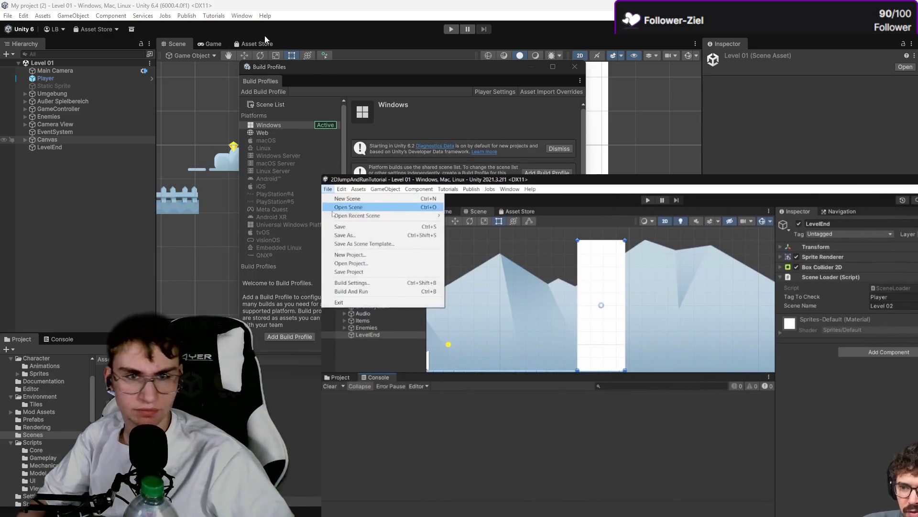
left_click_drag(318, 68, 120, 73)
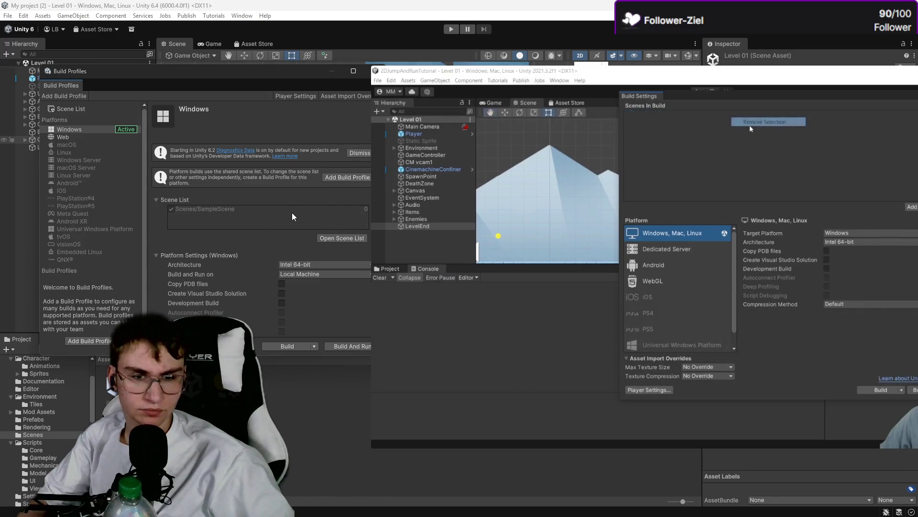
left_click(345, 242)
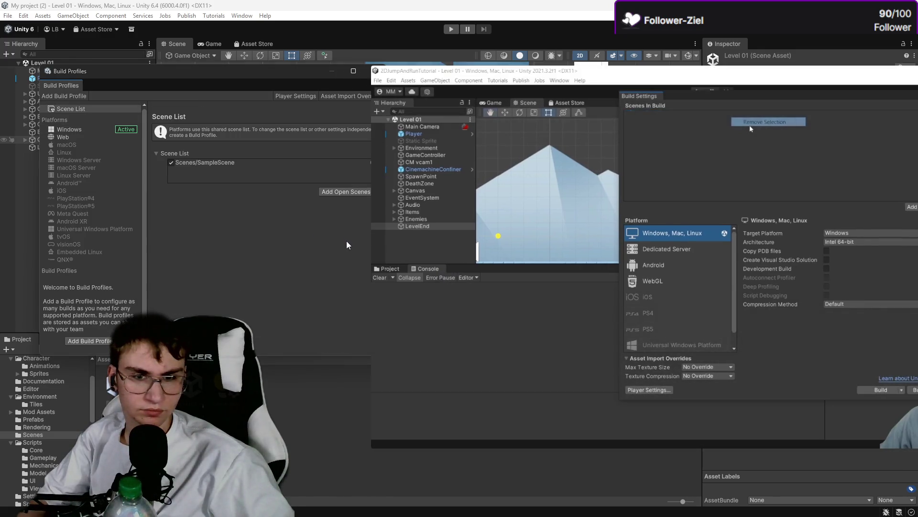
left_click(218, 164)
right_click(218, 165)
left_click(249, 172)
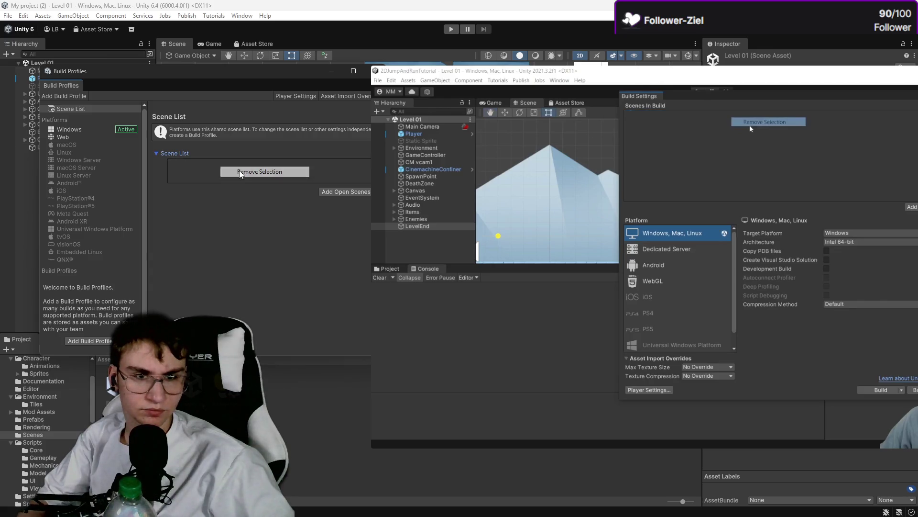
Step: Add Level 01 and Level 02 to the scene list and close Build Profiles
mouse_move(594, 242)
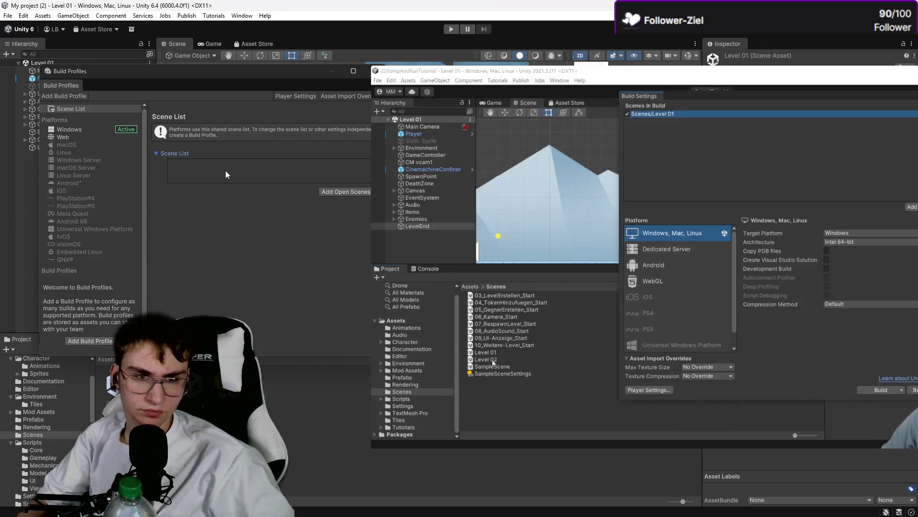
left_click_drag(227, 306, 241, 174)
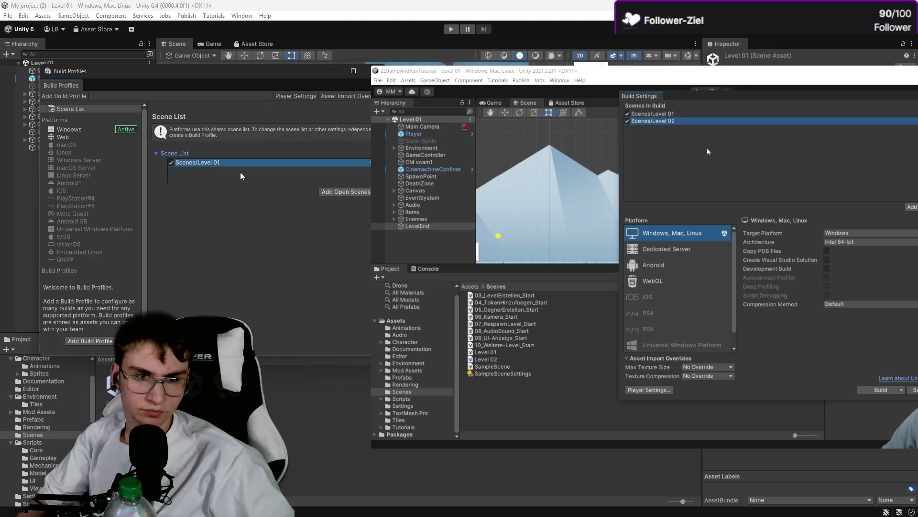
mouse_move(227, 314)
left_mouse_down()
mouse_move(242, 228)
mouse_move(221, 179)
left_mouse_up()
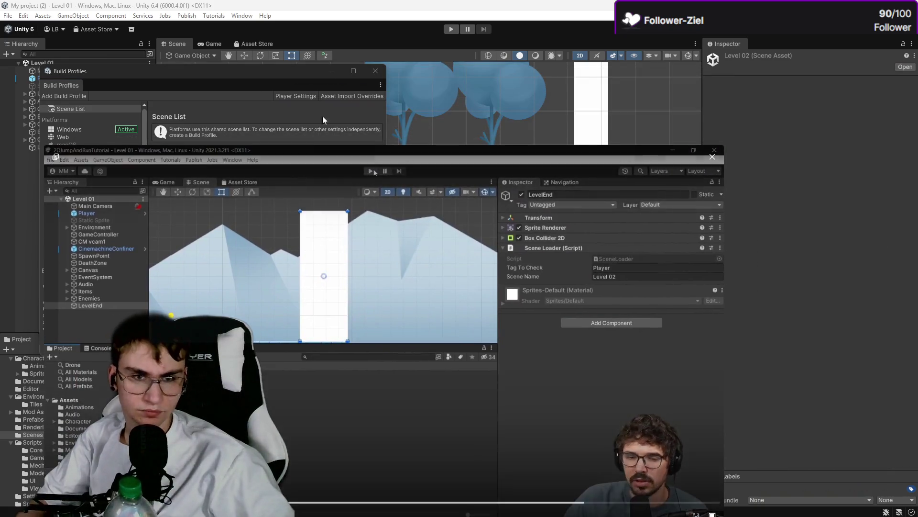
left_click(374, 71)
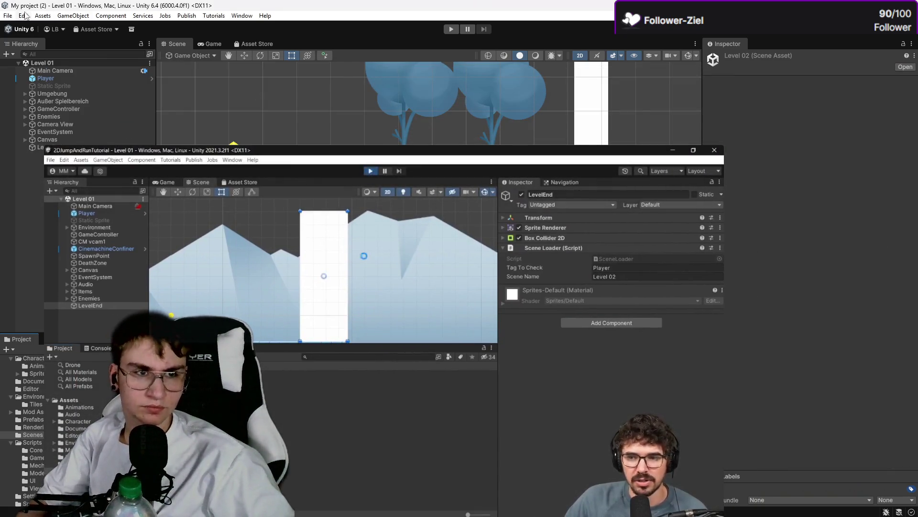
Step: Pause and close the floating tutorial video, dismissing the stray File menu
left_click(8, 16)
left_click(232, 230)
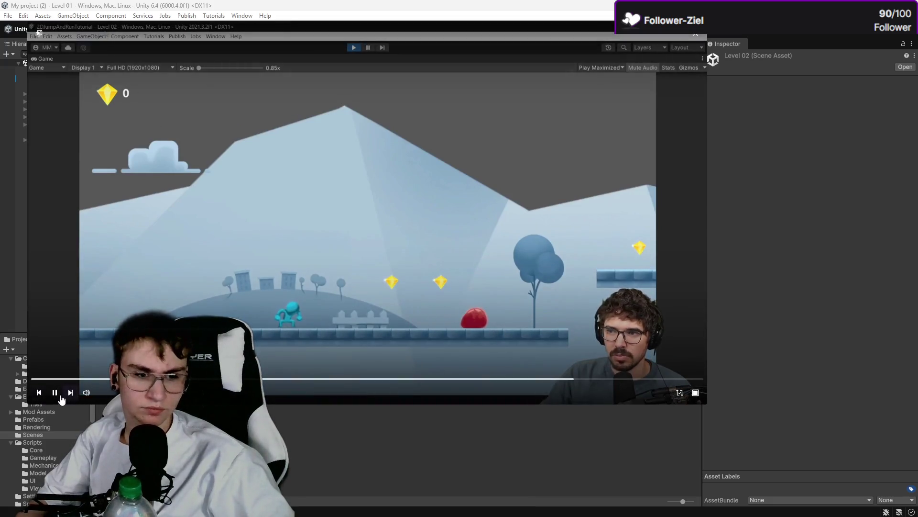
left_click(106, 31)
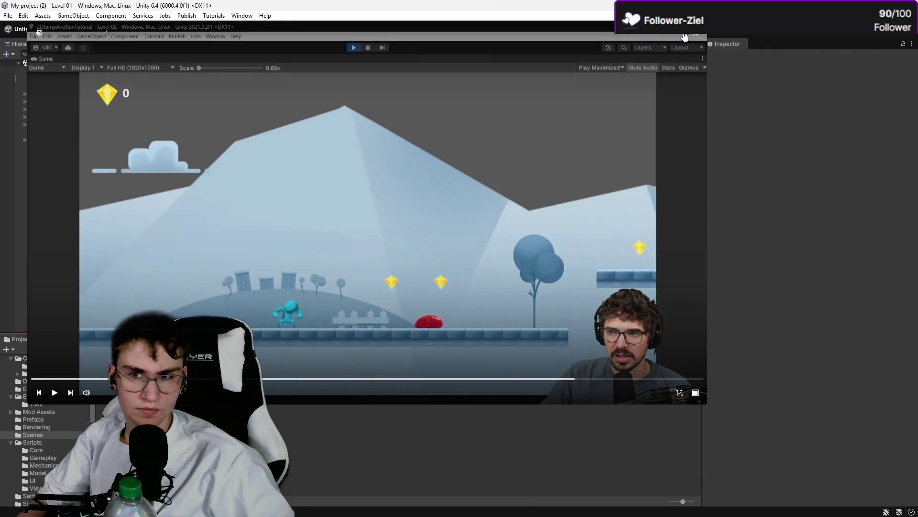
left_click(696, 34)
scroll(387, 250, "up", 3)
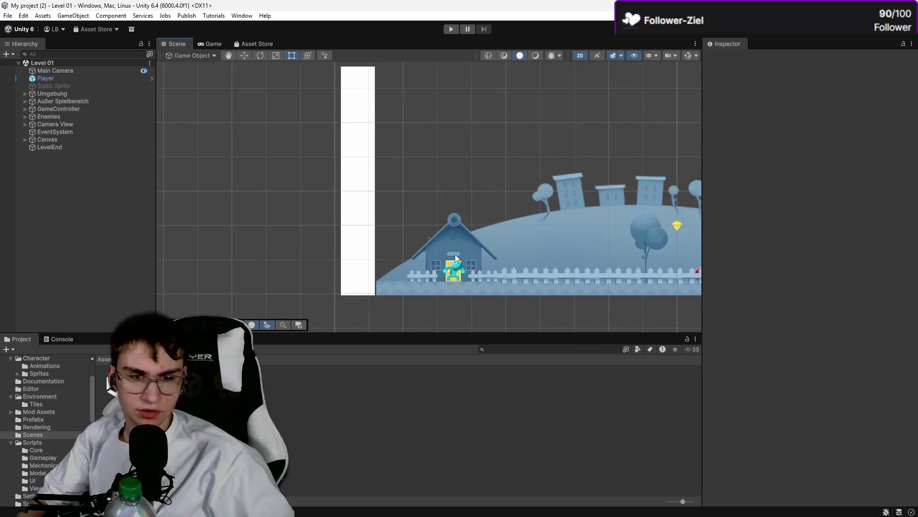
Step: Delete the house and the ShortBuilding from Level 02
left_click(455, 257)
scroll(468, 240, "up", 3)
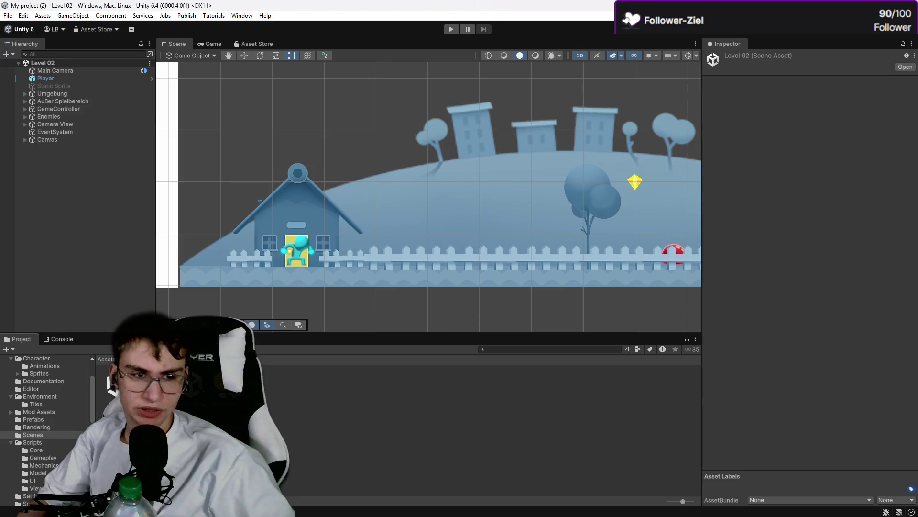
left_click(301, 217)
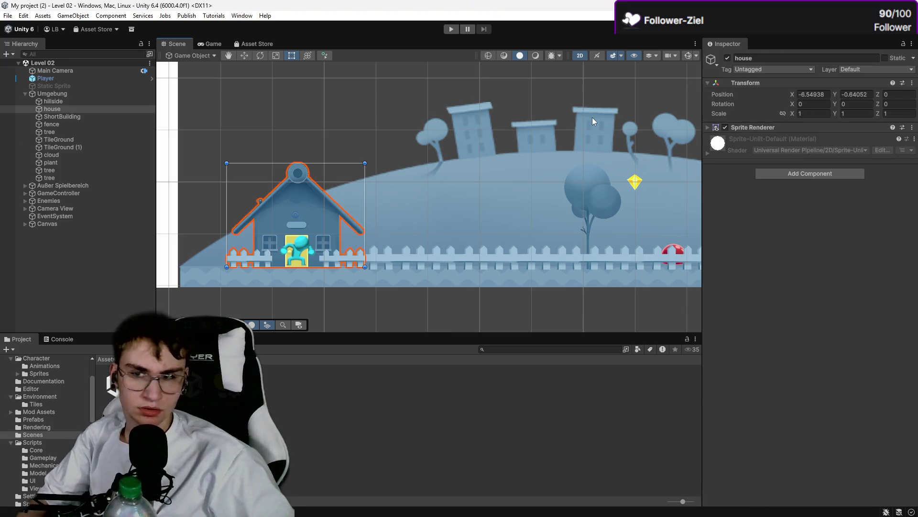
key("Delete")
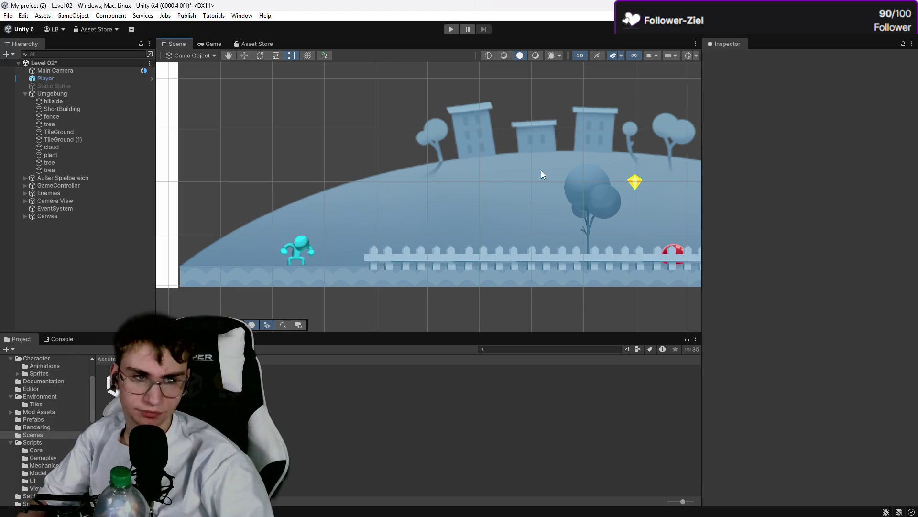
left_click(527, 216)
scroll(508, 214, "right", 5)
left_click(618, 198)
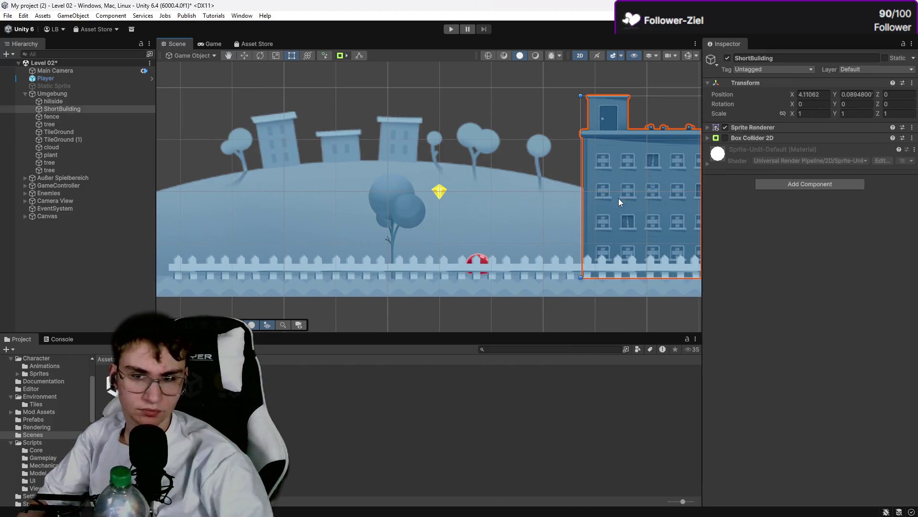
key("Delete")
Step: Enlarge the red slime Enemy 1 with the scale handle
scroll(636, 188, "right", 3)
left_click(454, 264)
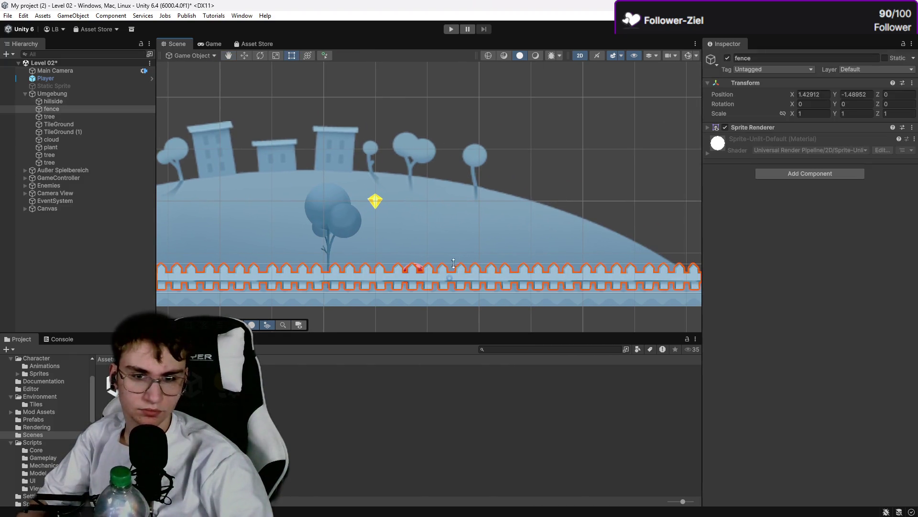
left_click(419, 267)
left_click_drag(442, 236, 593, 191)
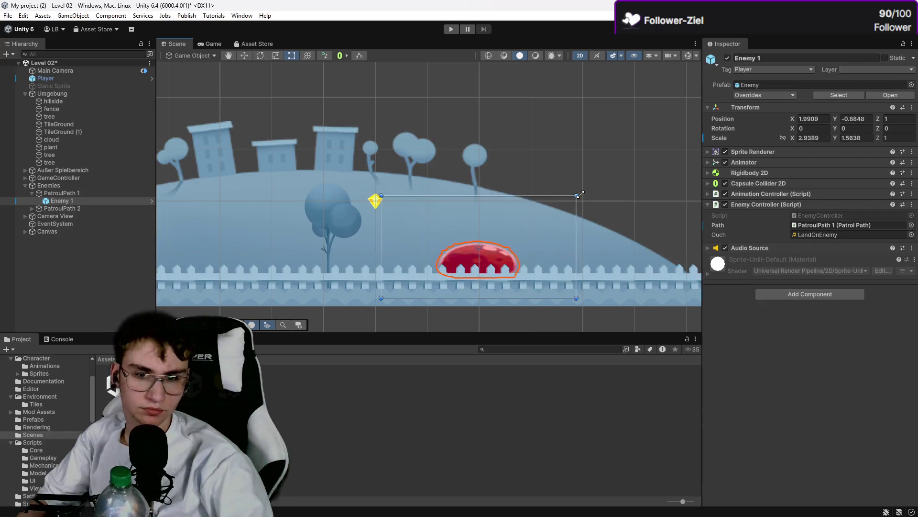
left_click(588, 143)
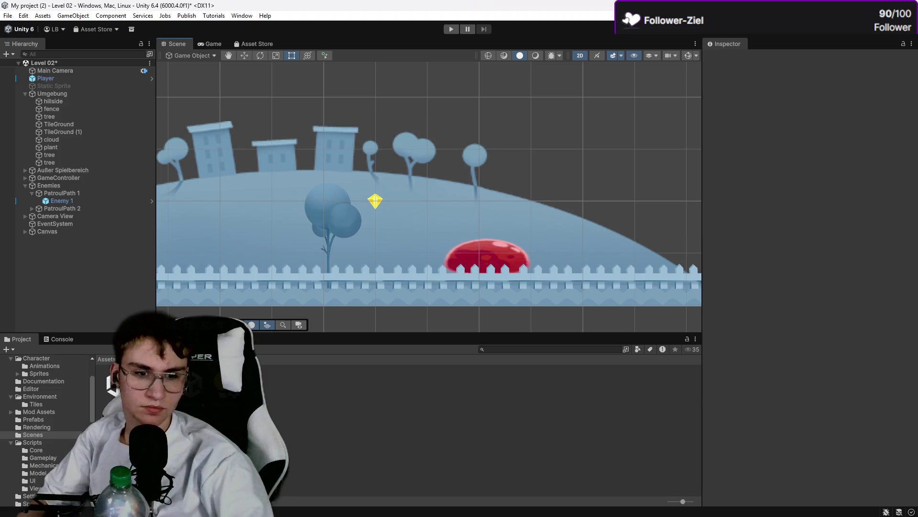
Step: Open Level 01, confirm the save prompt, and start Play mode to test
double_click(113, 383)
left_click(448, 284)
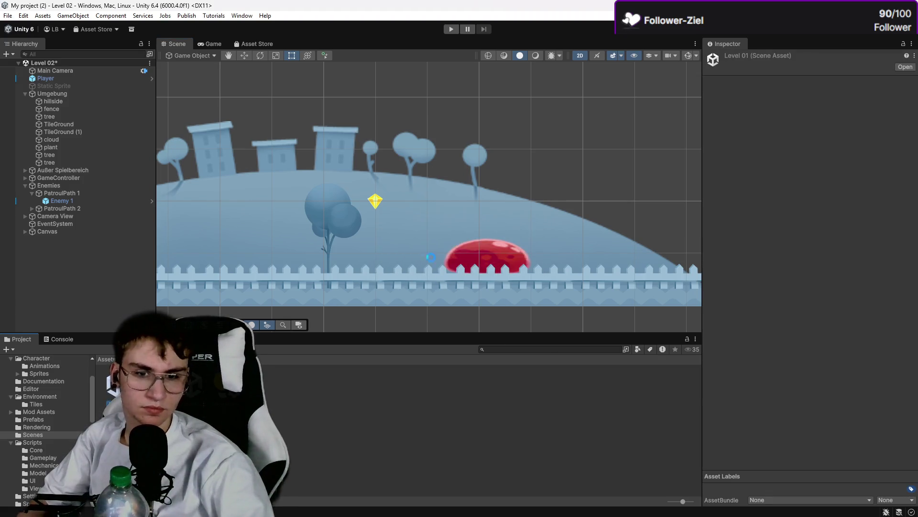
left_click(451, 29)
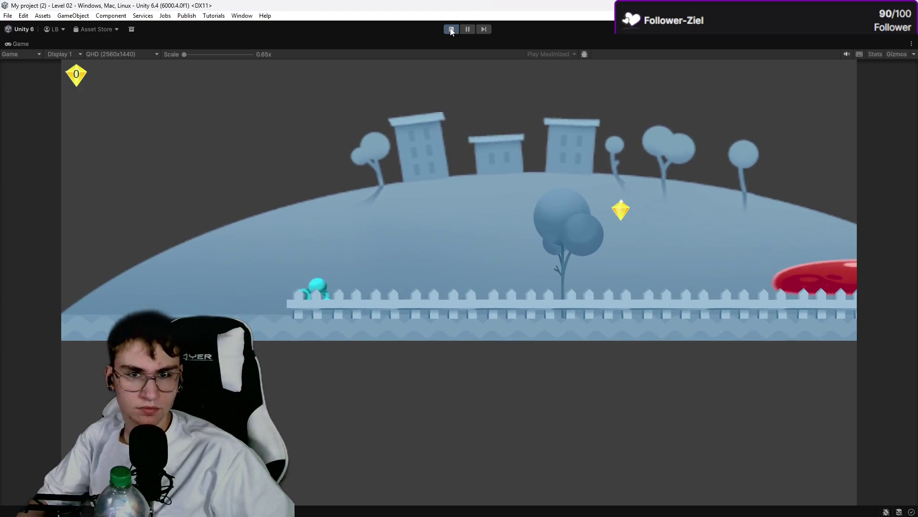
Step: Stop the game and delete the red enemy on Level 01's right platform
left_click(445, 29)
left_click(451, 29)
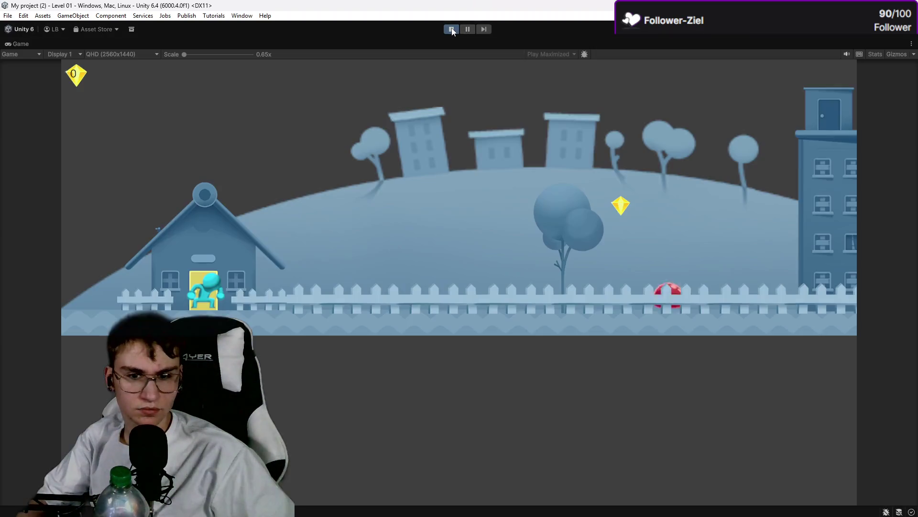
left_click(451, 29)
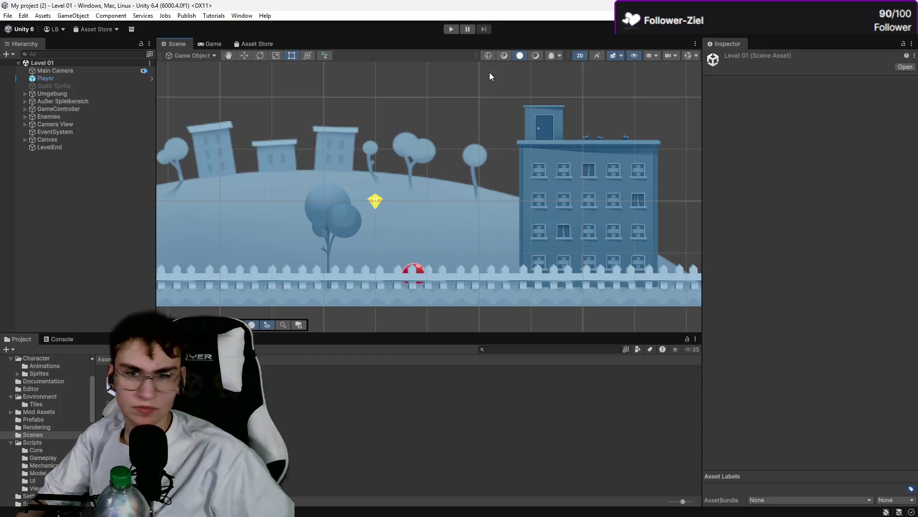
left_click_drag(549, 144, 261, 159)
scroll(375, 170, "down", 2)
left_click(572, 194)
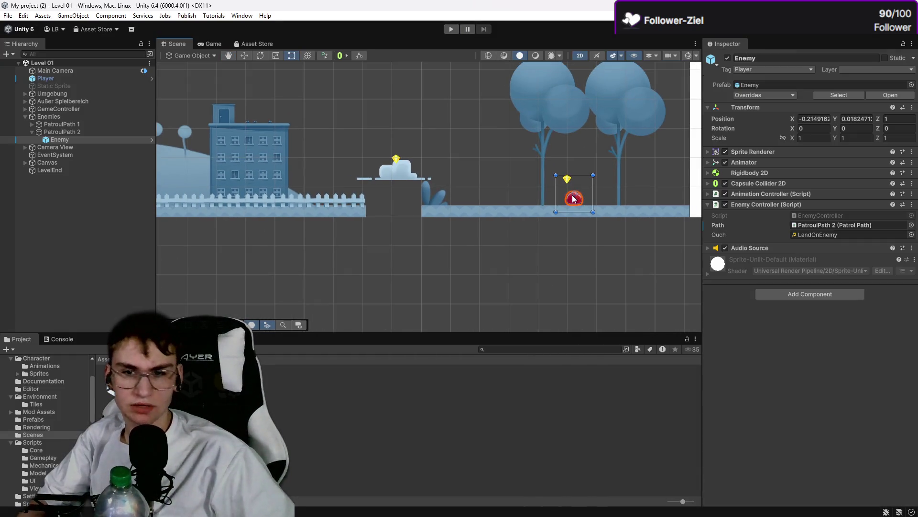
key("Delete")
Step: Play-test Level 01 twice, running and jumping with Space, then stop
left_click(451, 29)
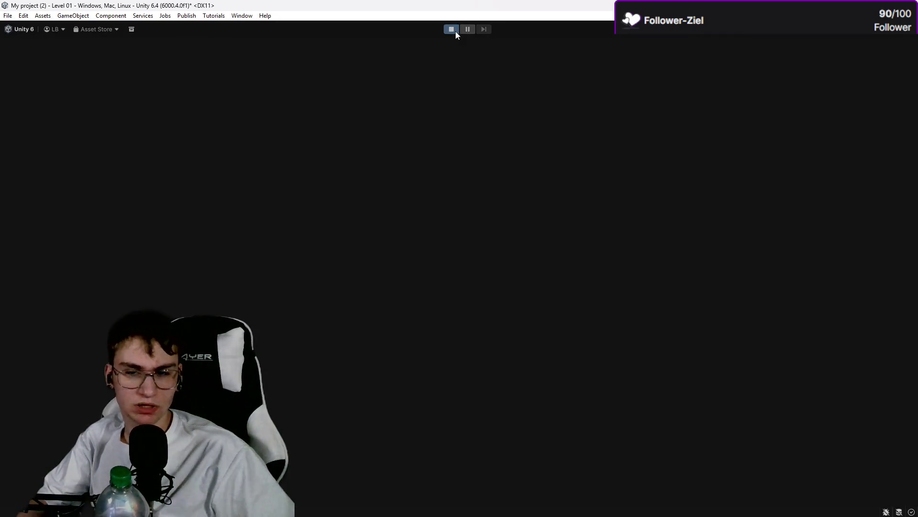
key("space")
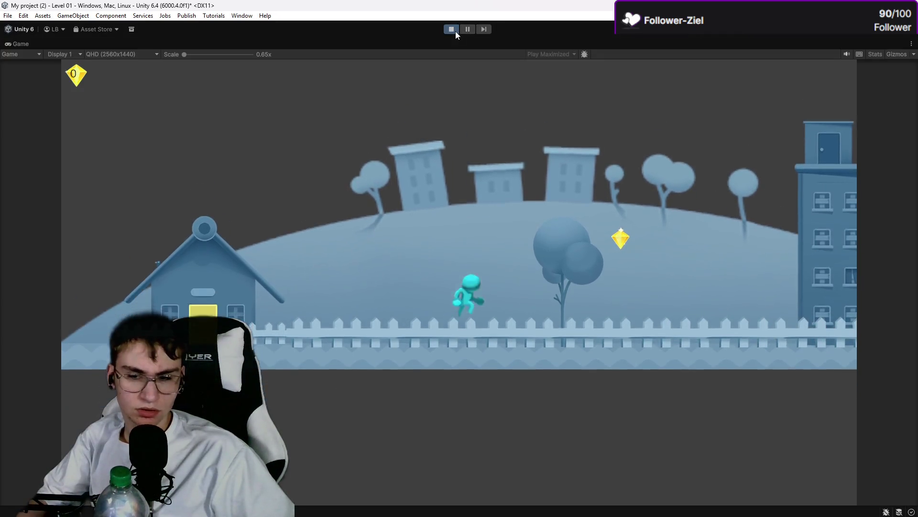
key("space")
left_click(455, 31)
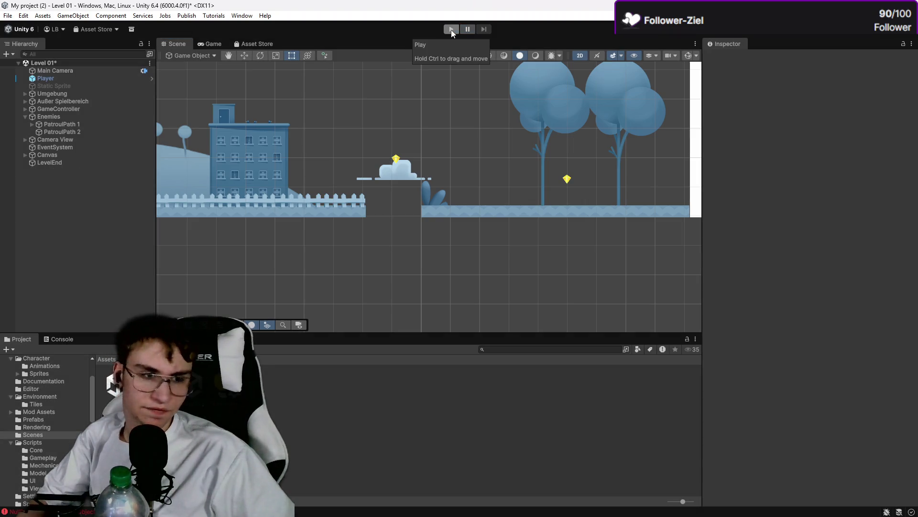
left_click(452, 30)
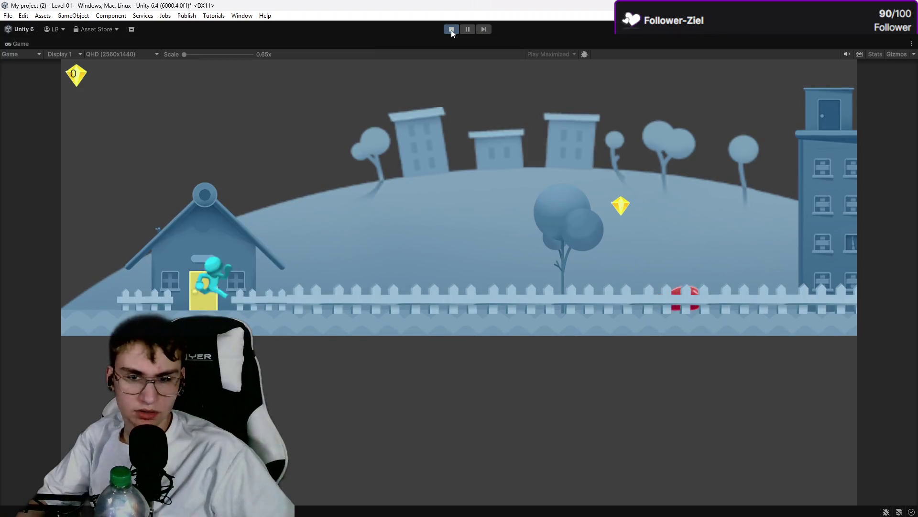
key("space")
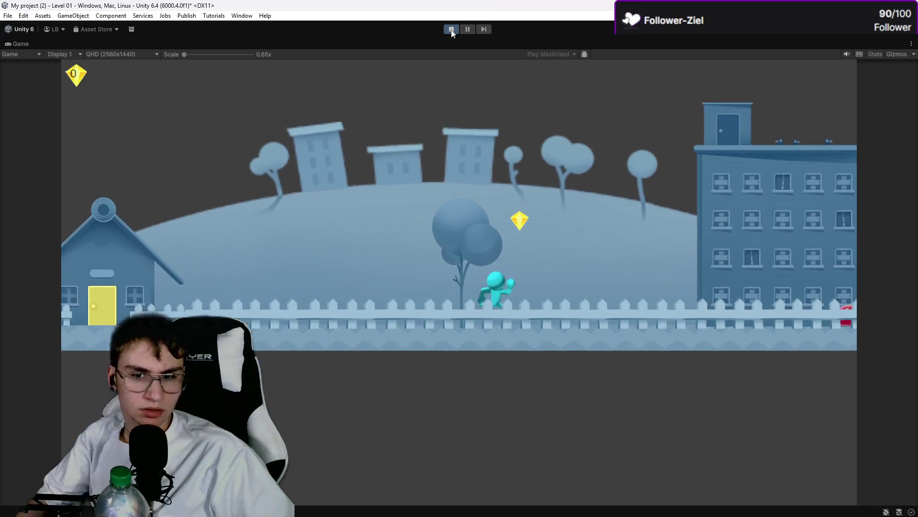
left_click(451, 29)
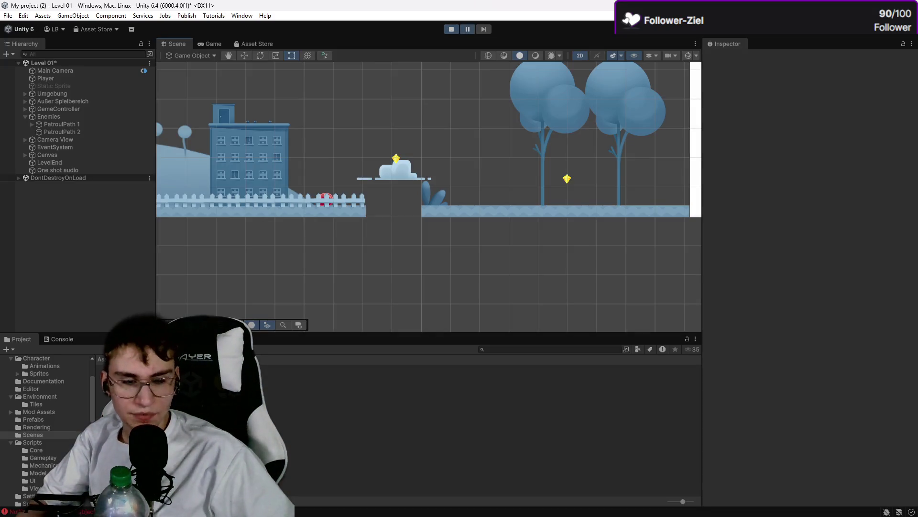
left_click(110, 393)
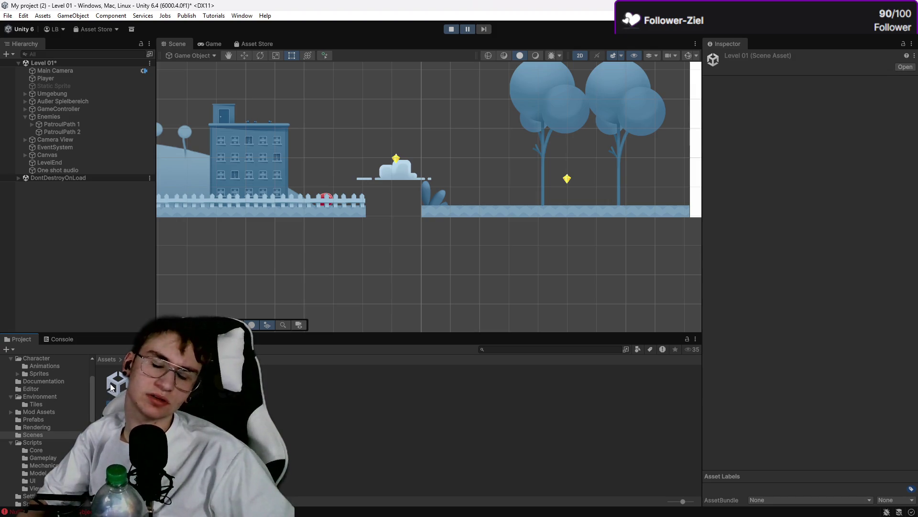
left_click(111, 387, "ctrl")
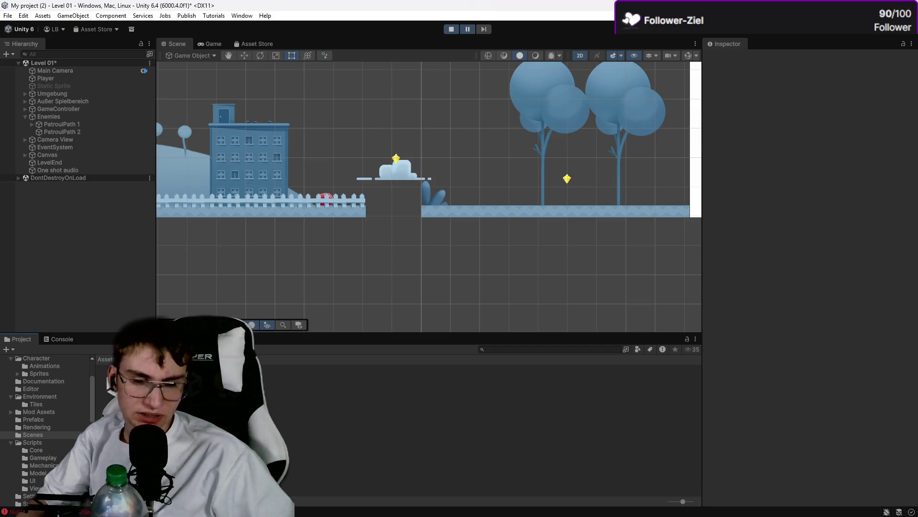
Step: Expand the GameController and Tokens groups in the Hierarchy
left_click(89, 131)
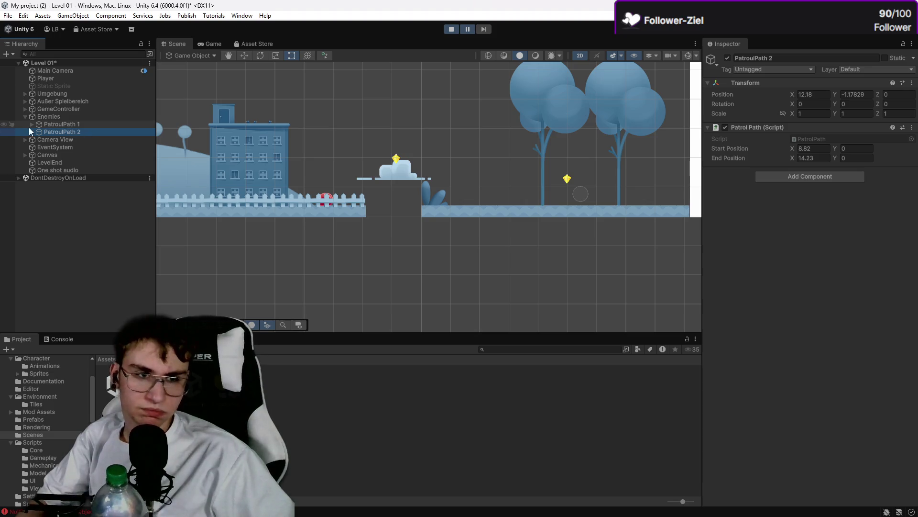
left_click(24, 116)
left_click(25, 109)
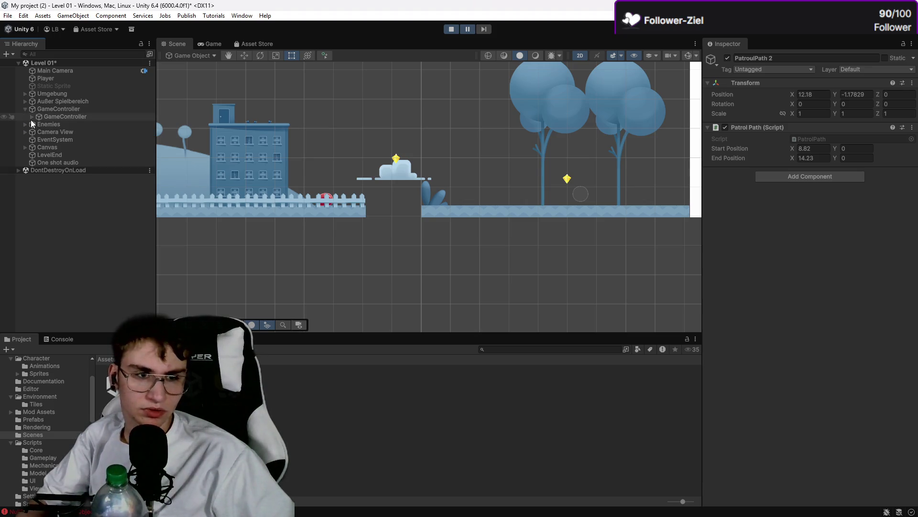
left_click(31, 116)
left_click(38, 132)
left_click(61, 140)
scroll(915, 327, "down", 5)
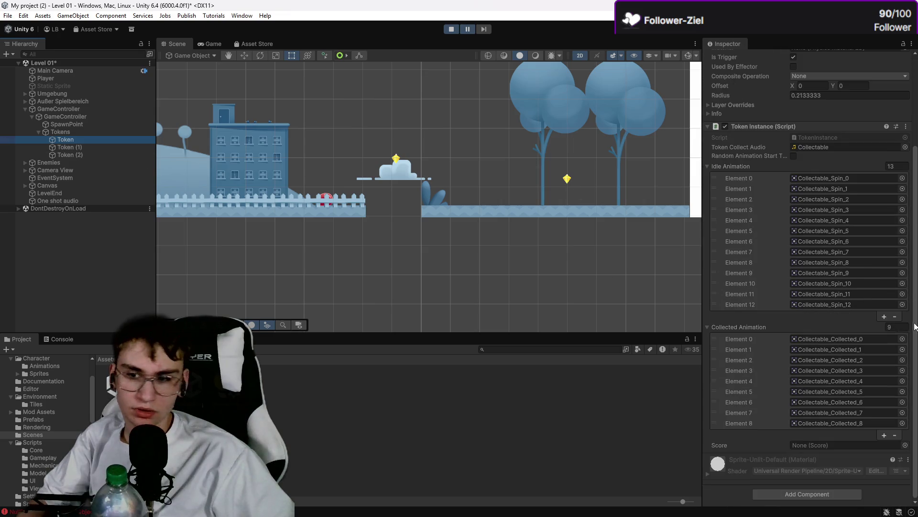
Step: Select all three tokens and assign GameController as their Score reference
left_click(92, 148)
left_click(94, 155)
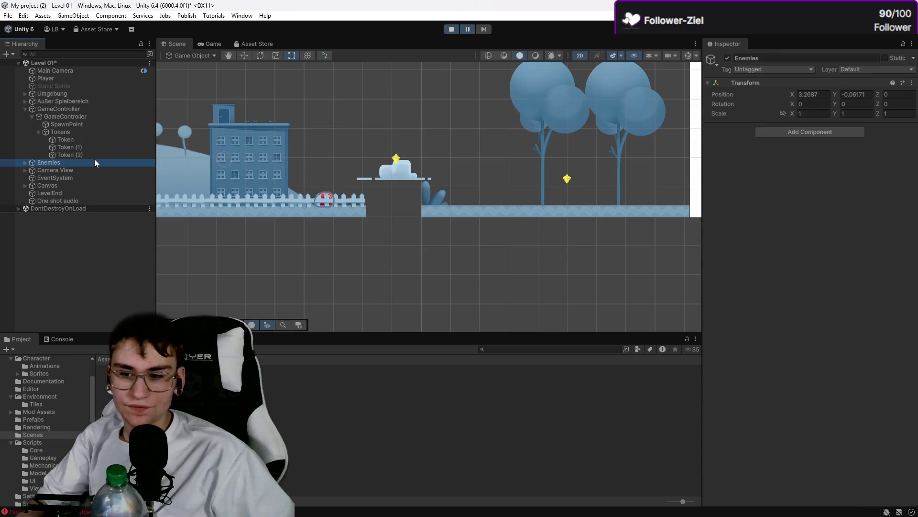
scroll(636, 275, "down", 2)
scroll(831, 321, "down", 4)
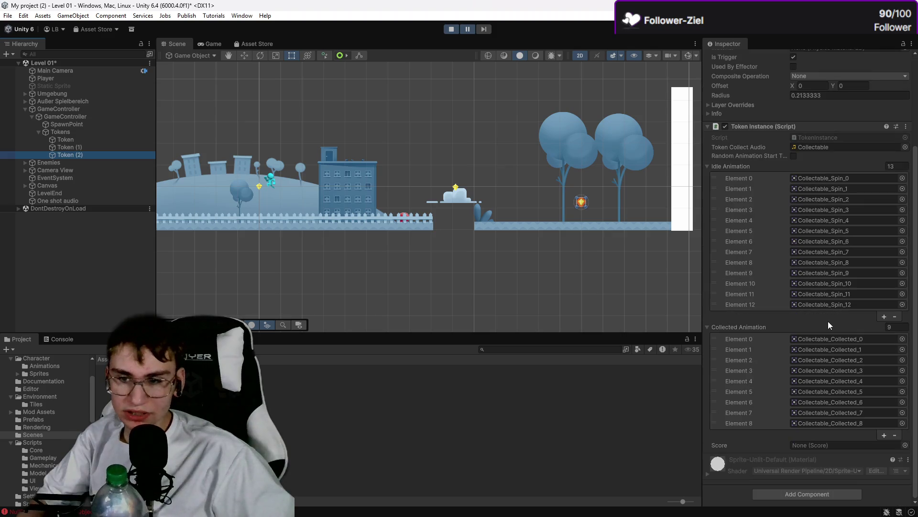
left_click(79, 140, "shift")
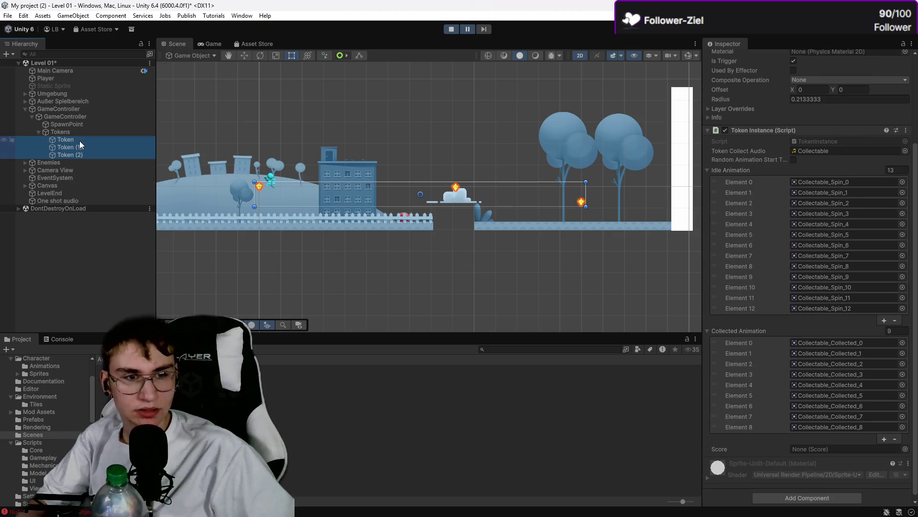
left_click(905, 448)
double_click(860, 362)
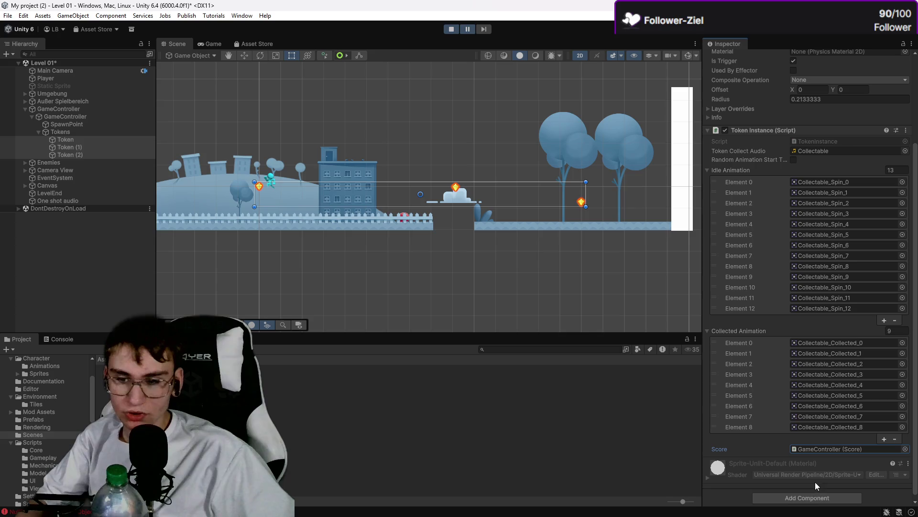
left_click(521, 424)
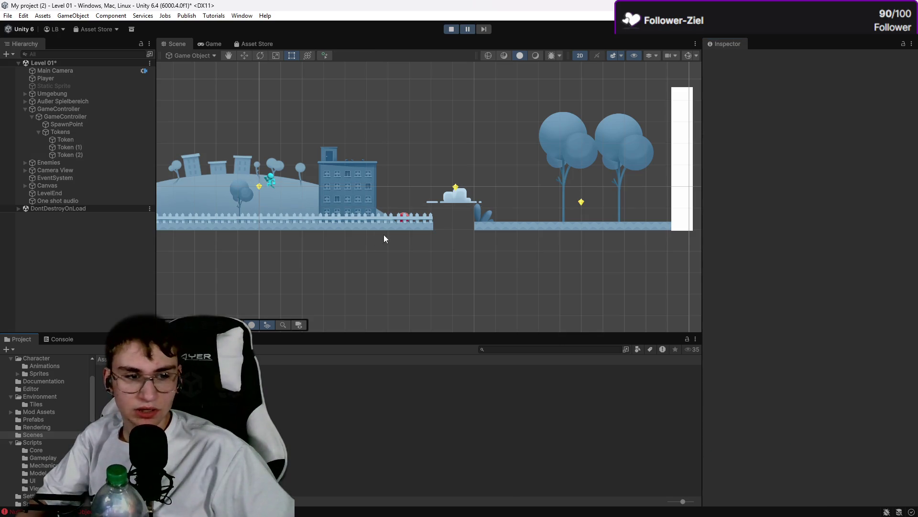
Step: Stop the game and reopen the Level 01 scene file
left_click(451, 28)
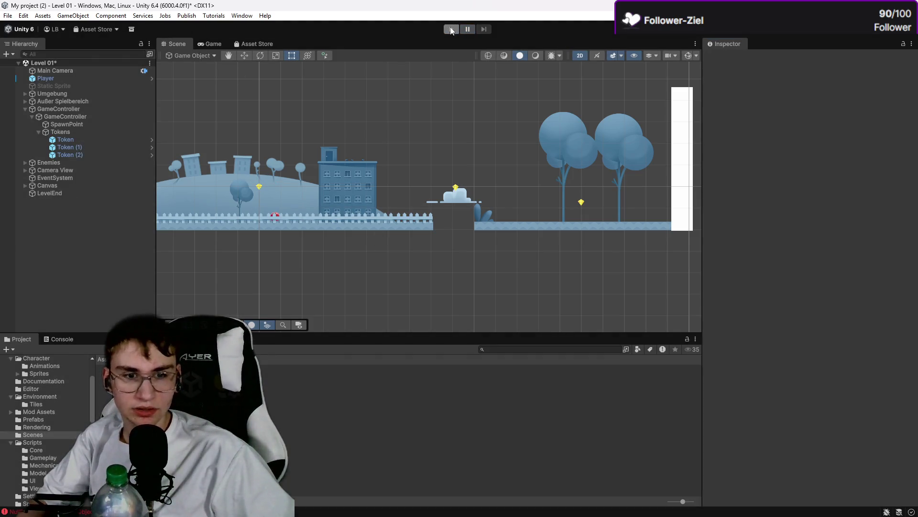
left_click(101, 162)
left_click(88, 139)
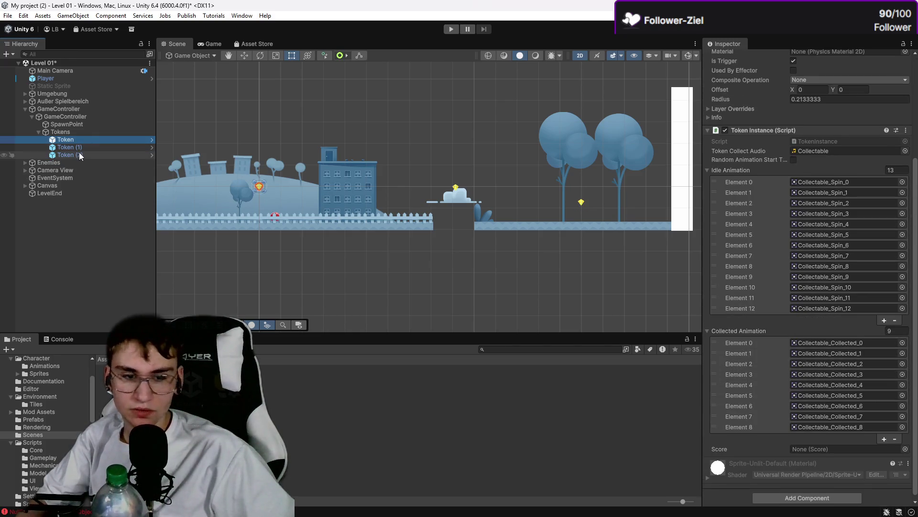
left_click(143, 301)
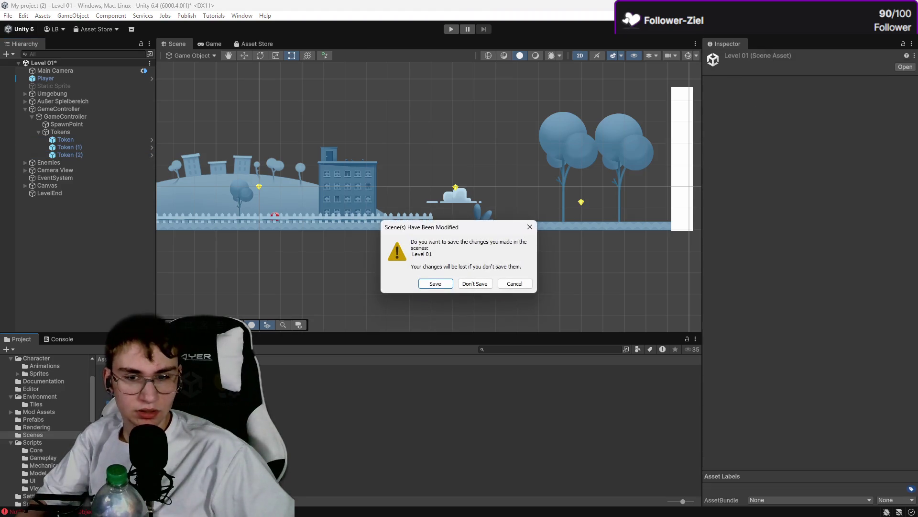
Step: Save the modified Level 01 scene and expand GameController > Tokens in the Hierarchy
left_click(430, 283)
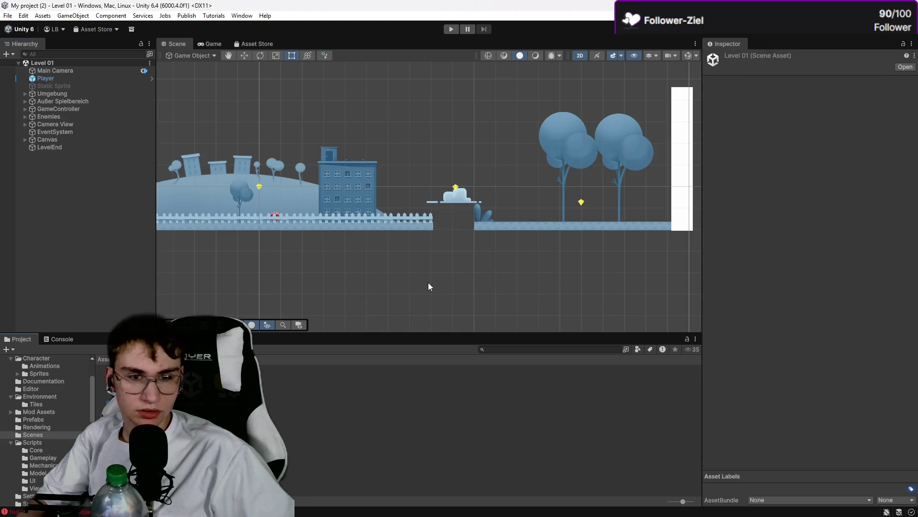
left_click(25, 109)
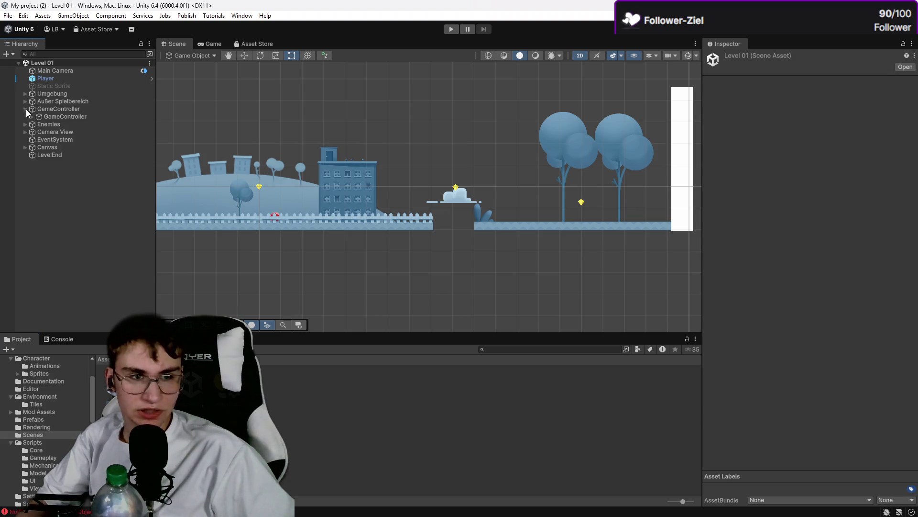
left_click(32, 117)
left_click(44, 133)
left_click(38, 132)
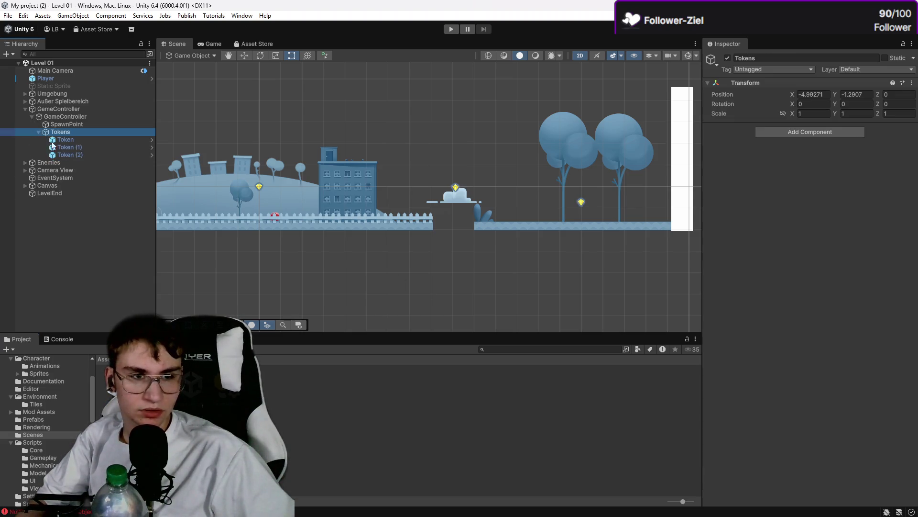
Step: Select and frame Token (1), note its Score field shows None, and bring up Perplexity
double_click(70, 148)
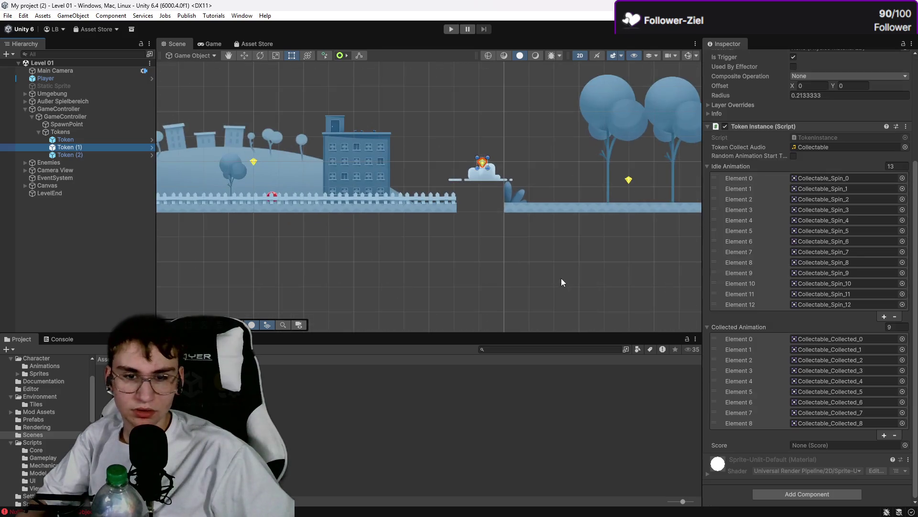
scroll(245, 231, "up", 3)
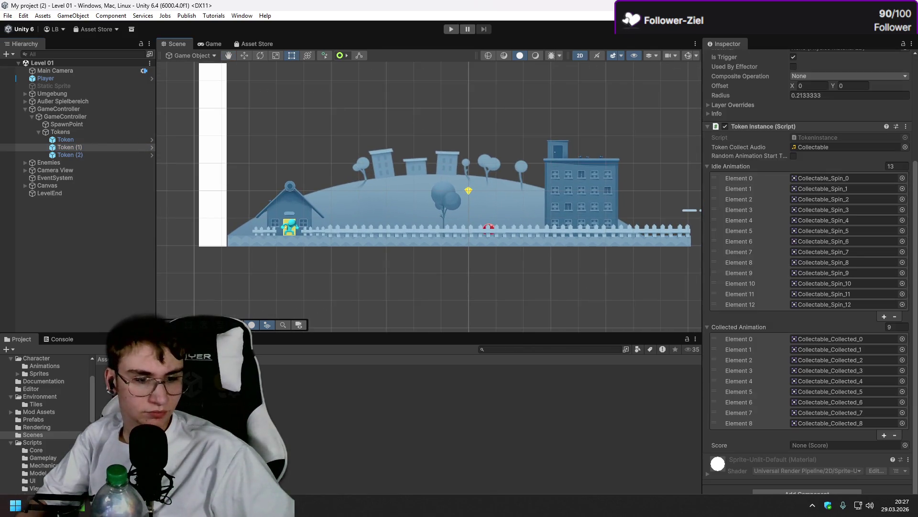
key("alt+Tab")
left_click(238, 4)
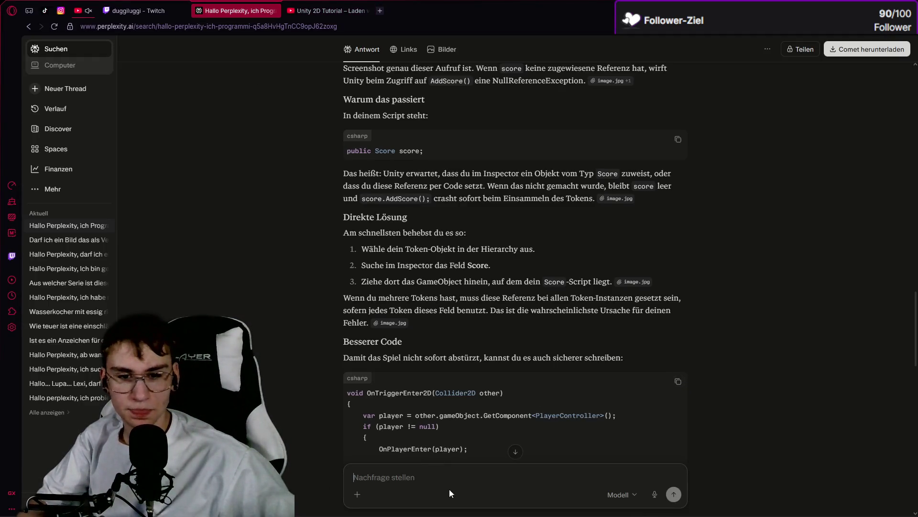
Step: Begin writing a German follow-up in Perplexity describing the Score problem
scroll(478, 430, "down", 5)
mouse_move(497, 379)
type("Halk")
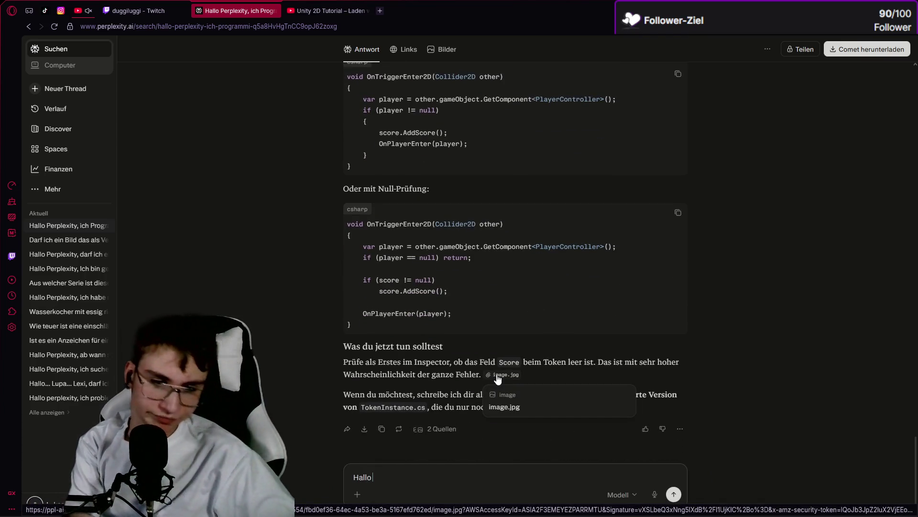
type("as problem")
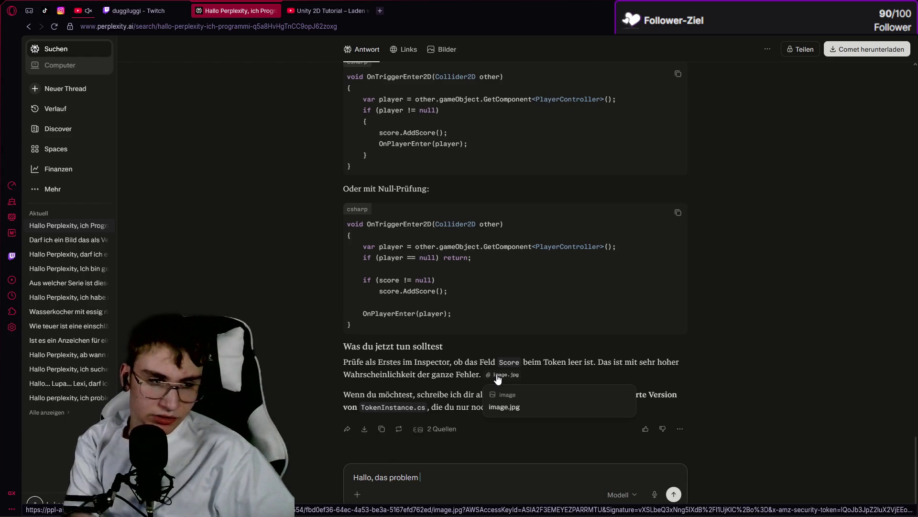
key("BackSpace")
key("BackSpace")
key("BackSpace")
type("P")
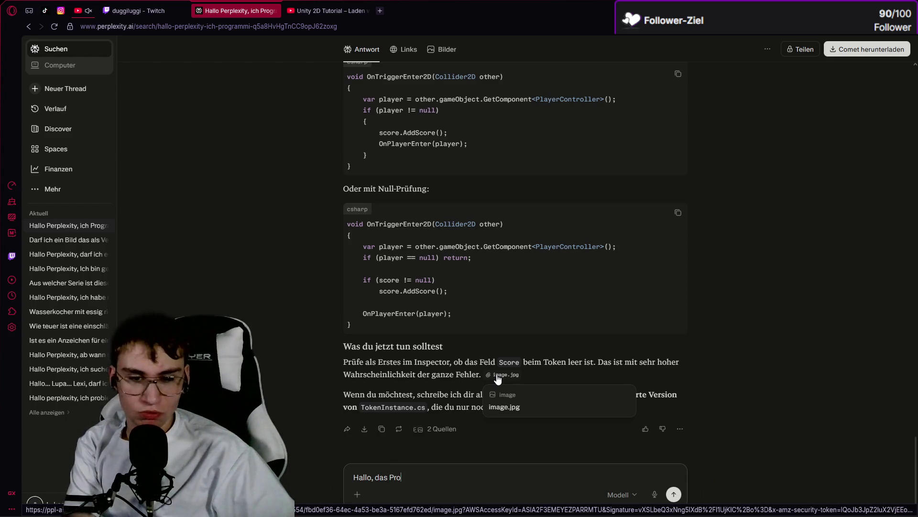
type("blem habe ioc")
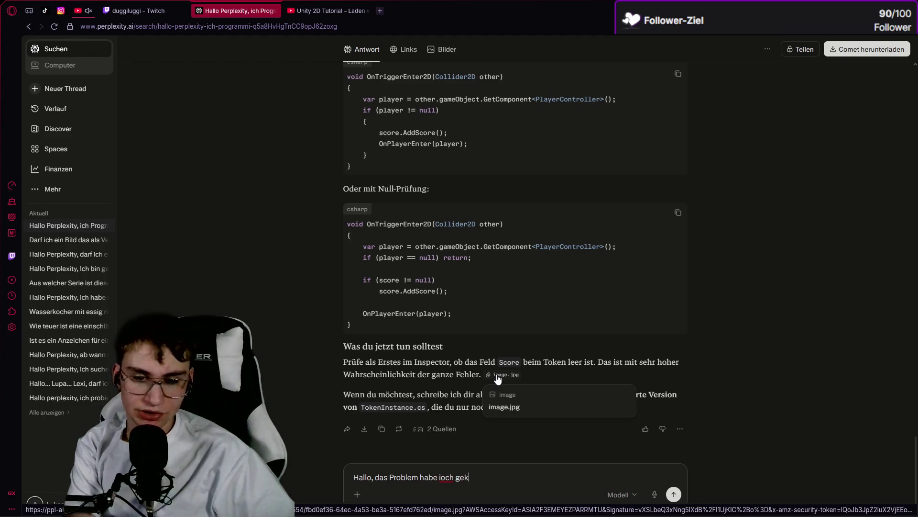
type("h gek")
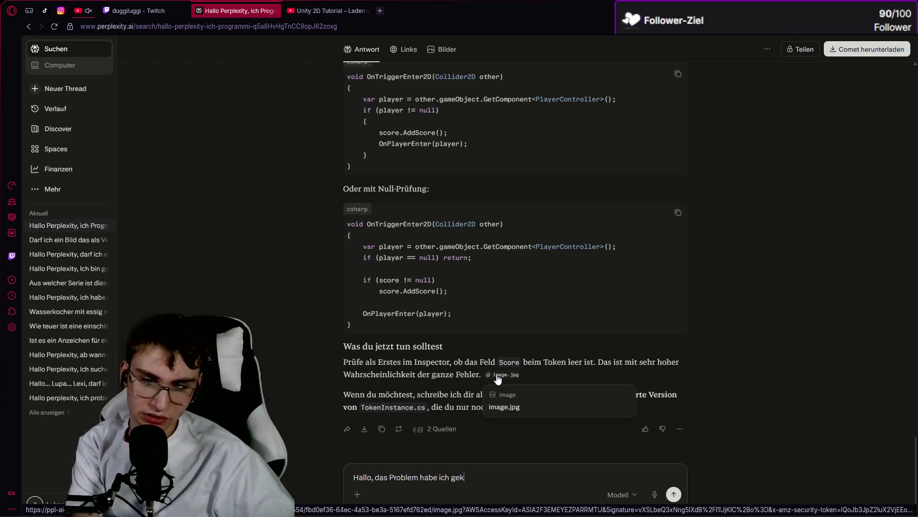
type("lärt und \"Beh")
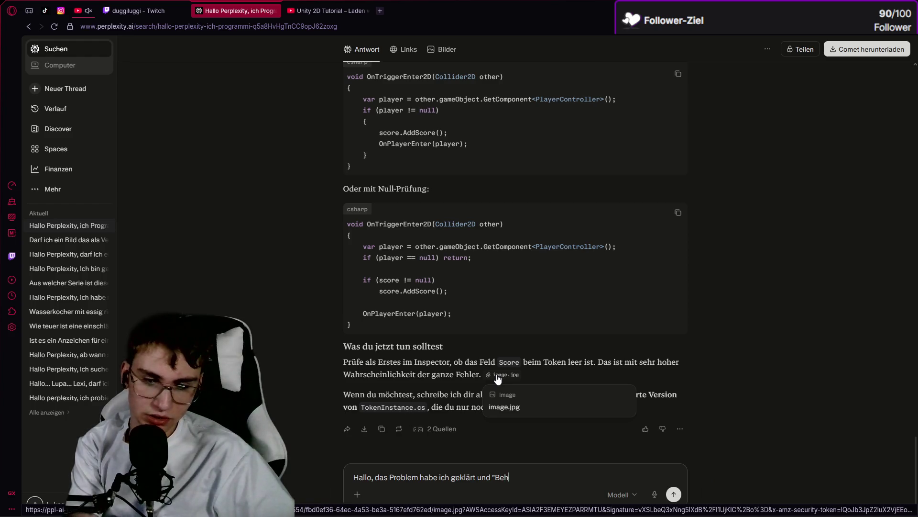
type("i")
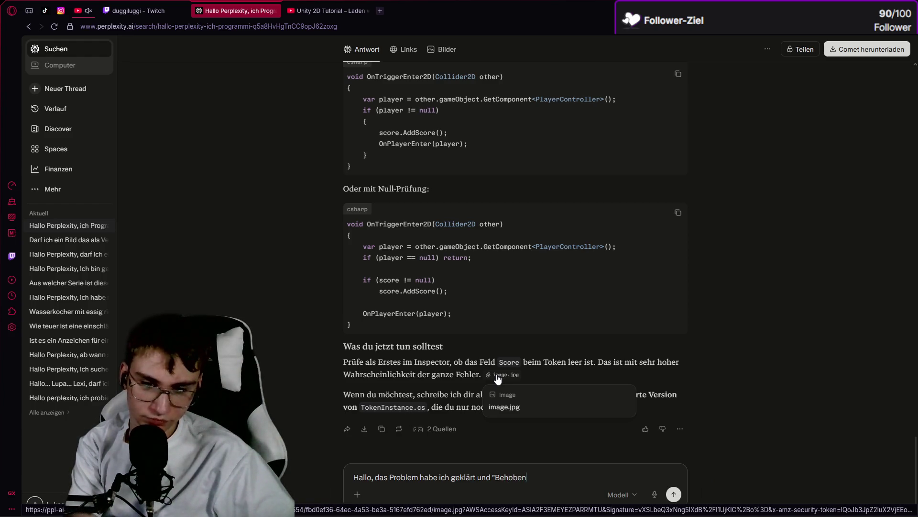
type("ie")
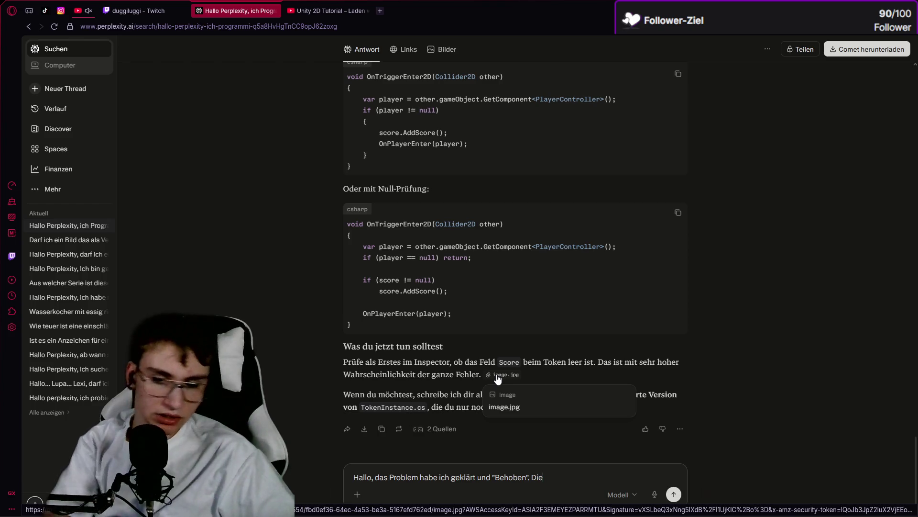
key("alt+Tab")
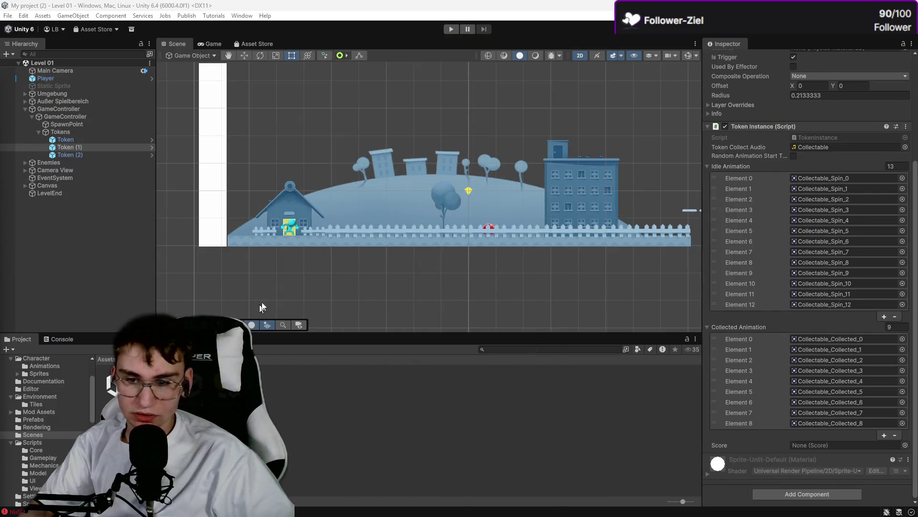
key("alt+Tab")
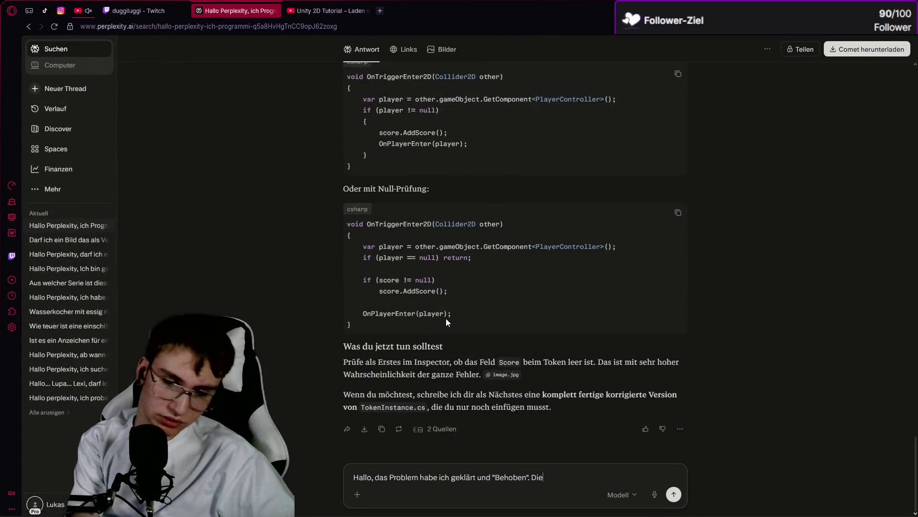
Step: Finish the question that Score won't stay linked to the GameController, and send it
type("Sc")
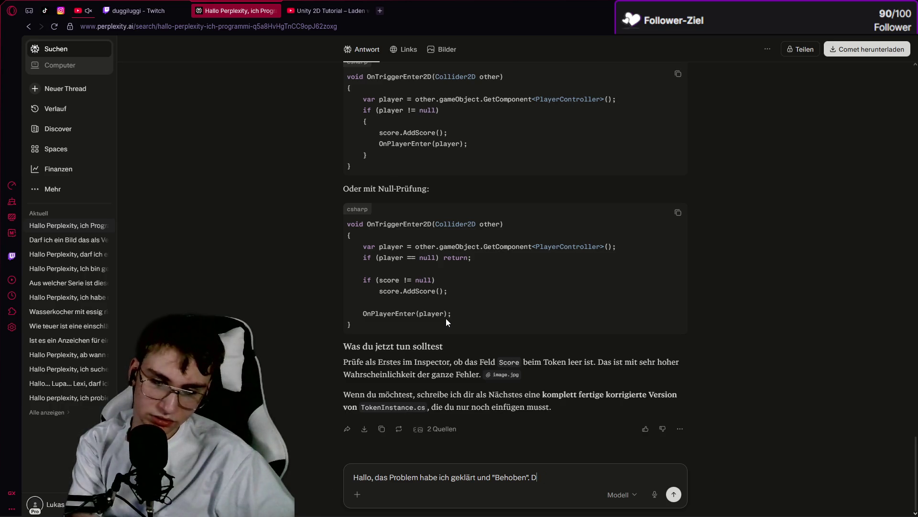
type("as \"Score")
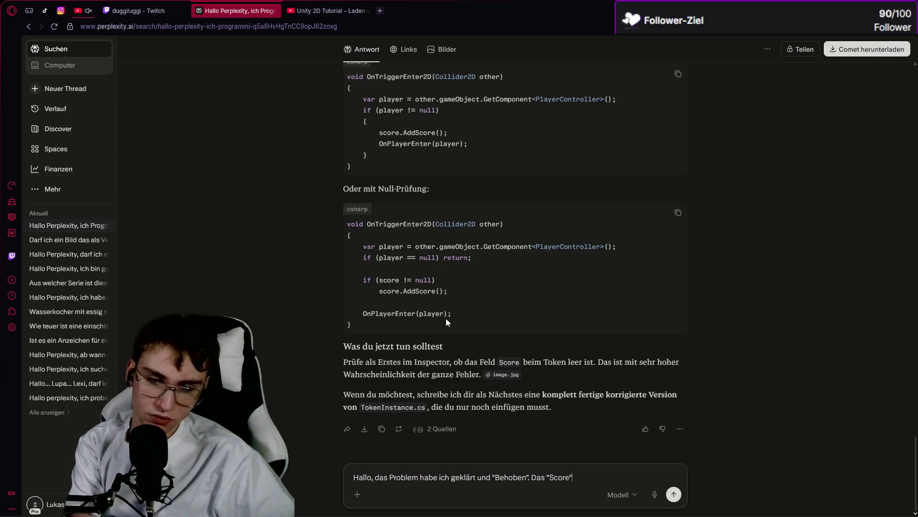
type(" unter Tok")
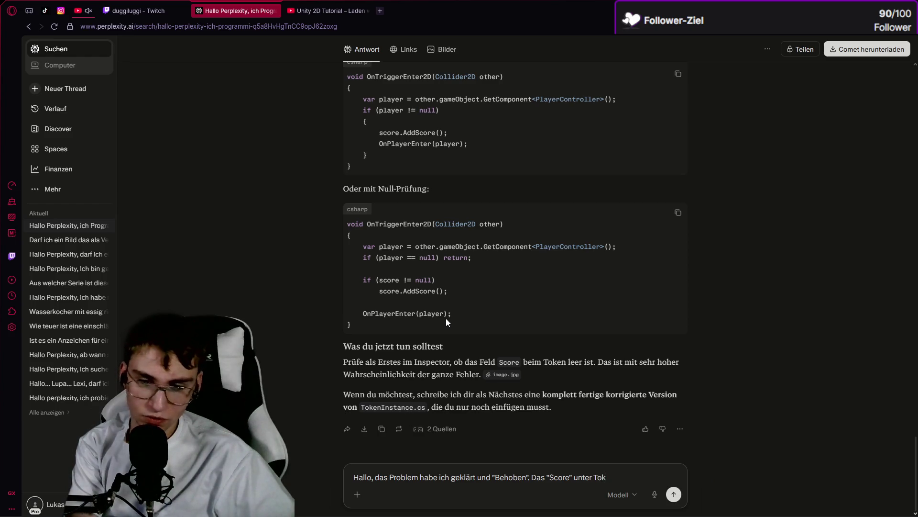
type("en war nicht mit dem Game")
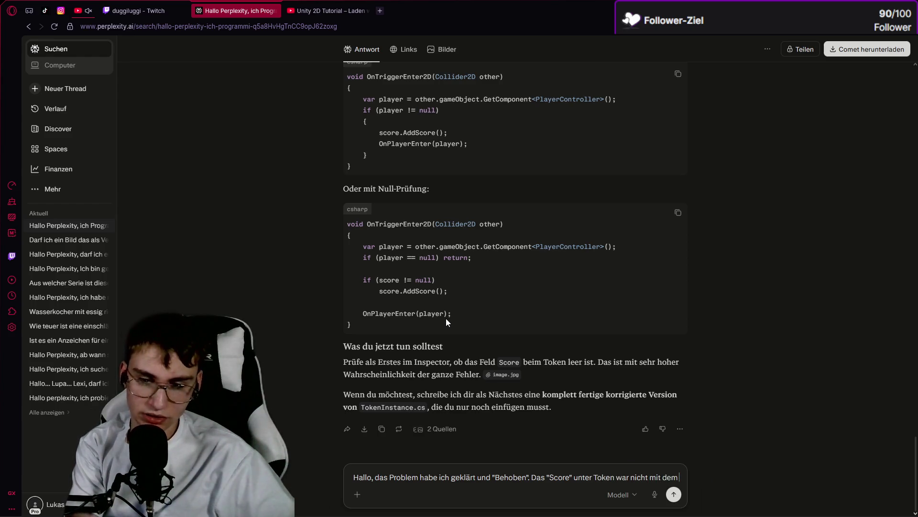
left_click(325, 10)
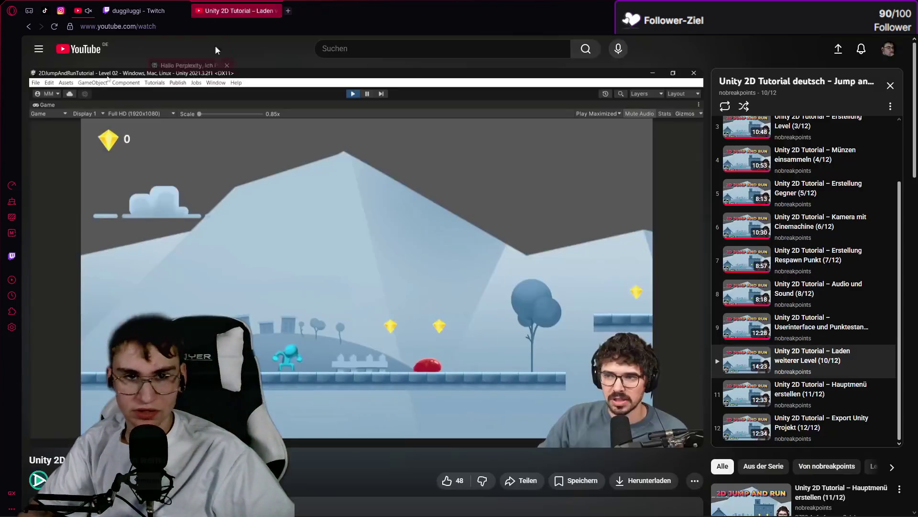
mouse_move(325, 11)
left_mouse_down()
mouse_move(337, 406)
mouse_move(405, 22)
left_mouse_up()
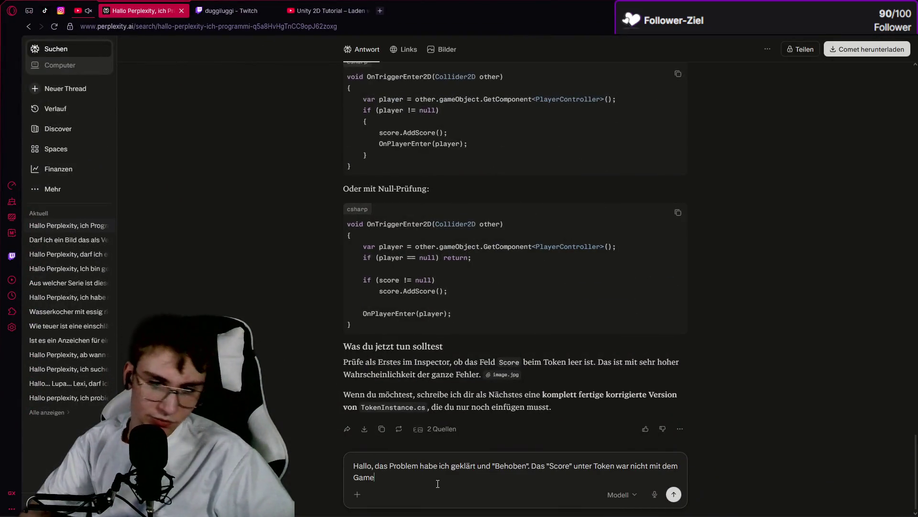
type("Controller v")
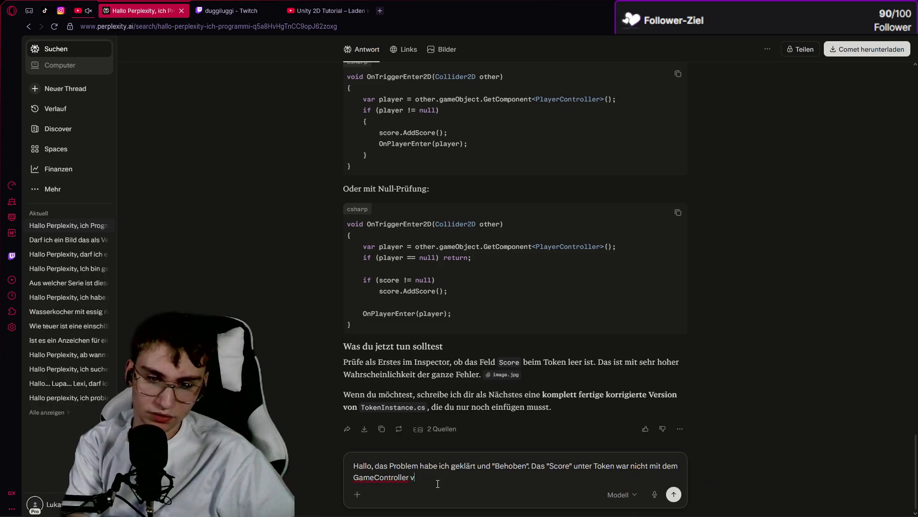
type("erknüpft. ka")
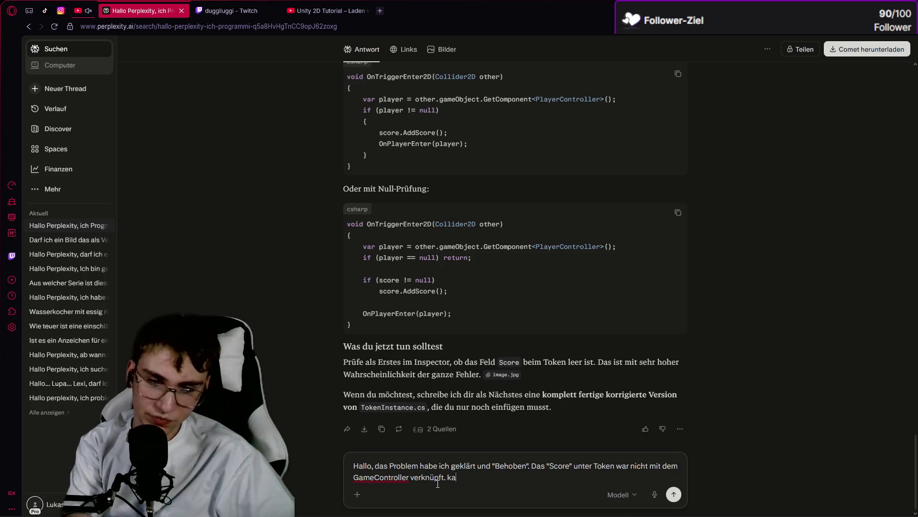
type("nnst du mir jetzt verraten")
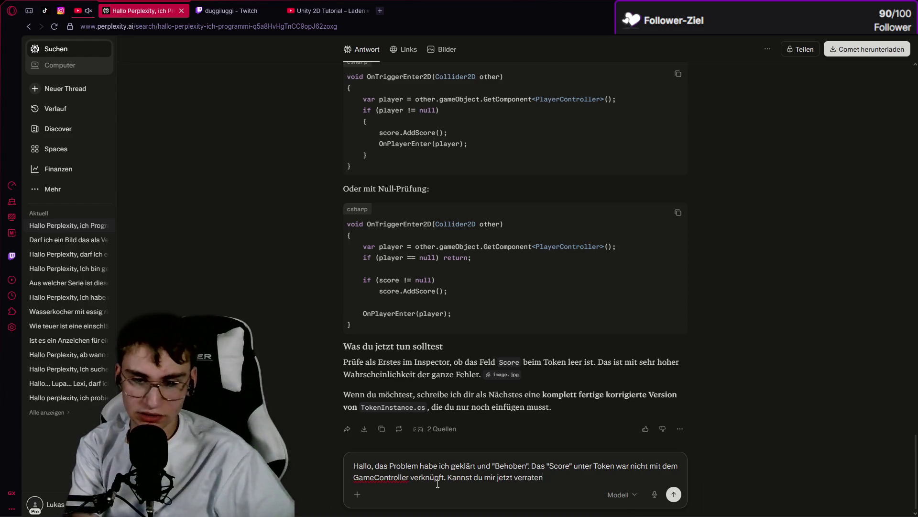
type(" w")
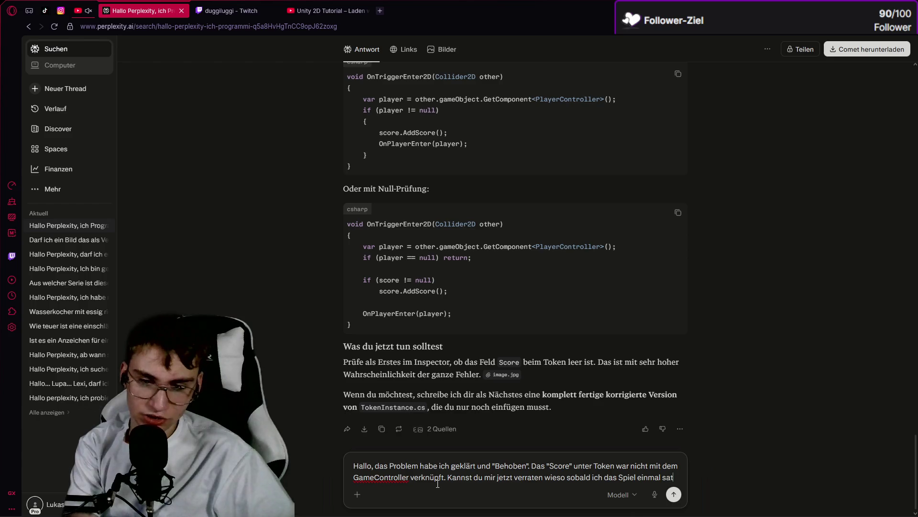
type("rte sich das alles wieder Zurücksetzt und ich den Score neu einstellen")
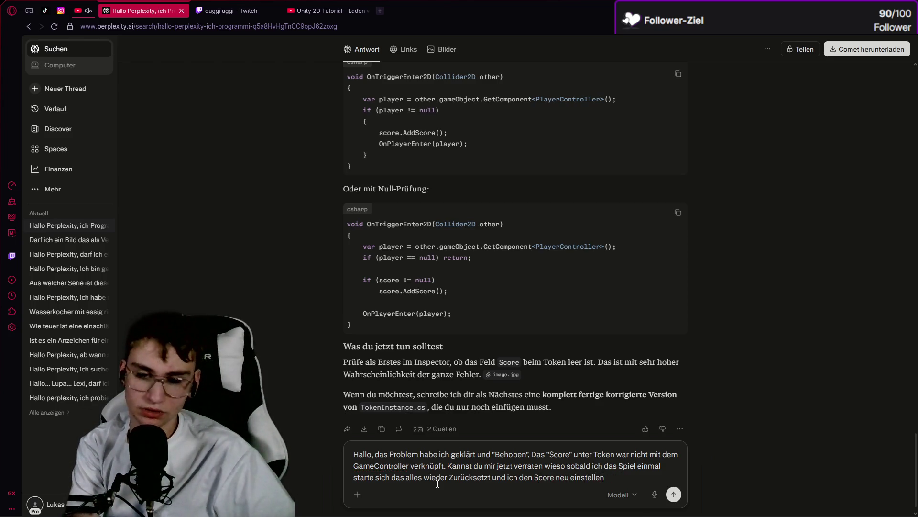
key("BackSpace")
key("BackSpace")
key("BackSpace")
type("verknüpfen muss?")
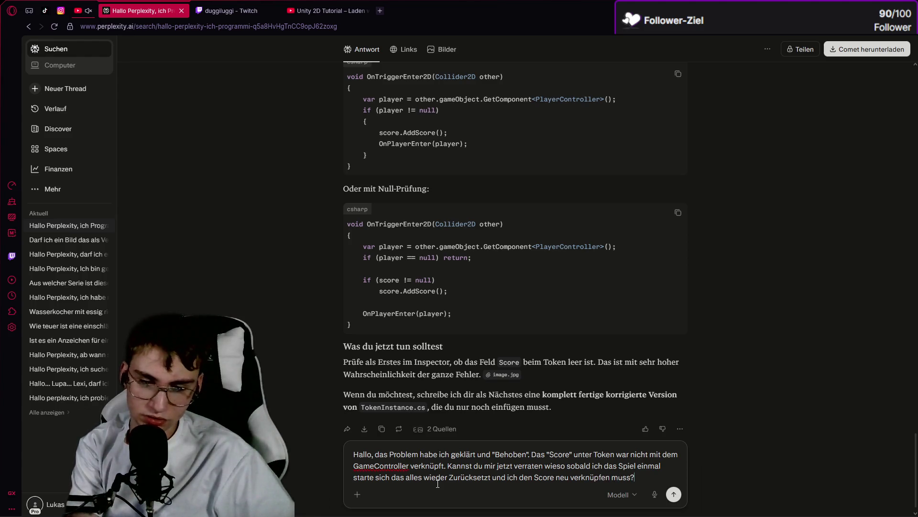
key("Return")
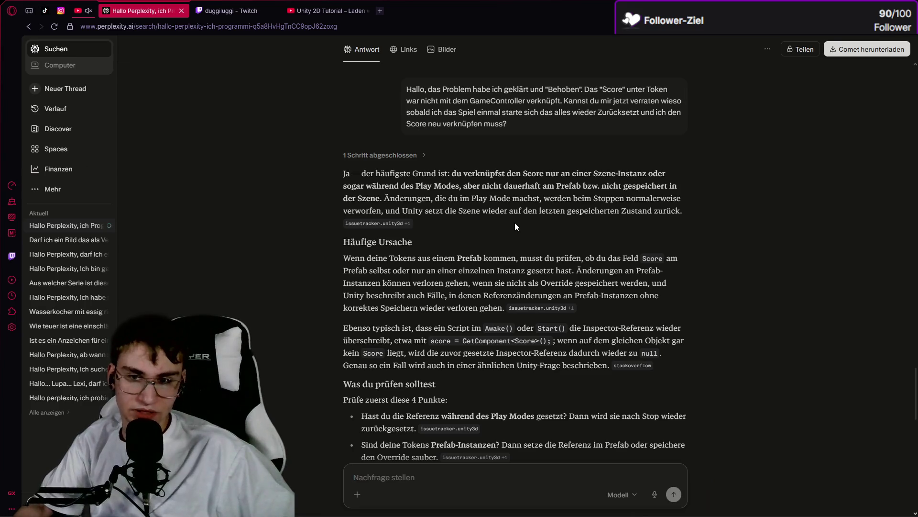
Step: Read Perplexity's reply on lost Play Mode and prefab-instance changes, then return to Unity
key("alt+Tab")
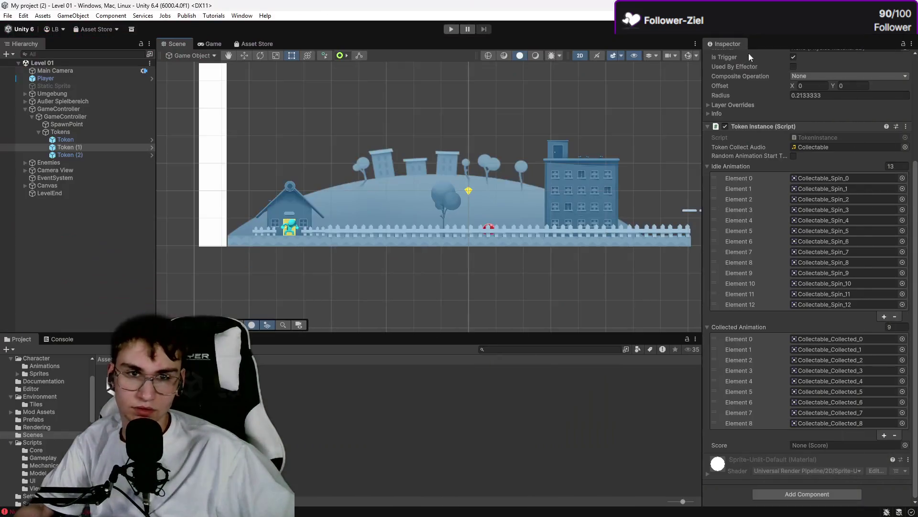
Step: Confirm the token's Score field is still None, deselect it, and return to Perplexity's answer
left_click(210, 44)
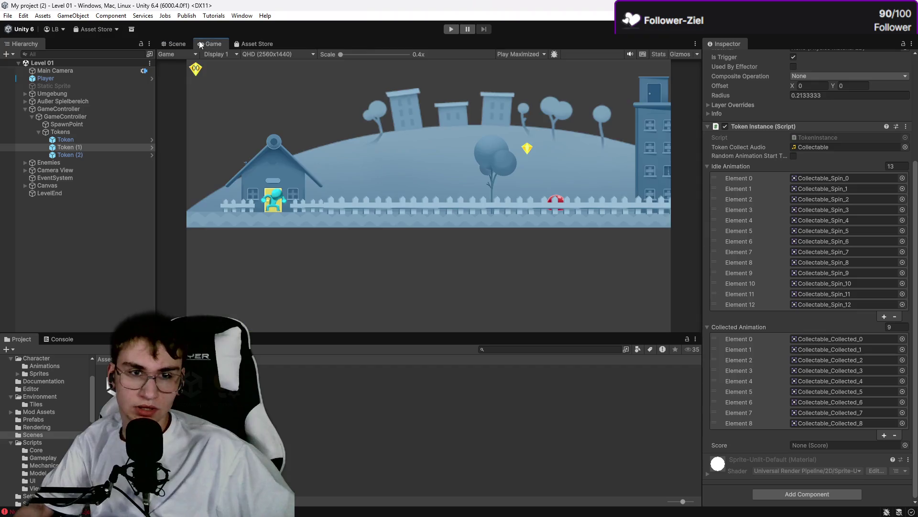
left_click(177, 44)
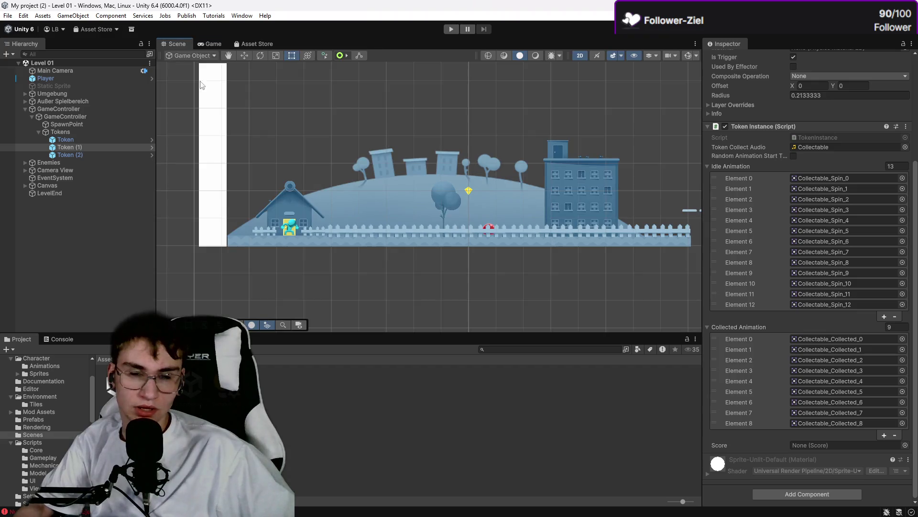
left_click(848, 441)
left_click(553, 443)
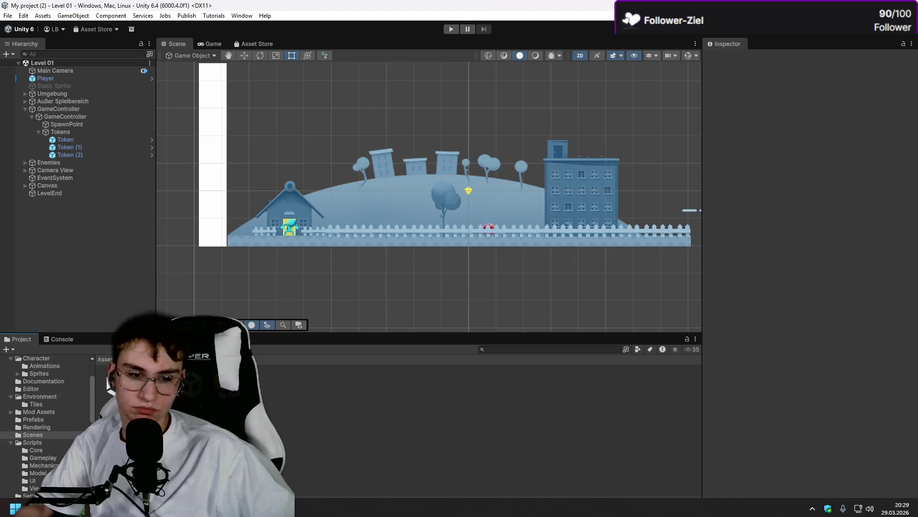
key("alt+Tab")
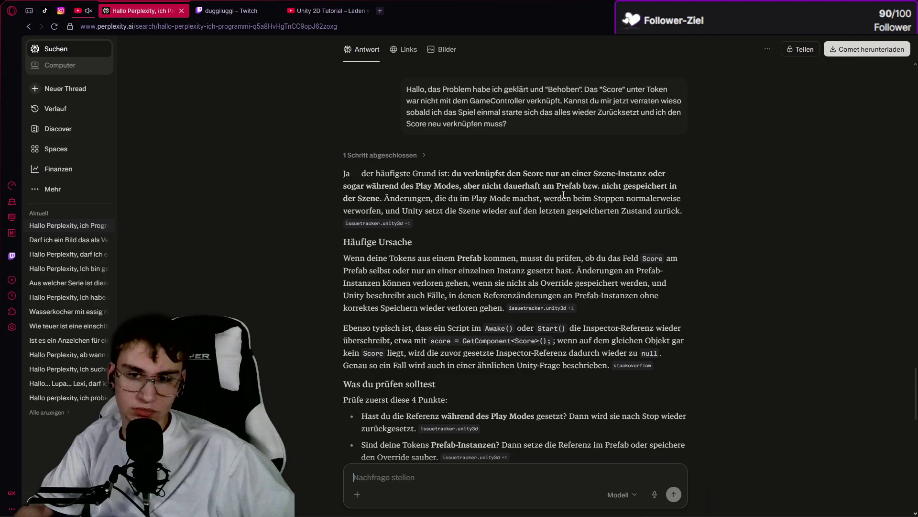
Step: Highlight the answer's passages on Unity resetting the scene and on prefab instances
mouse_move(385, 211)
left_mouse_down()
mouse_move(679, 219)
mouse_move(483, 235)
left_mouse_up()
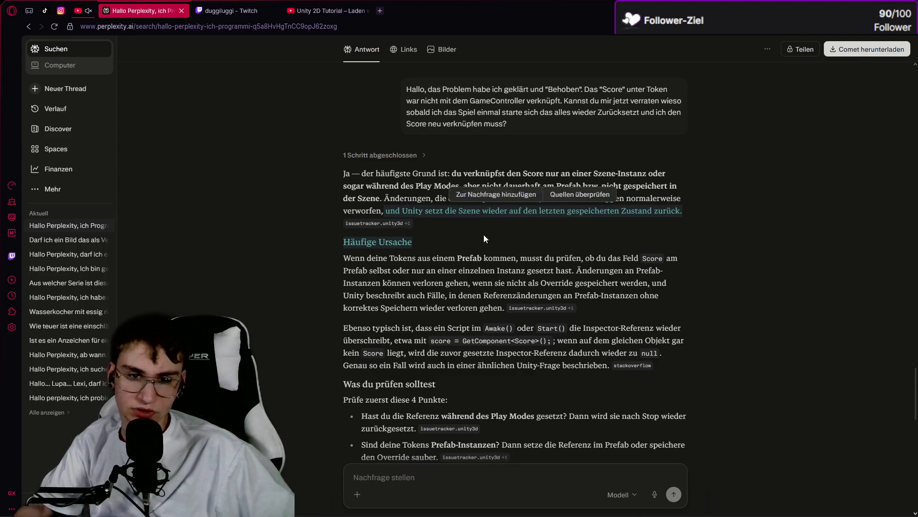
scroll(464, 233, "down", 1)
scroll(465, 232, "down", 3)
left_click(296, 189)
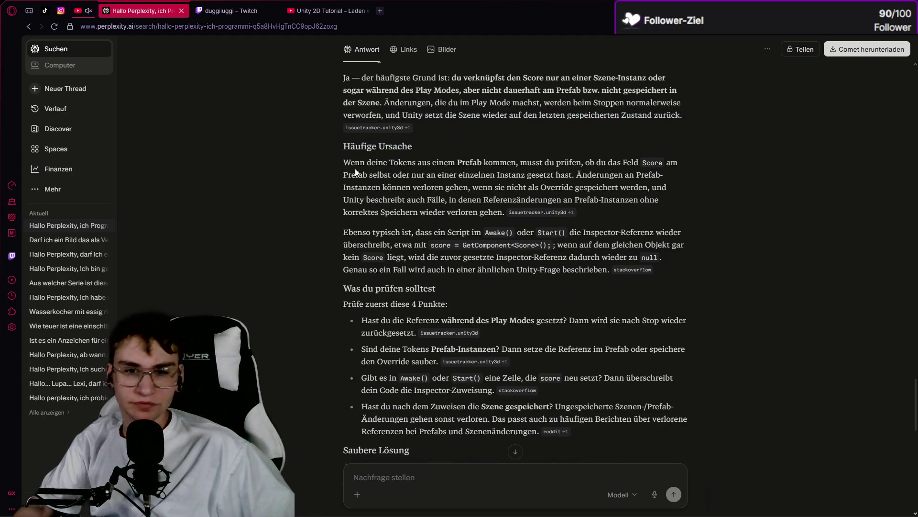
mouse_move(346, 163)
left_mouse_down()
mouse_move(598, 187)
mouse_move(514, 175)
mouse_move(556, 163)
mouse_move(651, 163)
mouse_move(412, 146)
mouse_move(366, 175)
mouse_move(578, 183)
mouse_move(641, 175)
mouse_move(443, 163)
mouse_move(406, 191)
mouse_move(521, 201)
mouse_move(667, 191)
mouse_move(382, 200)
mouse_move(690, 200)
mouse_move(359, 213)
mouse_move(479, 213)
left_mouse_up()
left_click(795, 62)
key("alt+Tab")
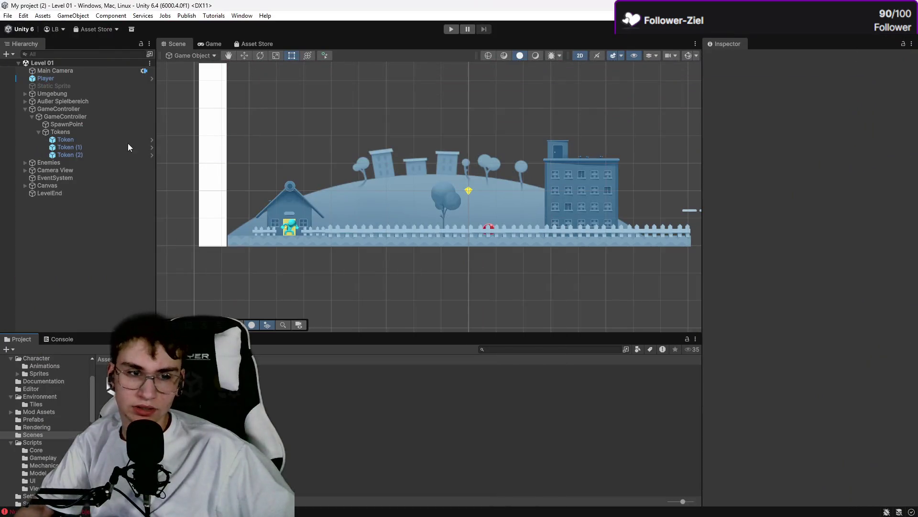
Step: Assign GameController to the first scene Token's Score field
left_click(123, 141)
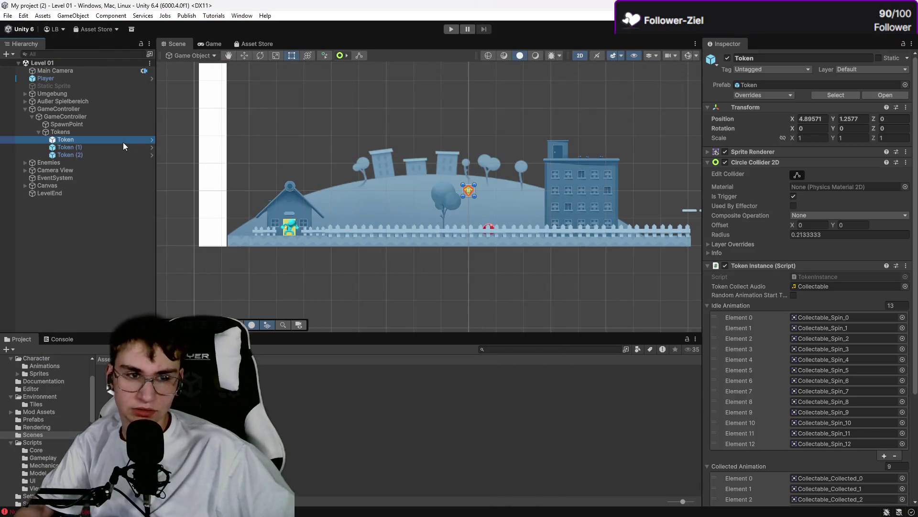
scroll(862, 368, "down", 10)
left_click(840, 447)
left_click(905, 445)
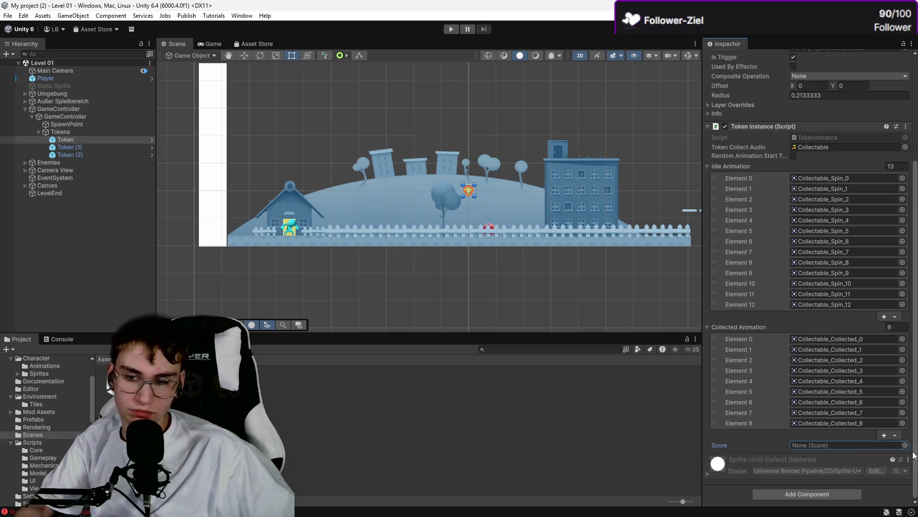
left_click(874, 361)
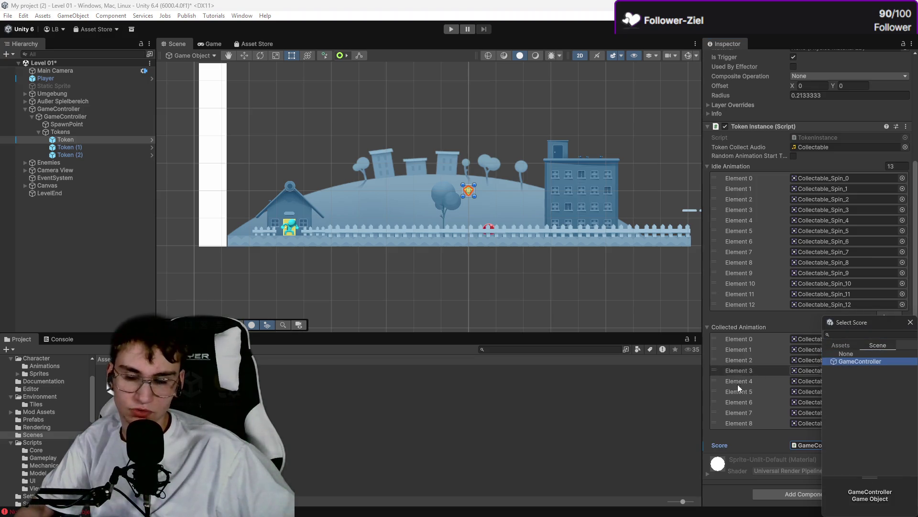
left_click(736, 444)
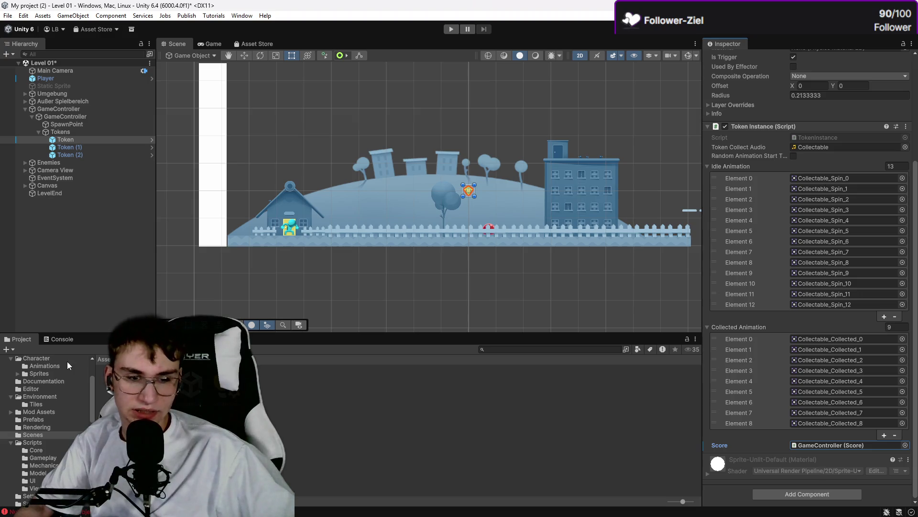
Step: Open Assets/Prefabs and drag the linked scene Token in to save it as a prefab
left_click(42, 418)
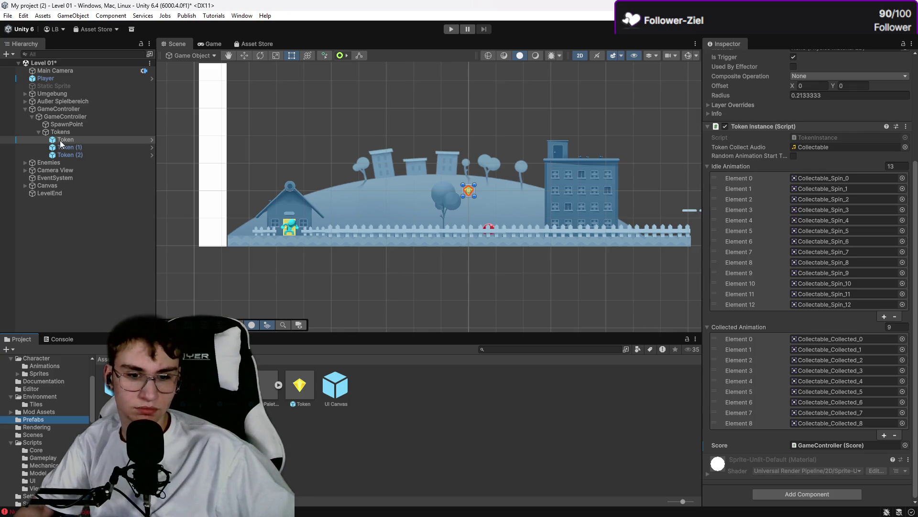
left_click(301, 384)
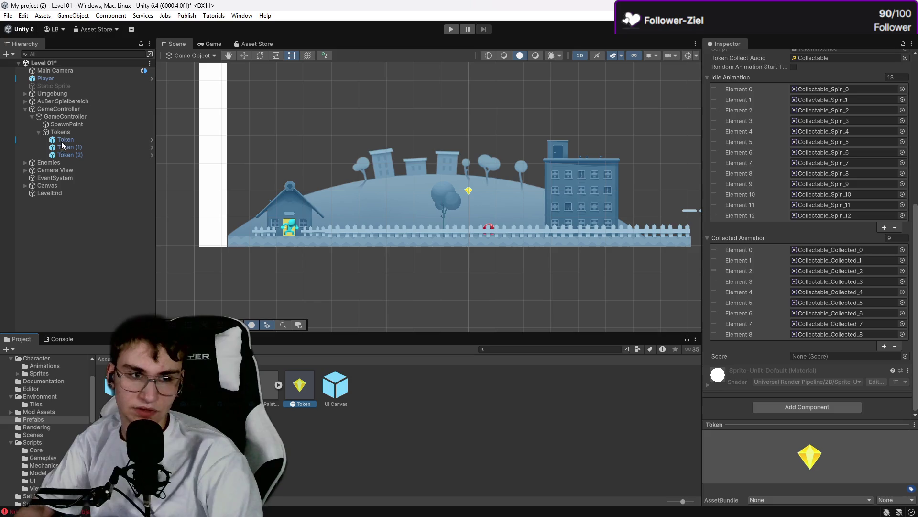
mouse_move(63, 145)
left_mouse_down()
mouse_move(320, 460)
mouse_move(317, 452)
left_mouse_up()
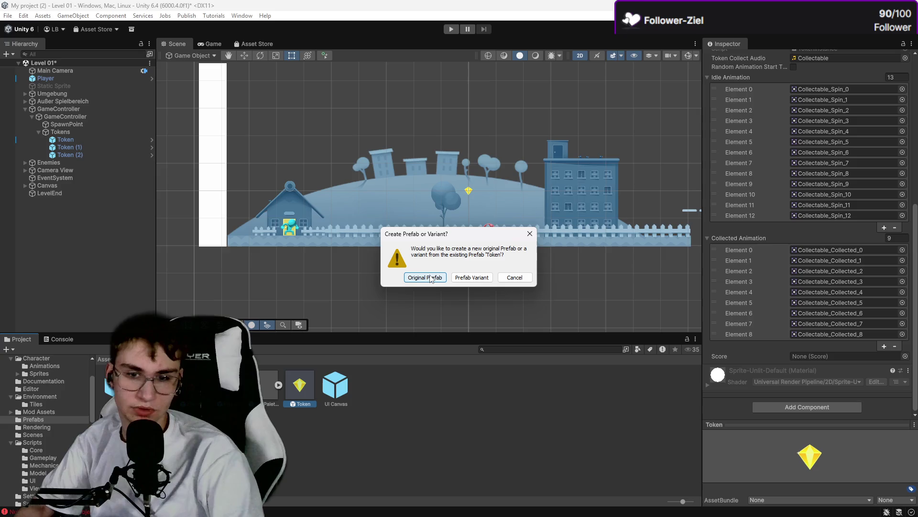
Step: Save it as a new original prefab Token 1, delete the old Token prefab, and select Token 1
left_click(429, 277)
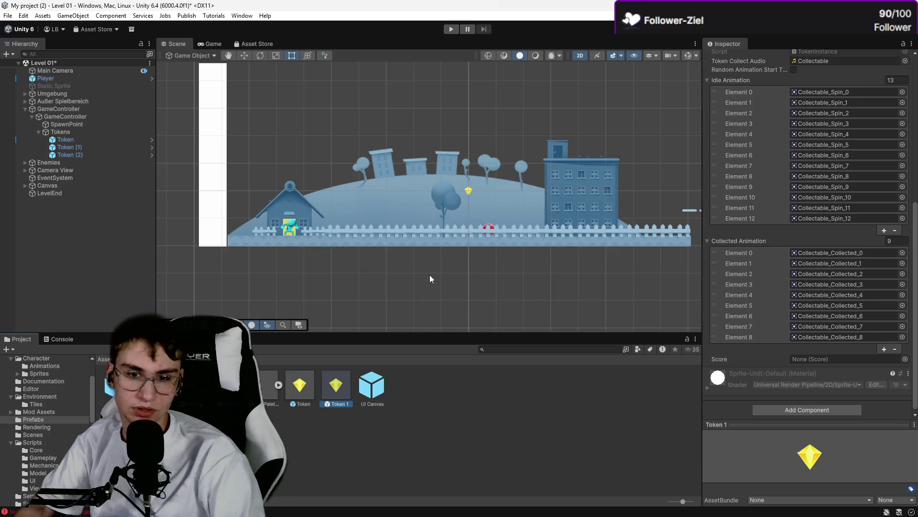
left_click(305, 389)
key("Delete")
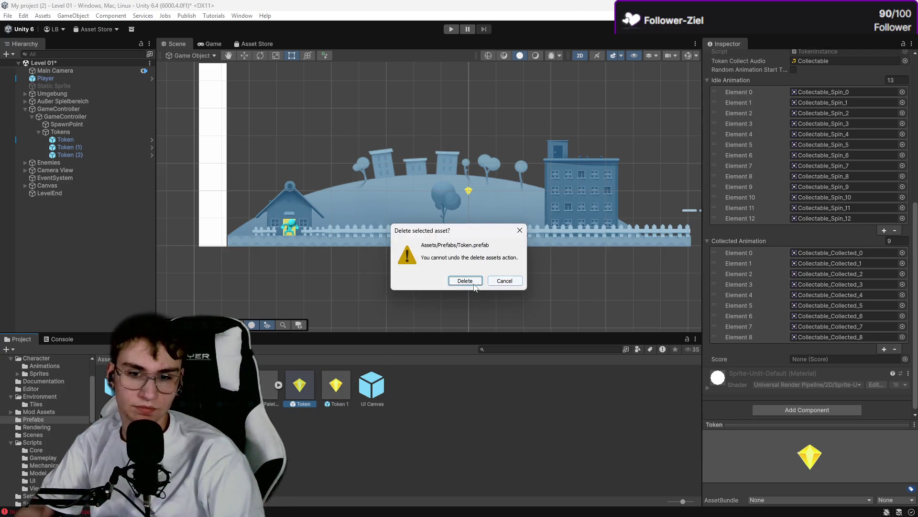
left_click(465, 280)
left_click(312, 383)
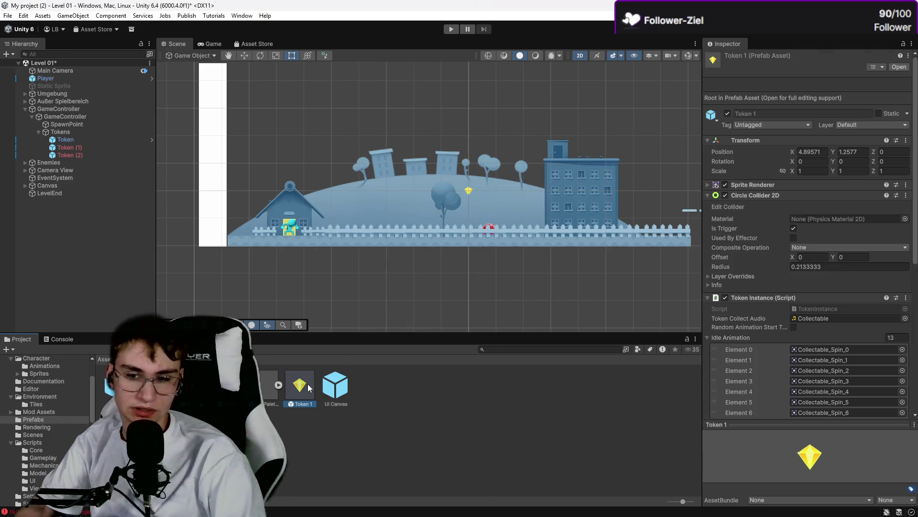
Step: Compare the scene Token, then assign GameController to the Token 1 prefab's Score field
scroll(819, 357, "down", 5)
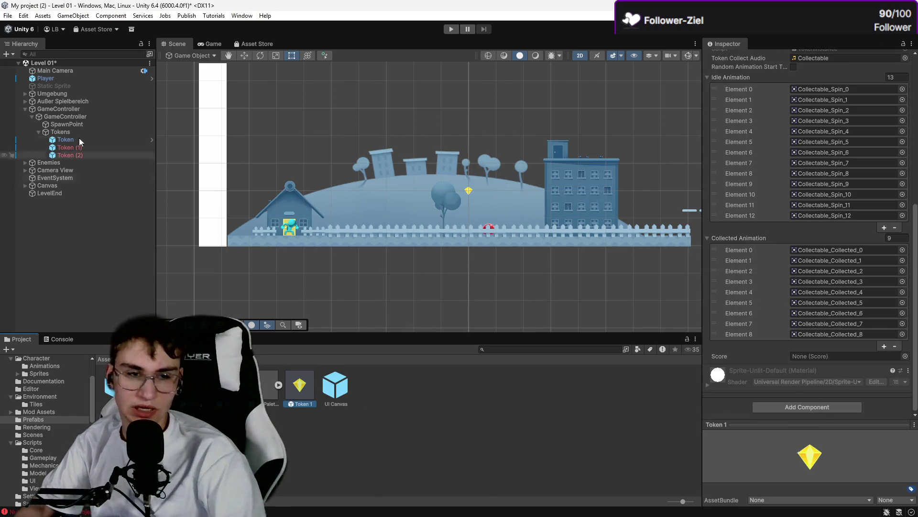
left_click(79, 139)
scroll(877, 343, "down", 3)
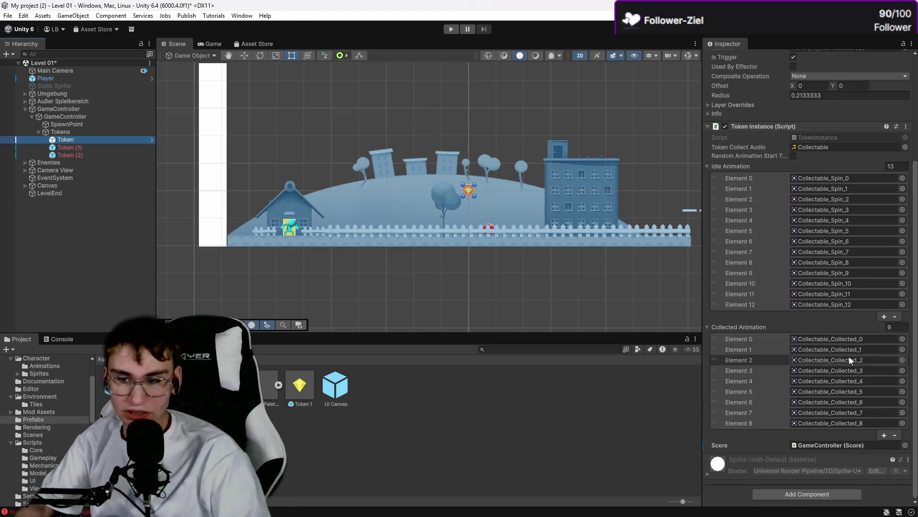
left_click(306, 401)
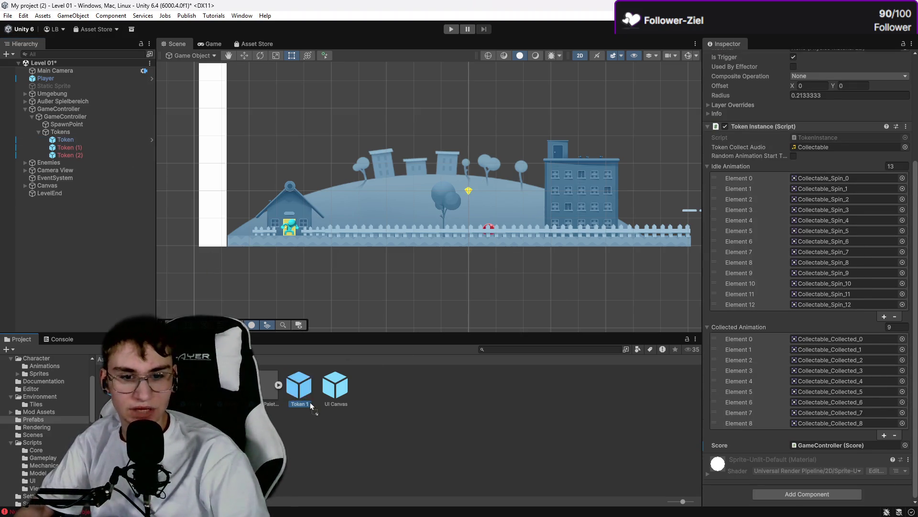
scroll(870, 384, "down", 3)
left_click(855, 370)
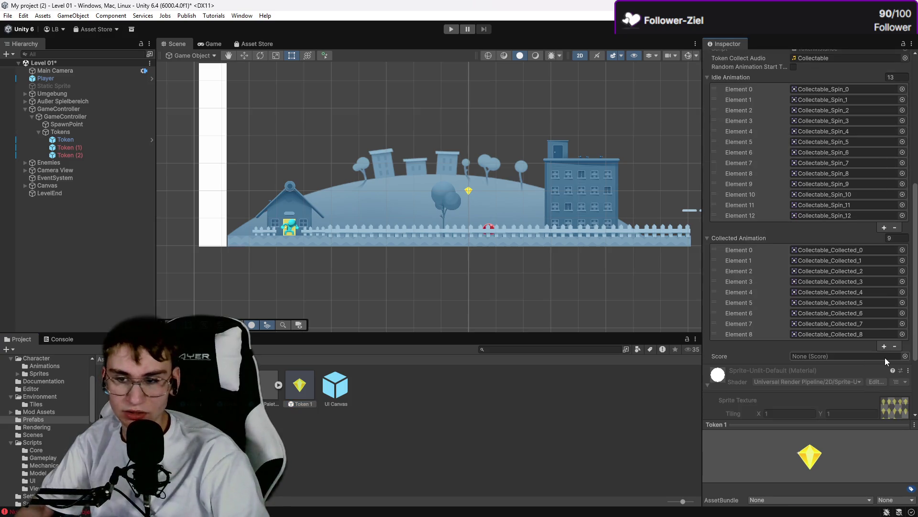
left_click(906, 358)
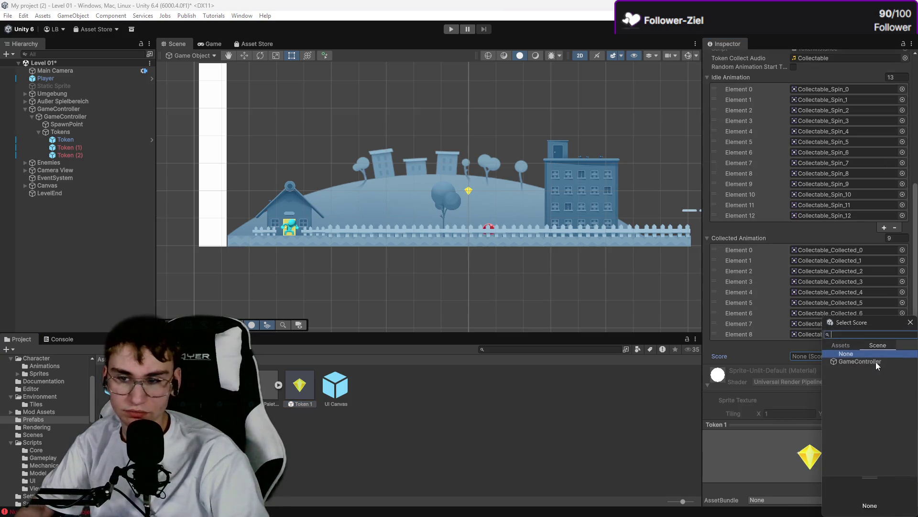
double_click(874, 362)
Step: Retry picking GameController for Score after the Type mismatch, then save the scene
scroll(778, 343, "down", 4)
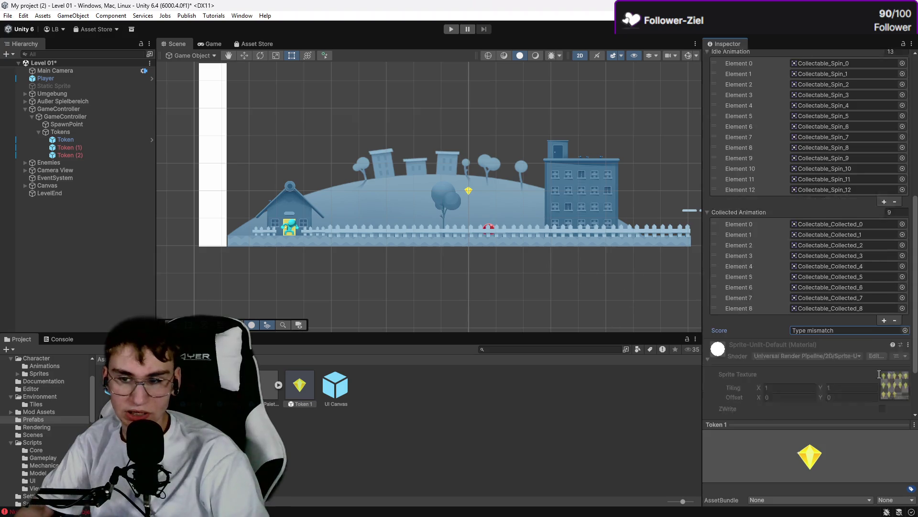
left_click(851, 253)
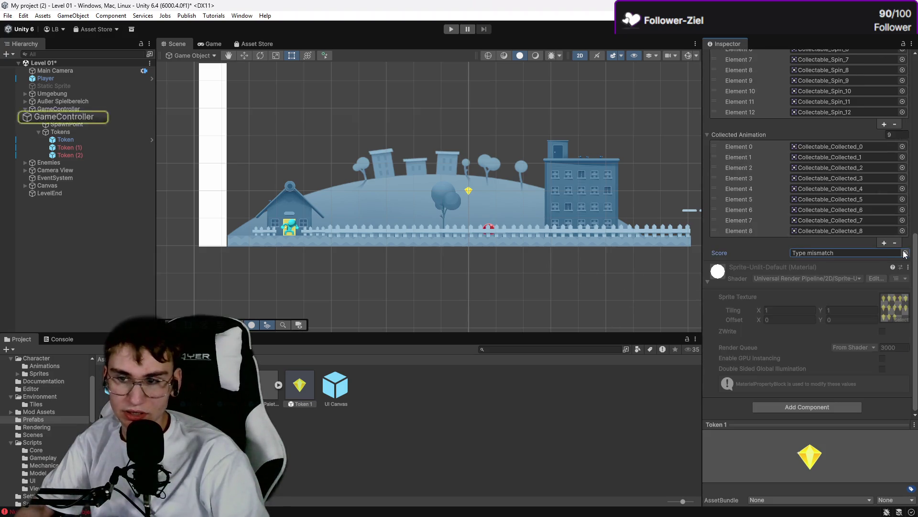
left_click(904, 252)
double_click(871, 283)
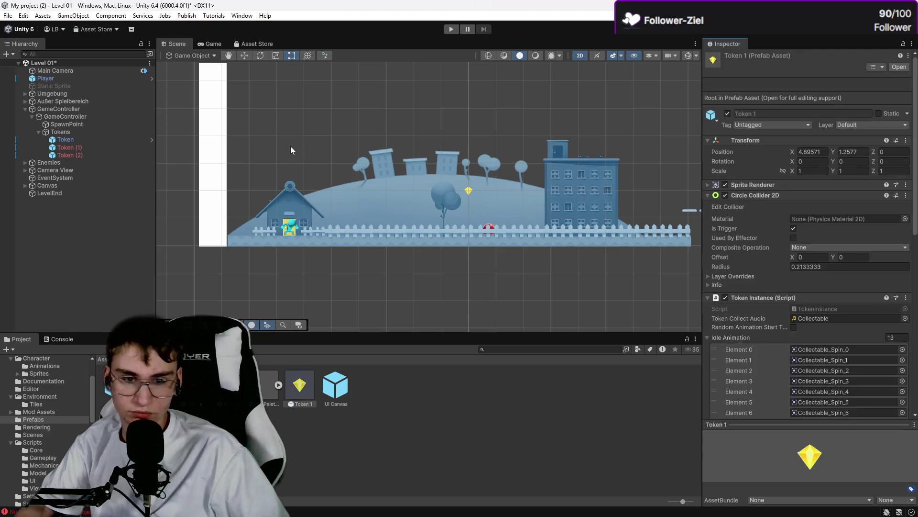
key("ctrl+s")
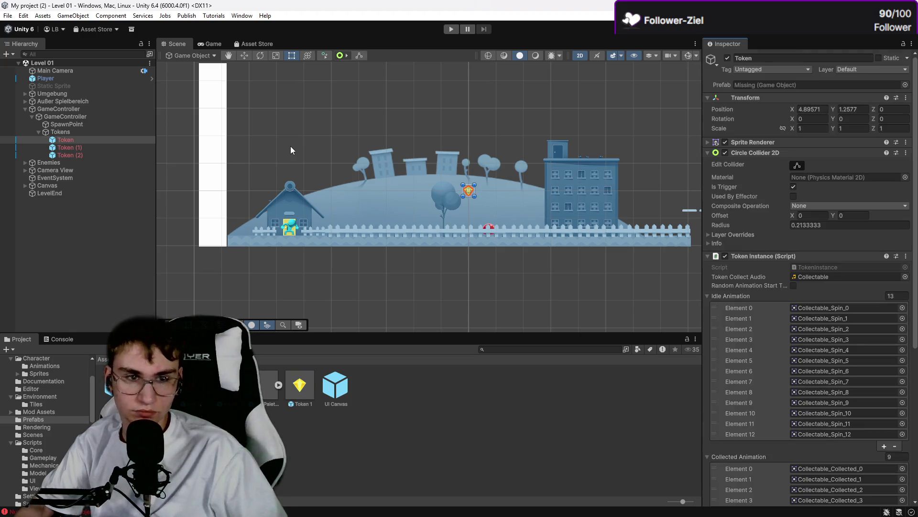
key("Up")
left_click(291, 150)
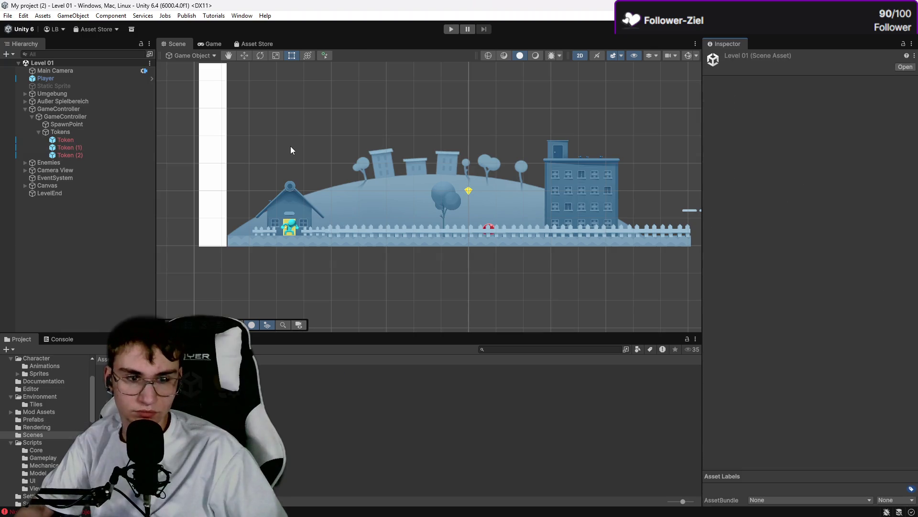
left_click(43, 146)
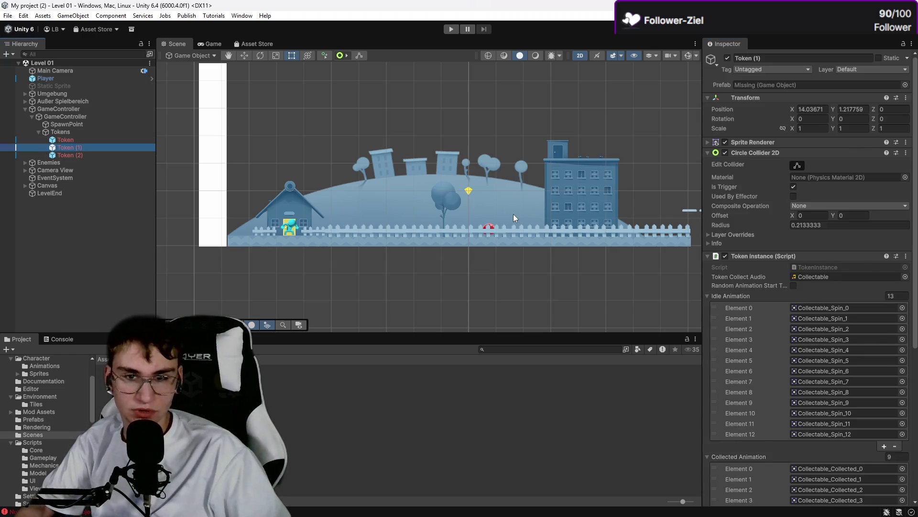
left_click(480, 193)
left_click(231, 82)
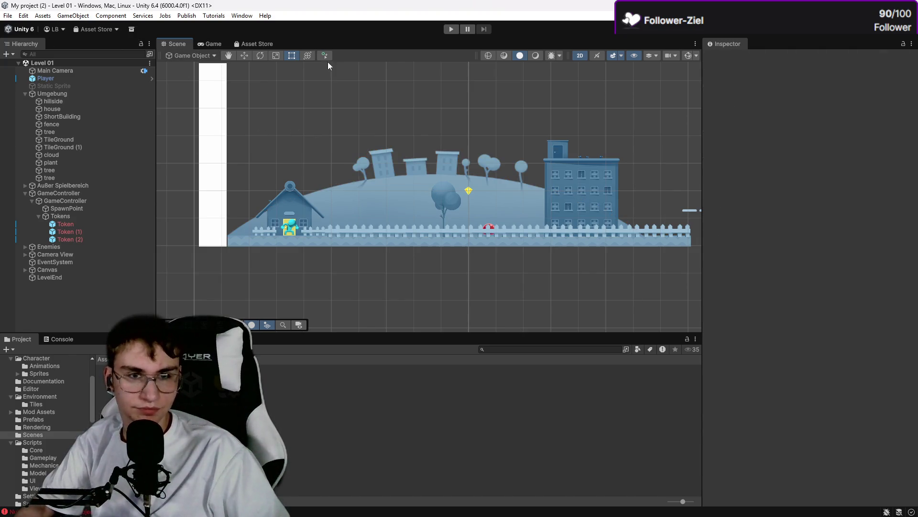
left_click(455, 28)
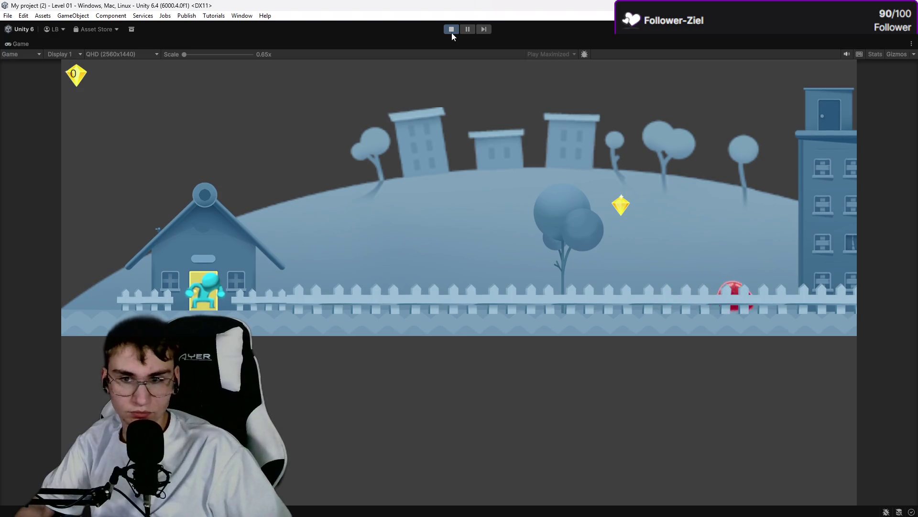
Step: While Level 01 plays, run and jump the player, then select the first Token
key("Right")
key("space")
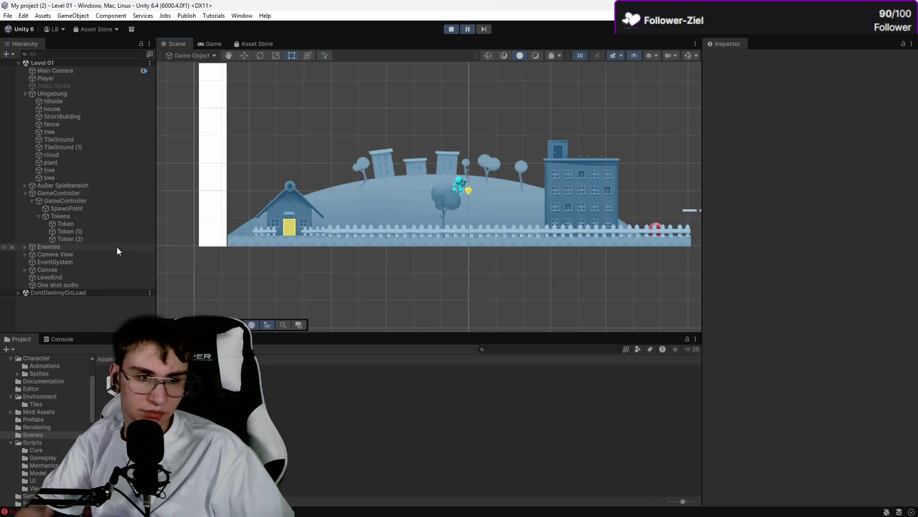
left_click(65, 224)
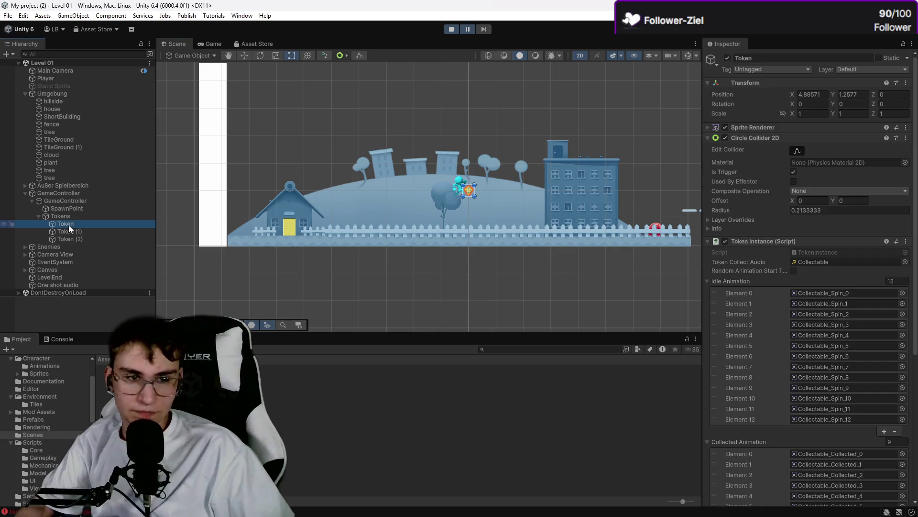
left_click(34, 419)
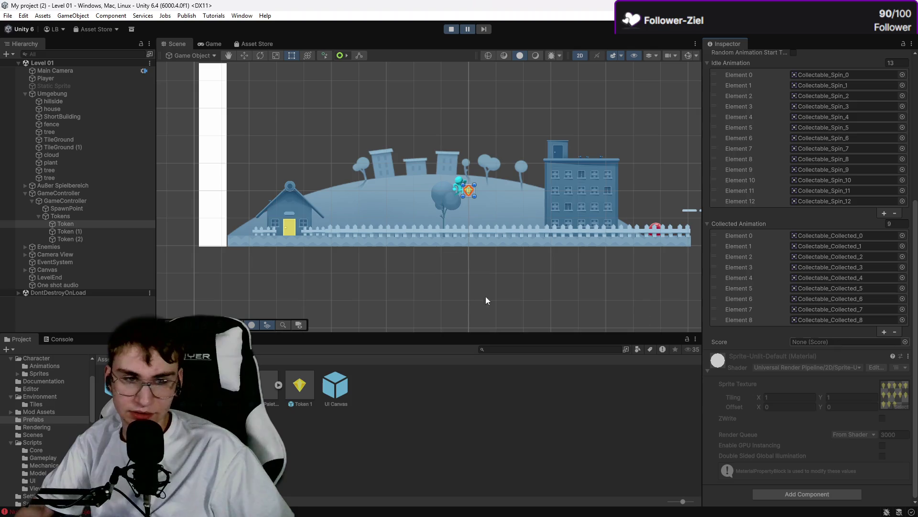
Step: Set GameController as Score on all three tokens and check Token, Token (1) and Token (2)
left_click(100, 240, "shift")
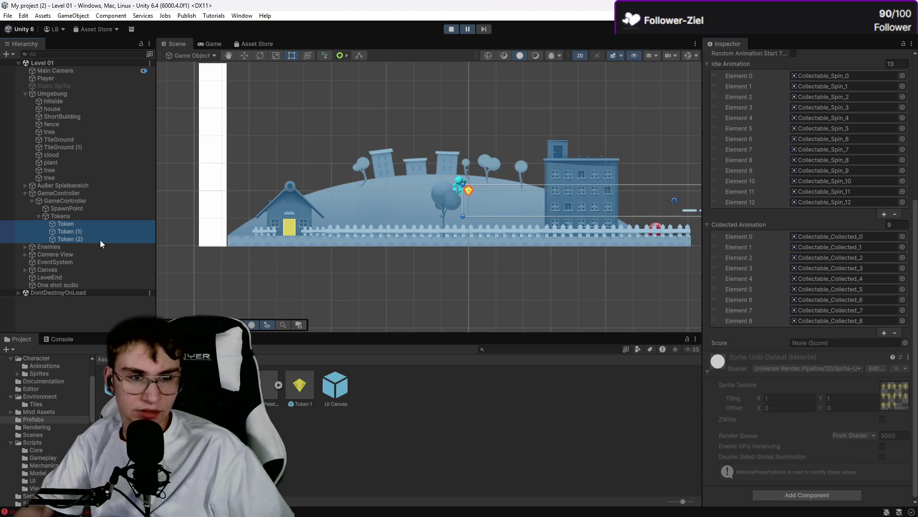
left_click(904, 343)
left_click(867, 361)
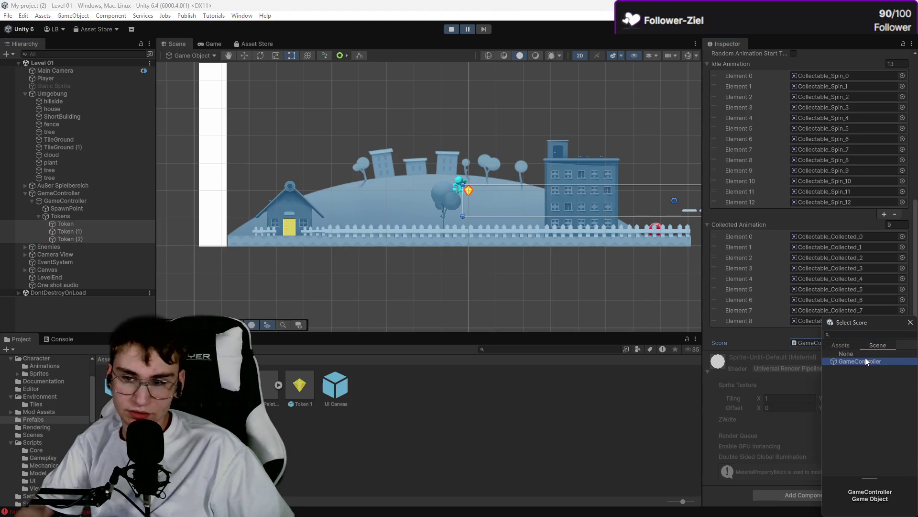
left_click(775, 386)
left_click(76, 230)
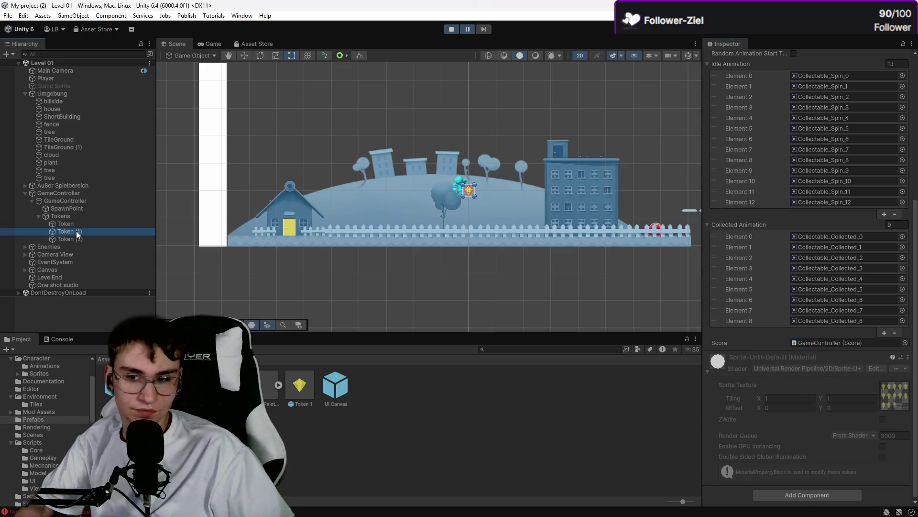
left_click(76, 239)
left_click(85, 224)
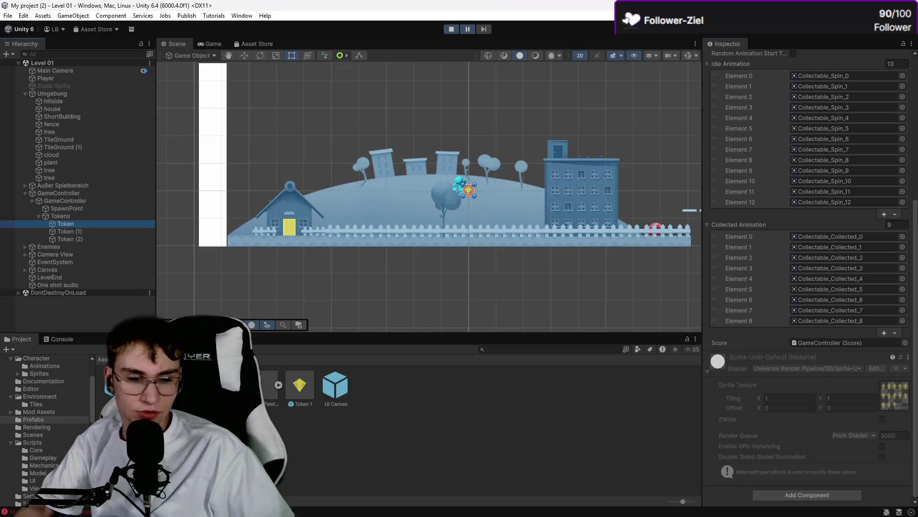
key("alt+Tab")
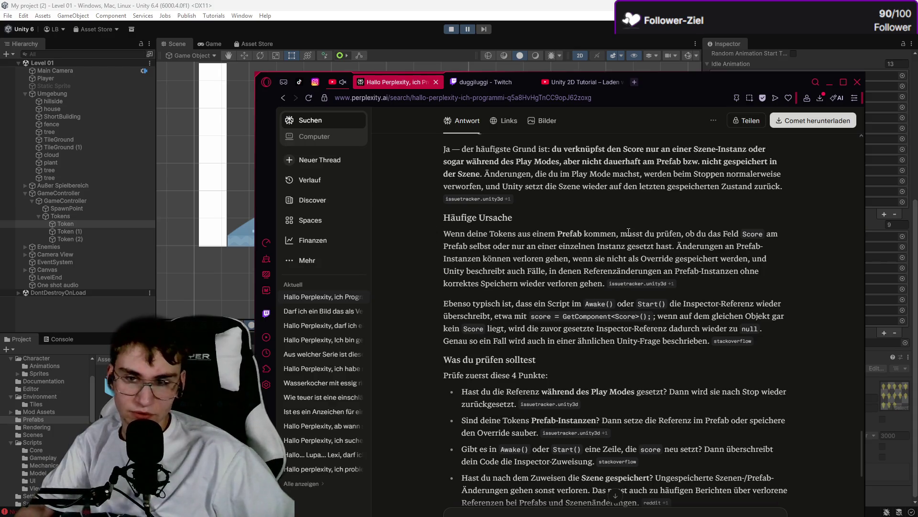
Step: Highlight the passage on prefab Score references, then retry assigning GameController to Token 1's Score
mouse_move(628, 232)
left_mouse_down()
mouse_move(723, 233)
mouse_move(756, 246)
mouse_move(478, 246)
mouse_move(528, 256)
mouse_move(622, 245)
left_mouse_up()
key("alt+Tab")
left_click(309, 398)
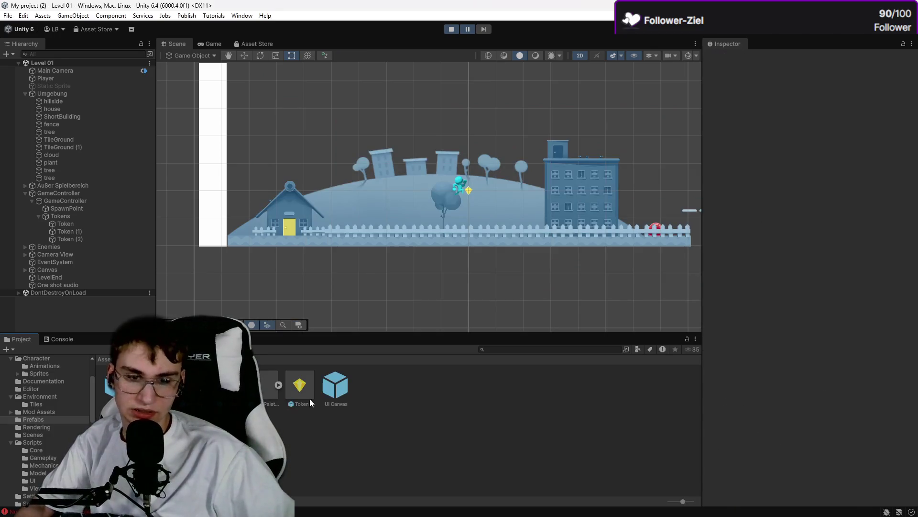
scroll(828, 387, "down", 10)
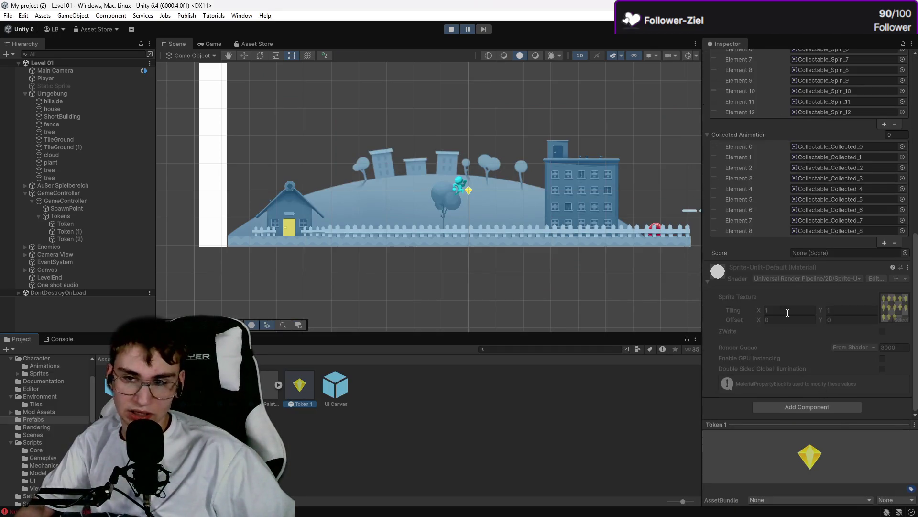
left_click(904, 251)
double_click(869, 279)
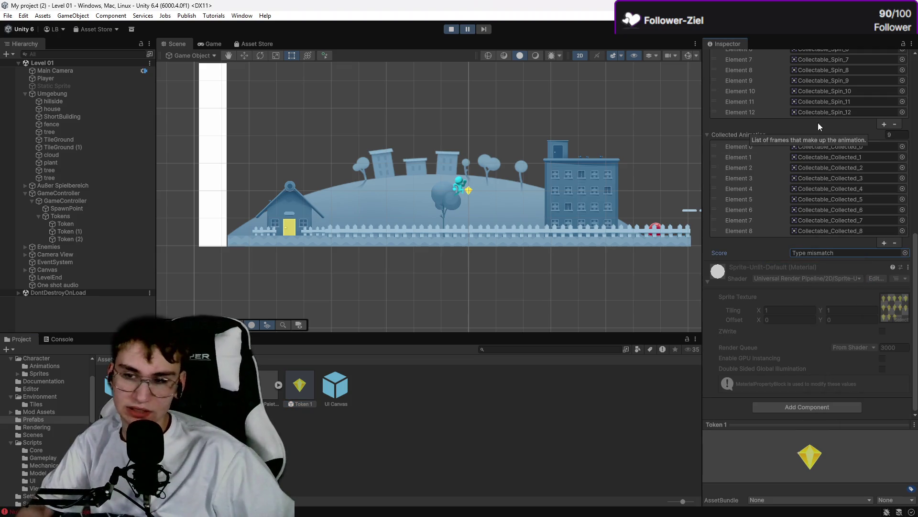
left_click(592, 299)
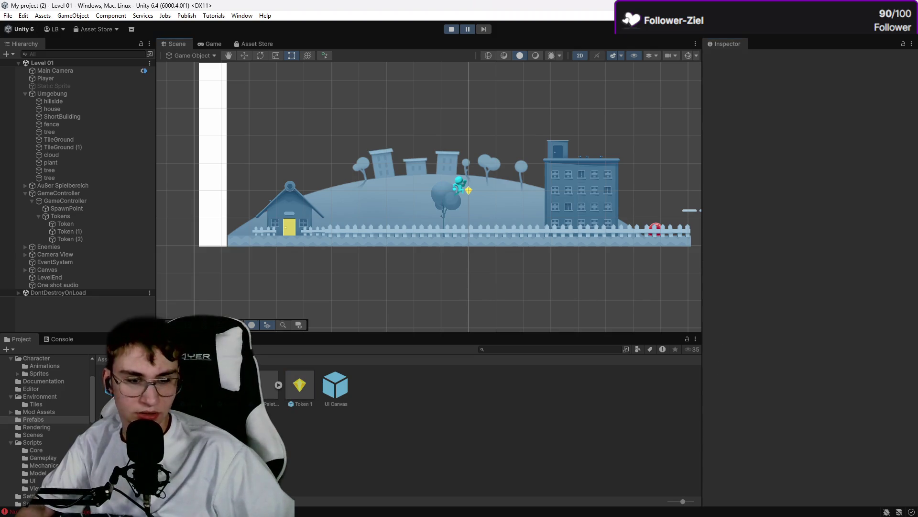
key("alt+Tab")
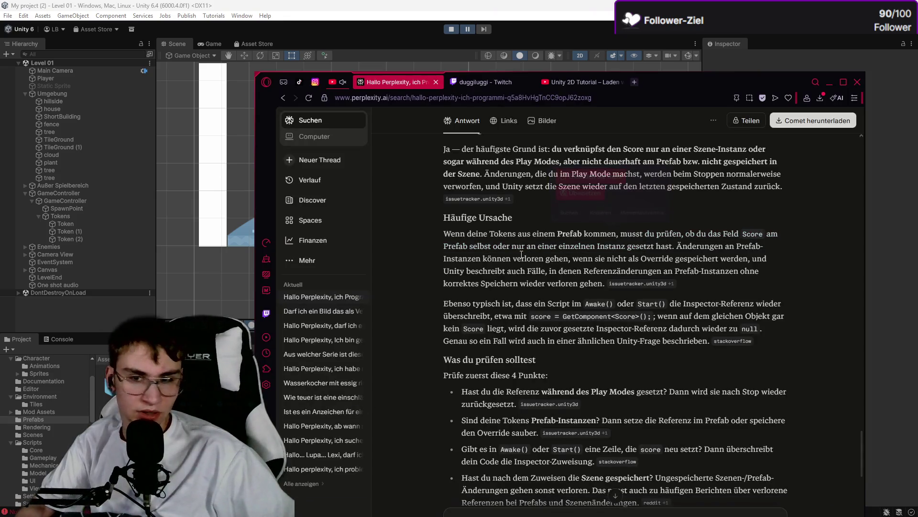
Step: Highlight Perplexity's notes on lost prefab-instance changes and the Awake/Start overwrite with its GetComponent example
mouse_move(676, 246)
left_mouse_down()
mouse_move(763, 246)
mouse_move(527, 259)
mouse_move(537, 271)
mouse_move(620, 259)
left_mouse_up()
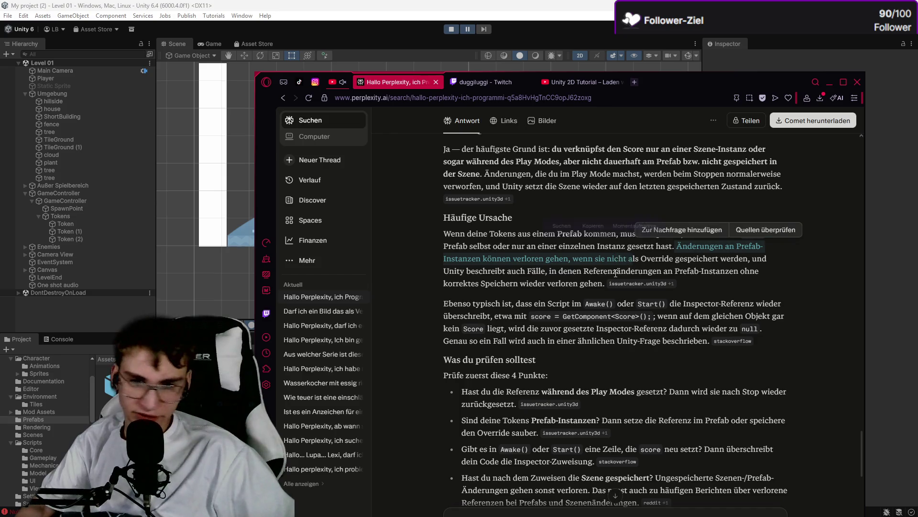
left_click_drag(441, 304, 505, 303)
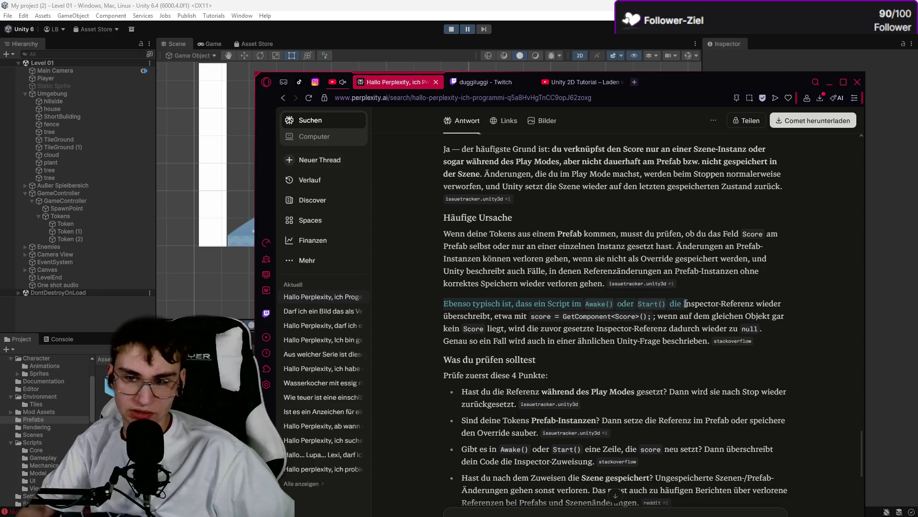
mouse_move(771, 305)
left_mouse_down()
mouse_move(784, 306)
mouse_move(504, 319)
left_mouse_up()
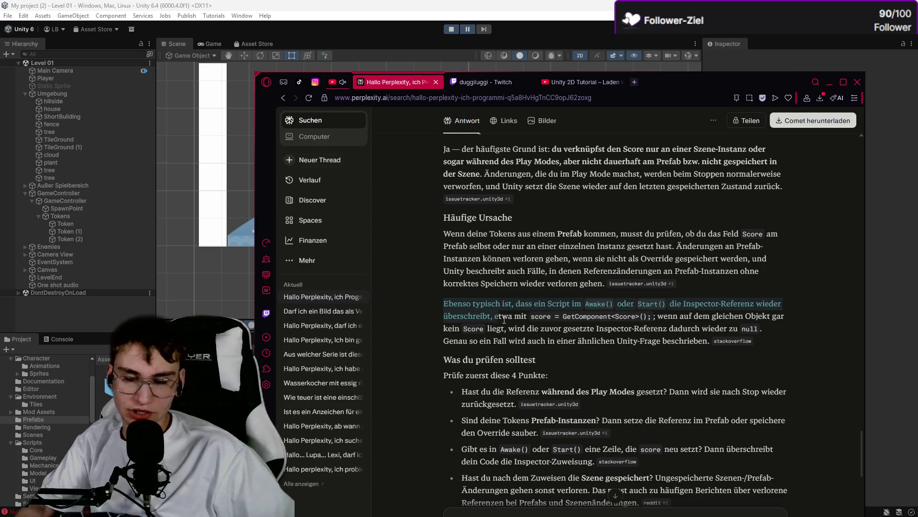
mouse_move(616, 319)
left_mouse_down()
mouse_move(660, 326)
mouse_move(761, 318)
left_mouse_up()
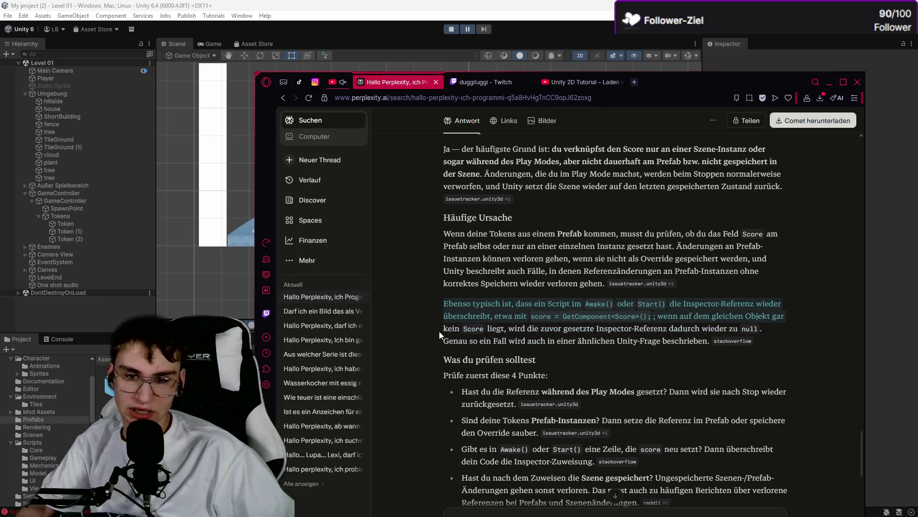
mouse_move(614, 338)
left_mouse_down()
mouse_move(769, 340)
mouse_move(451, 338)
left_mouse_up()
mouse_move(510, 342)
left_mouse_down()
mouse_move(536, 353)
mouse_move(612, 346)
left_mouse_up()
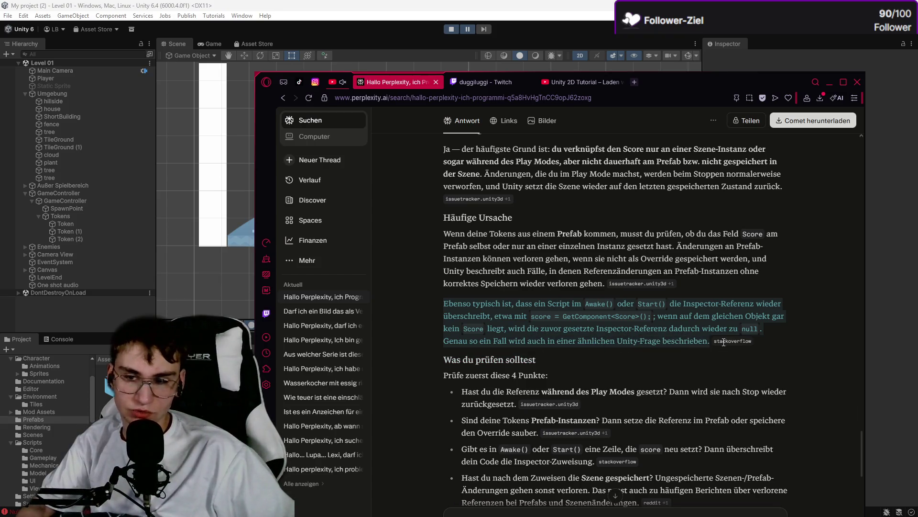
left_click(633, 355)
Step: Scroll through the checklist bullets and view the issuetracker.unity3d citation source
scroll(633, 355, "down", 2)
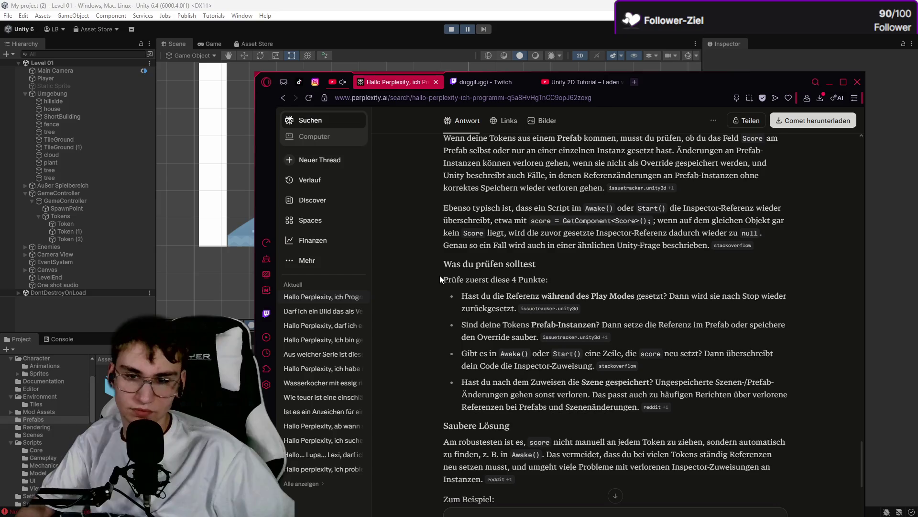
left_click_drag(440, 276, 538, 264)
left_click_drag(526, 219, 421, 276)
left_click(421, 276)
scroll(421, 276, "down", 1)
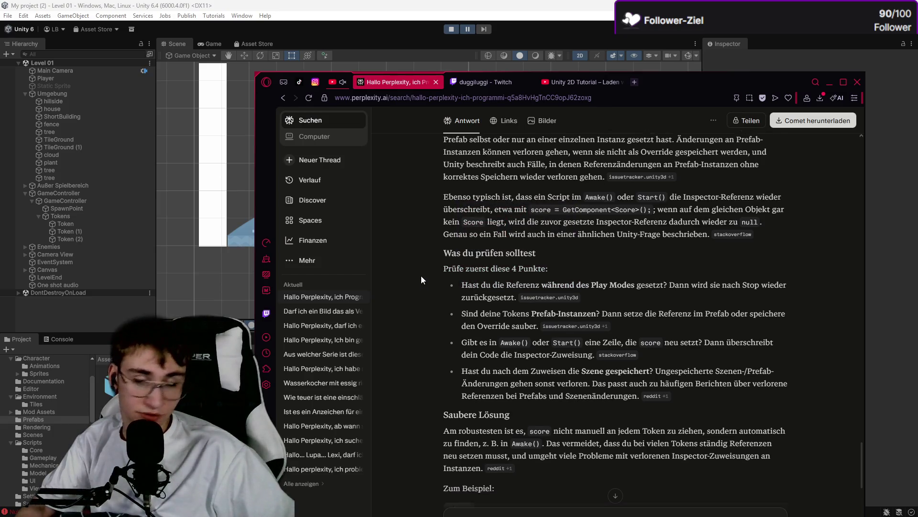
scroll(421, 280, "down", 2)
left_click_drag(457, 204, 697, 210)
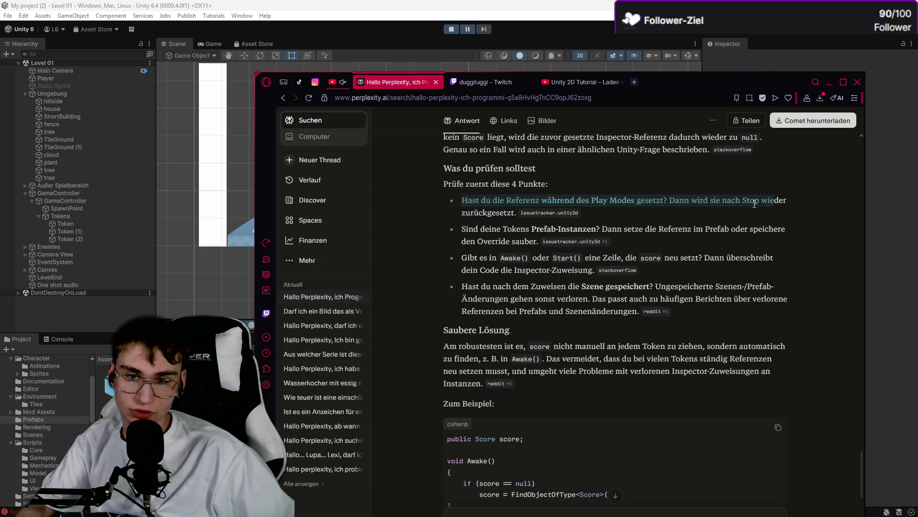
mouse_move(754, 204)
left_mouse_down()
mouse_move(495, 229)
mouse_move(478, 187)
left_mouse_up()
left_click(478, 187)
Step: Highlight the second checklist bullet about prefab instances, then return to the Unity editor
mouse_move(557, 221)
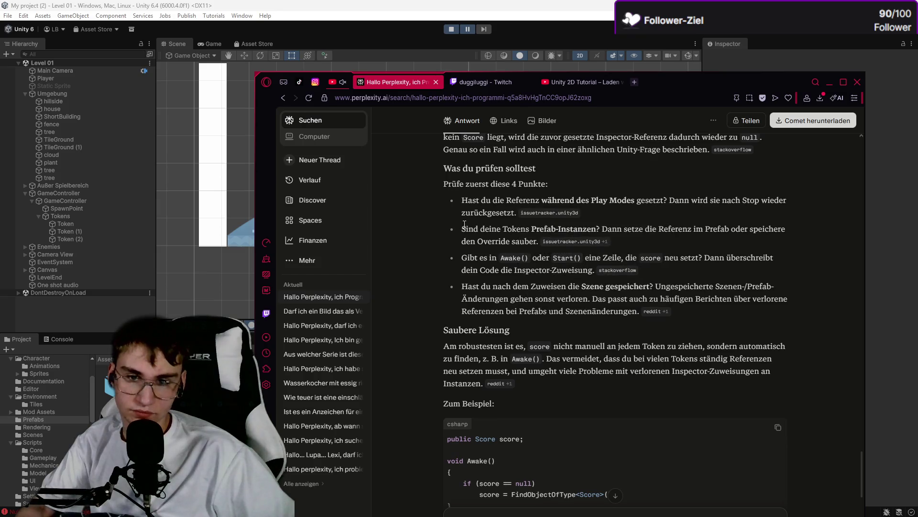
left_click_drag(462, 227, 519, 226)
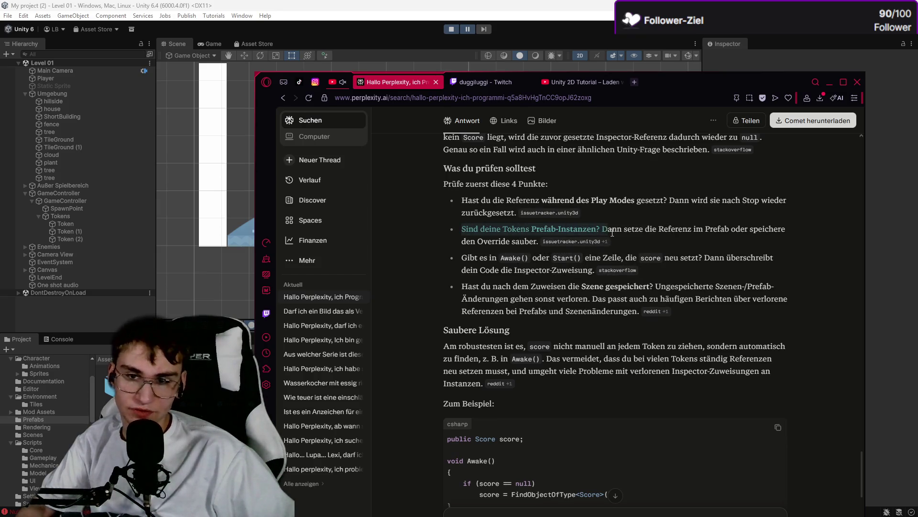
left_click_drag(613, 233, 638, 229)
left_click(656, 223)
mouse_move(759, 199)
left_mouse_down()
mouse_move(512, 213)
mouse_move(734, 241)
mouse_move(519, 229)
mouse_move(476, 255)
left_mouse_up()
key("alt+Tab")
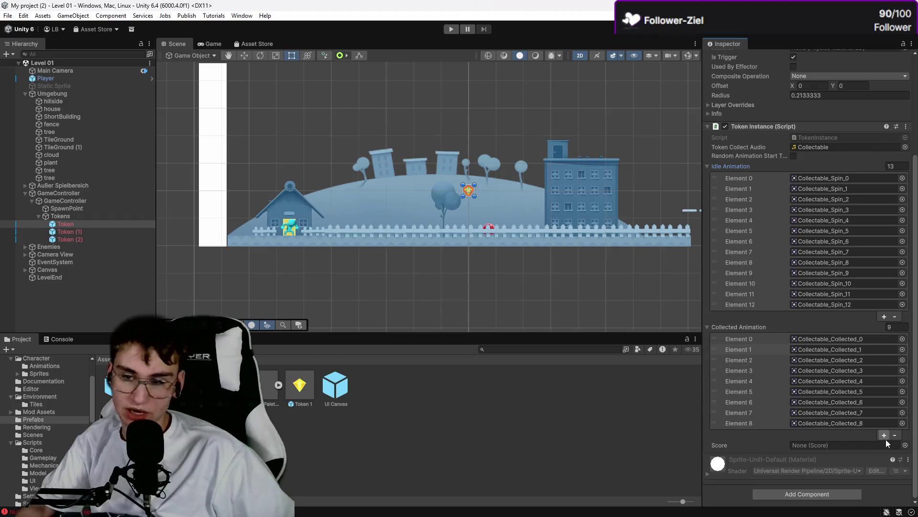
Step: Set the Score reference of all three selected Tokens to GameController
left_click(905, 445)
left_click(879, 362)
left_click(107, 225)
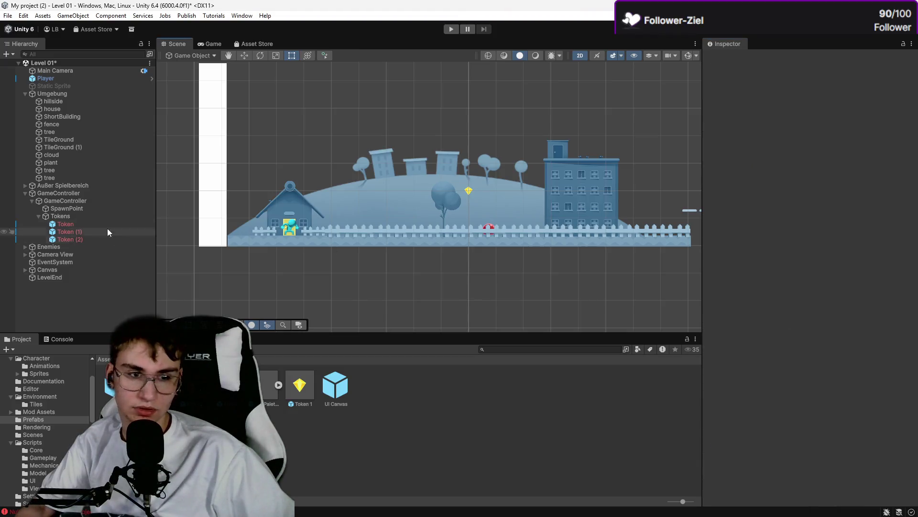
left_click(90, 234, "ctrl")
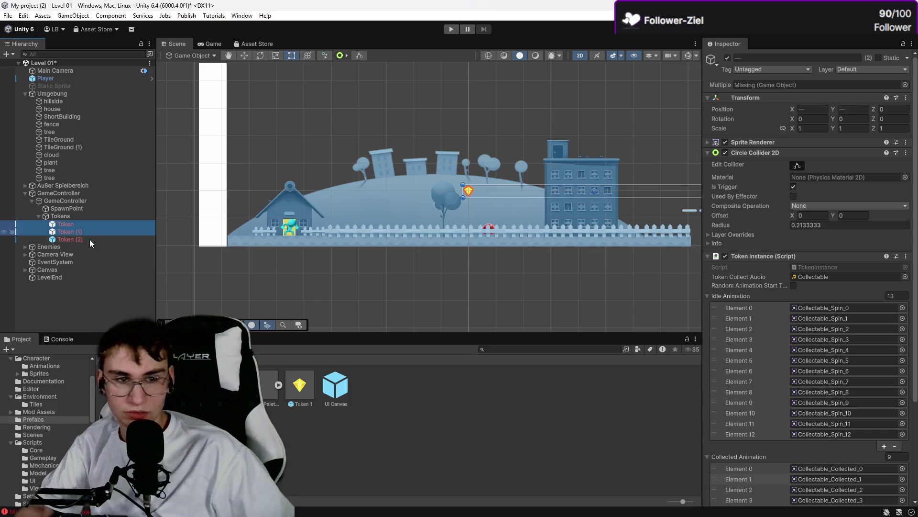
left_click(90, 239, "ctrl")
scroll(850, 353, "down", 5)
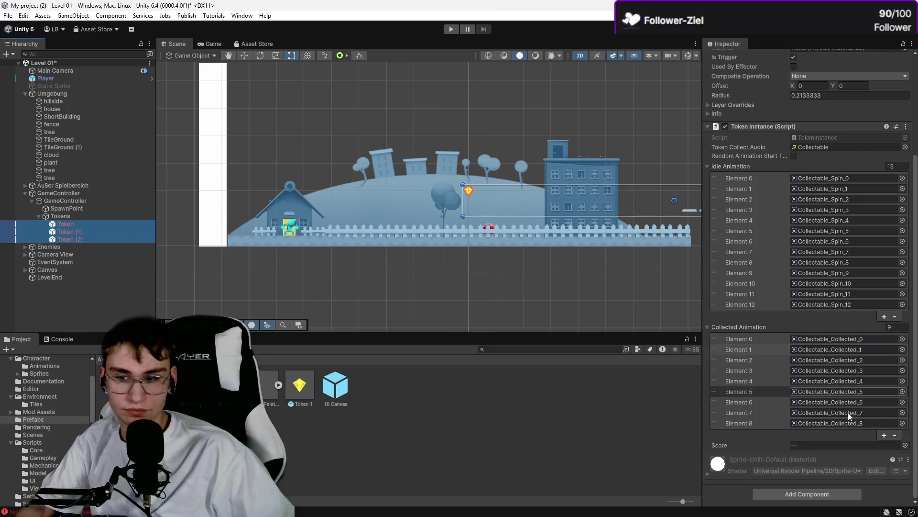
left_click(905, 445)
left_click(862, 362)
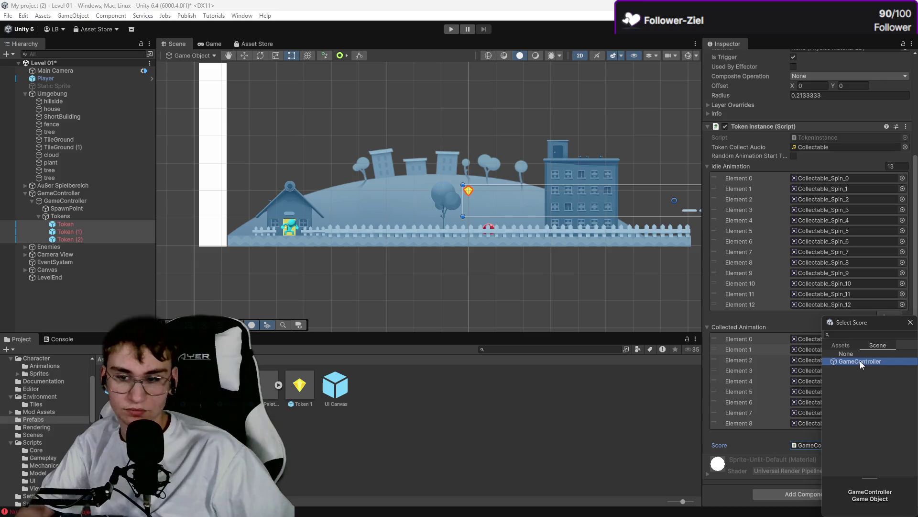
left_click(472, 371)
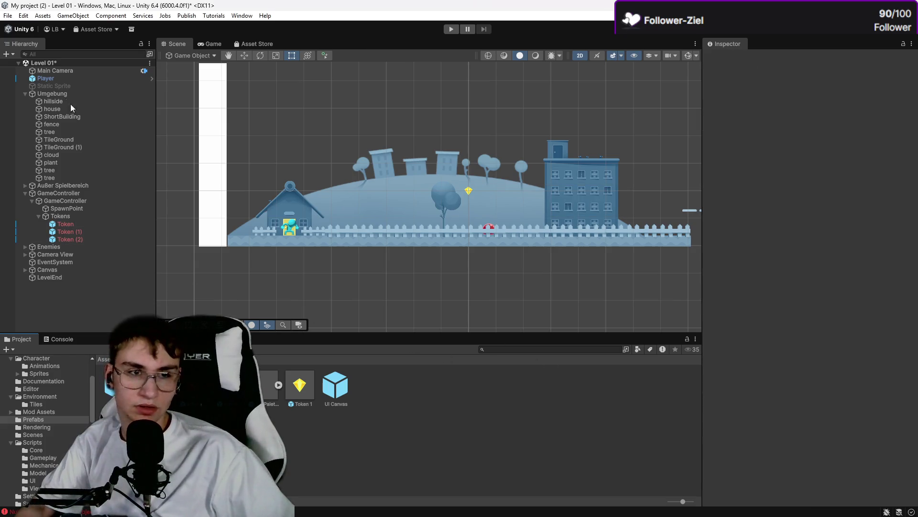
Step: Save the Level 01 scene and start Play mode
left_click(8, 15)
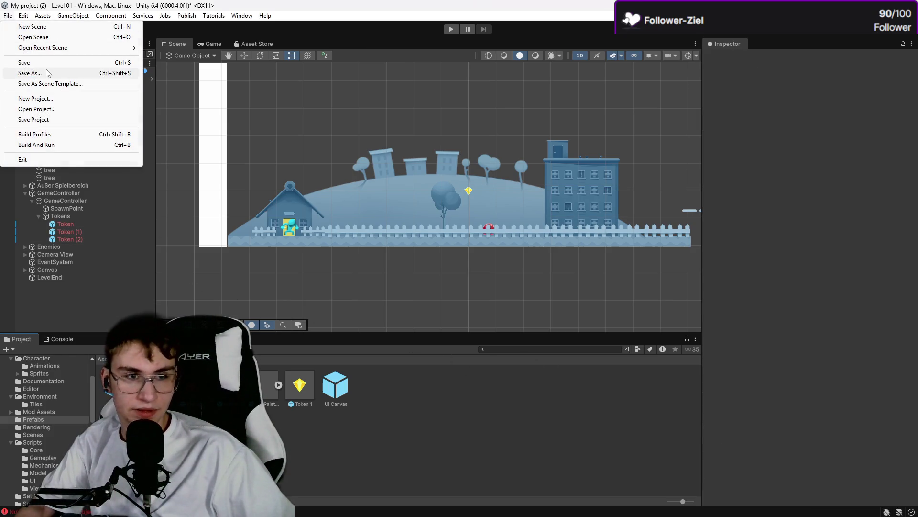
left_click(47, 63)
left_click(448, 31)
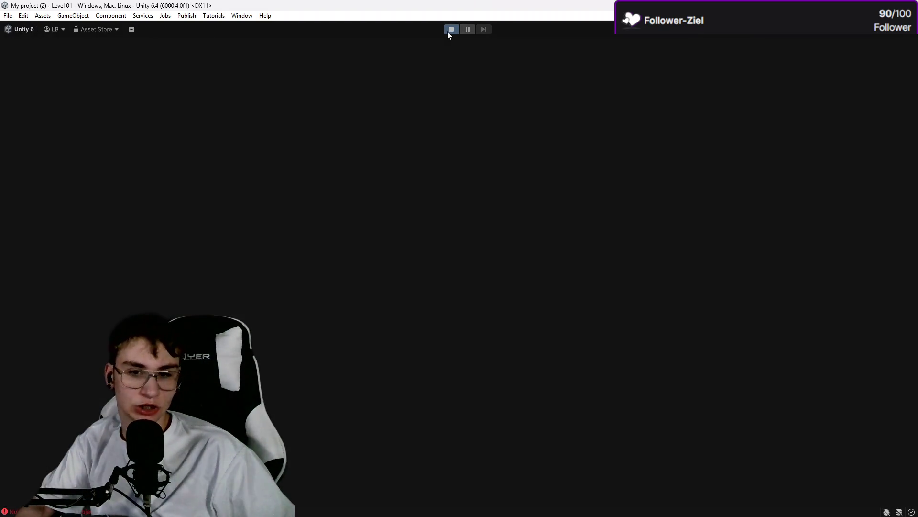
Step: Run right and jump onto the cloud platform, collecting gems as the counter rises
key("Right")
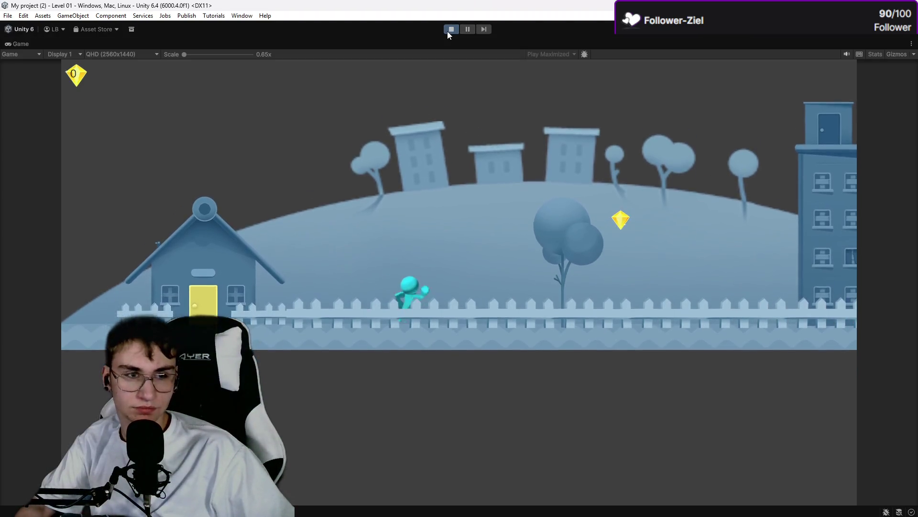
key("space")
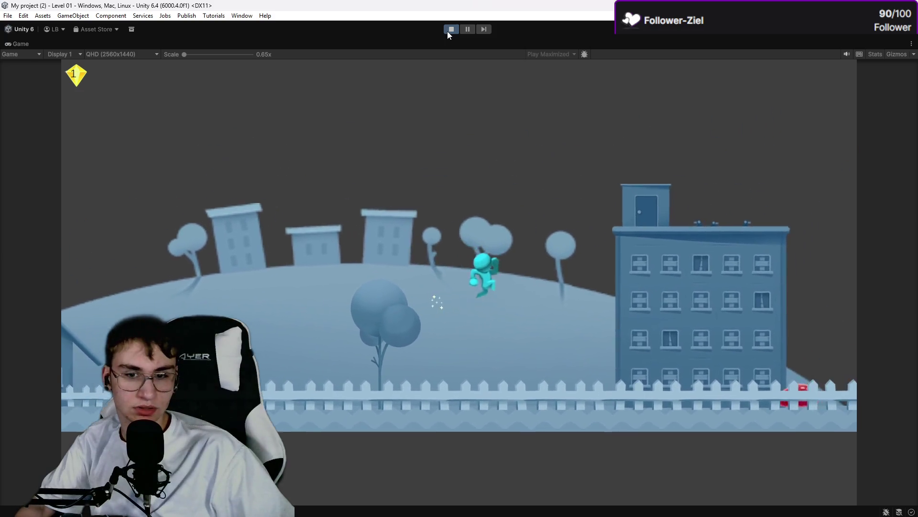
key("space")
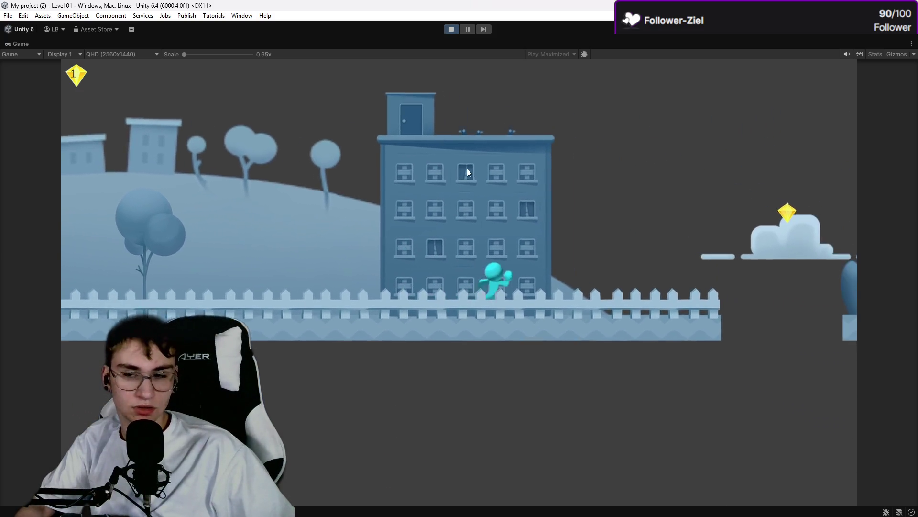
key("space")
key("space")
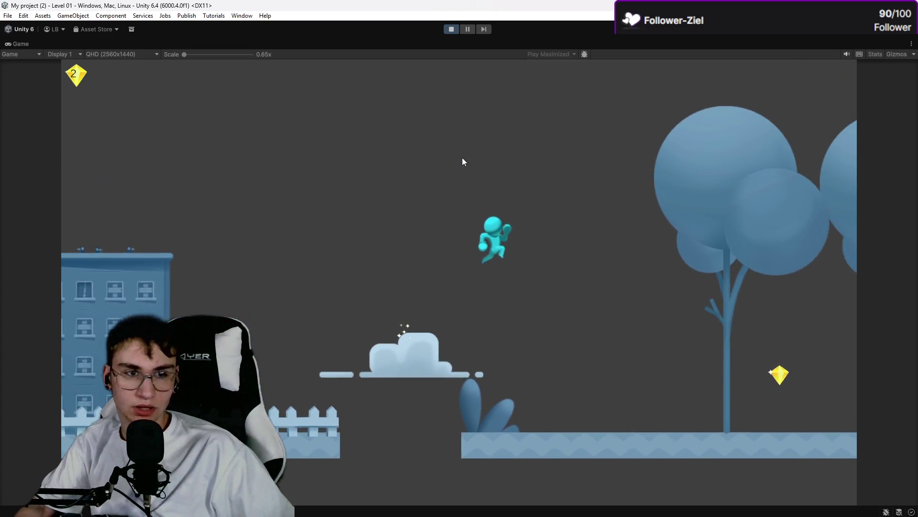
key("space")
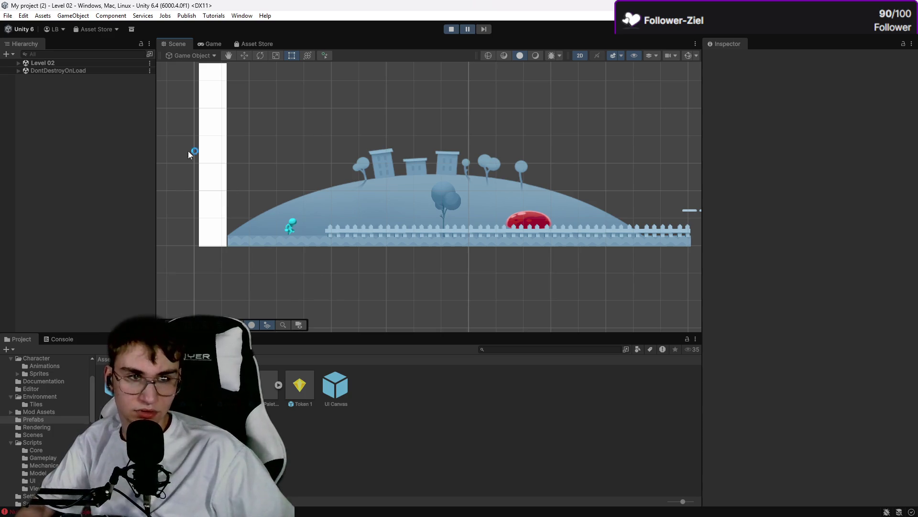
Step: Restart Play mode and collect the first three gems again from the door
left_click(447, 25)
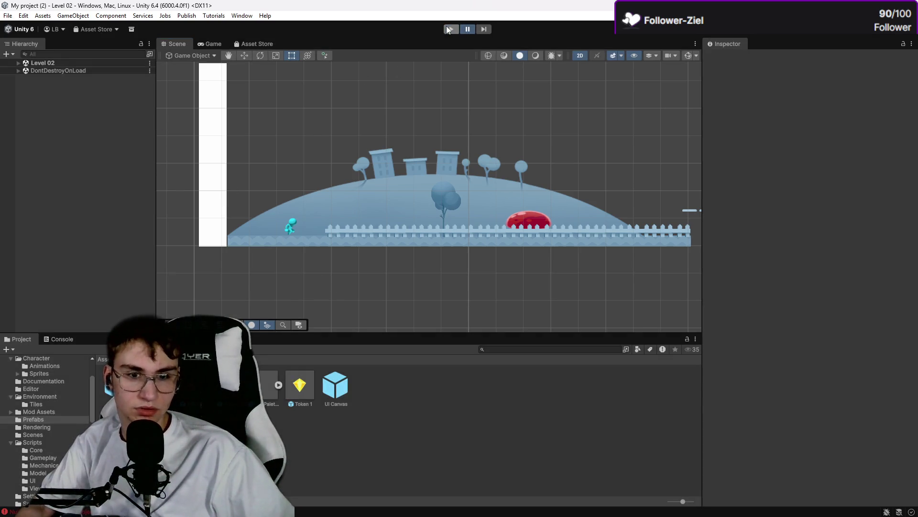
left_click(450, 29)
key("Right")
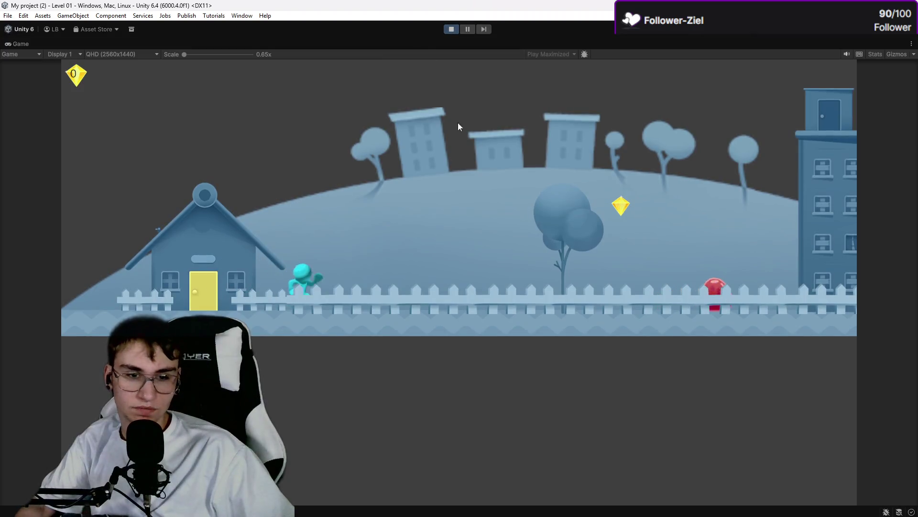
key("space")
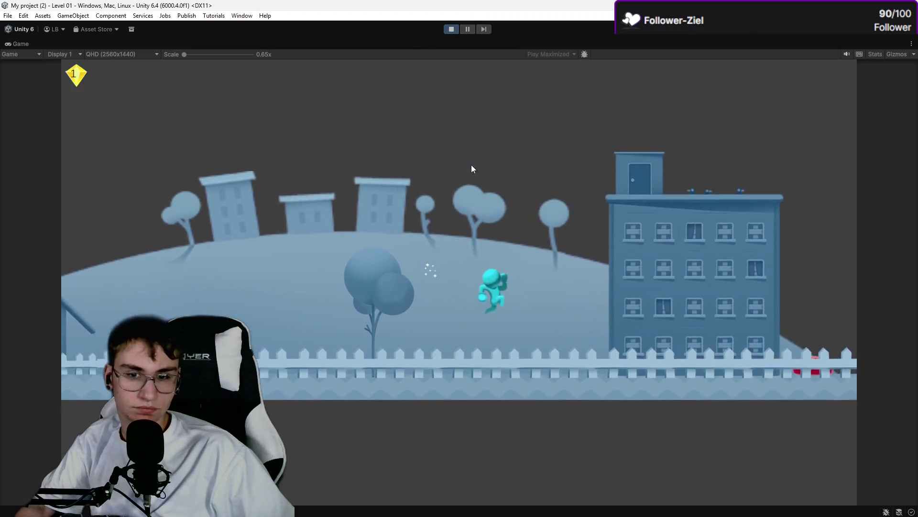
key("space")
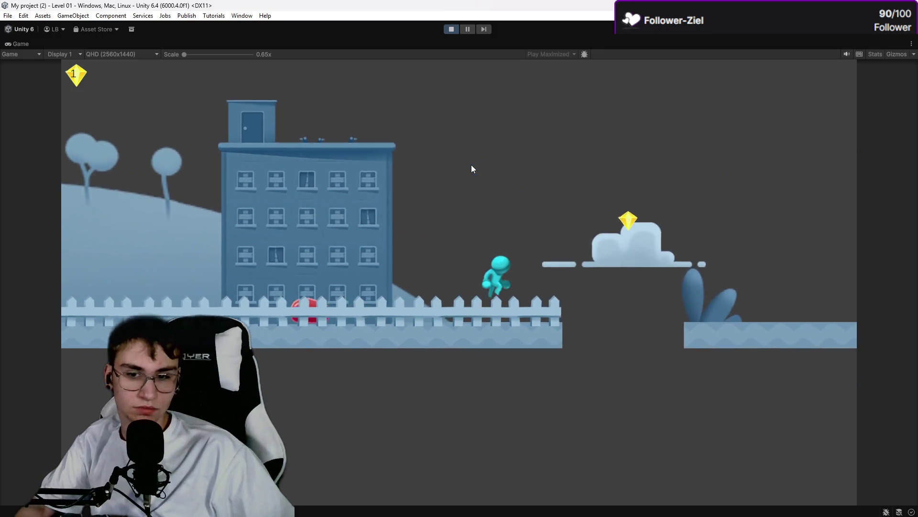
key("space")
key("space")
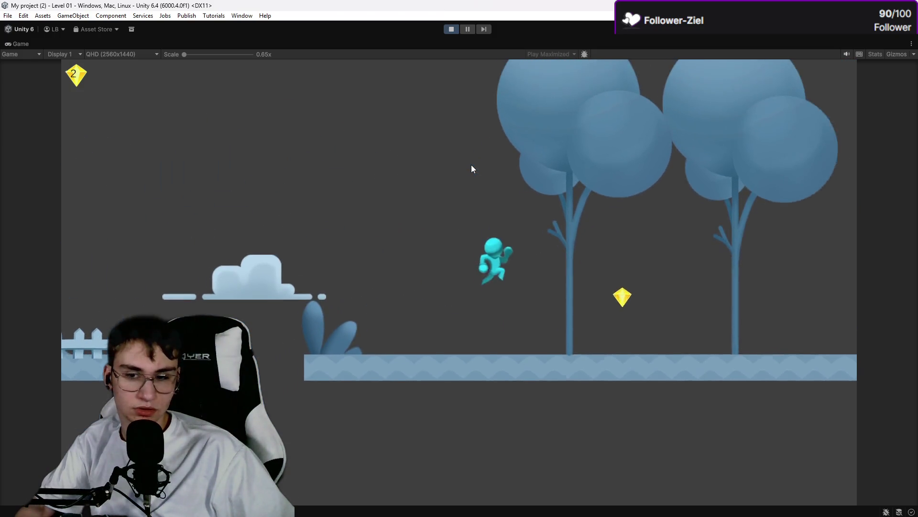
key("space")
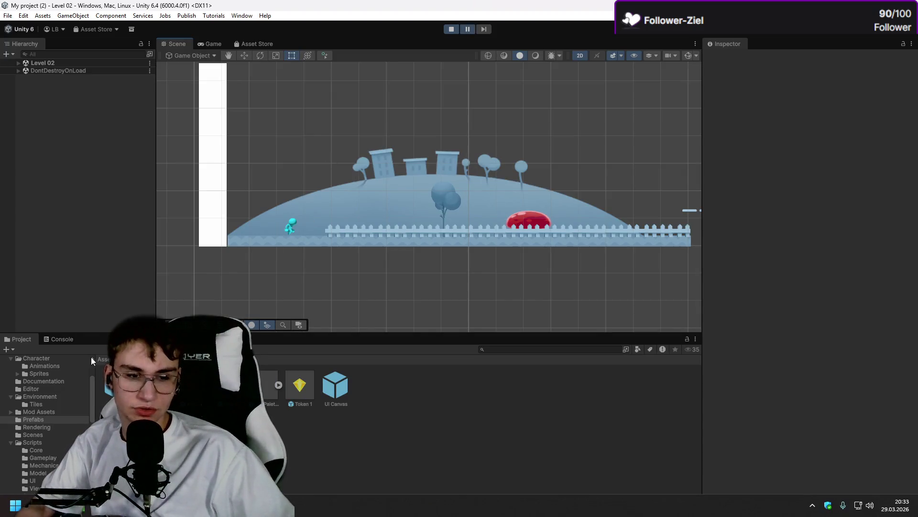
Step: Open TokenController.cs line 57 from the Console's NullReferenceException, review it, and return to Unity
left_click(61, 340)
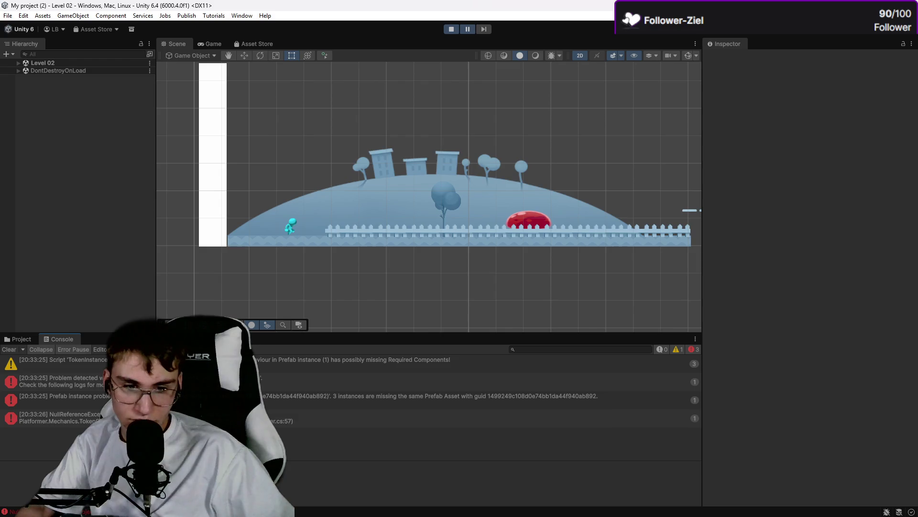
double_click(383, 417)
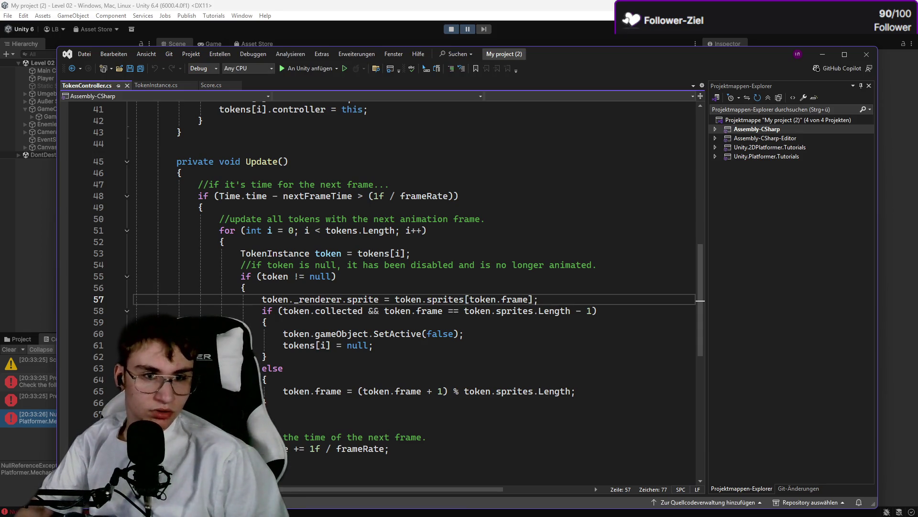
scroll(286, 391, "down", 5)
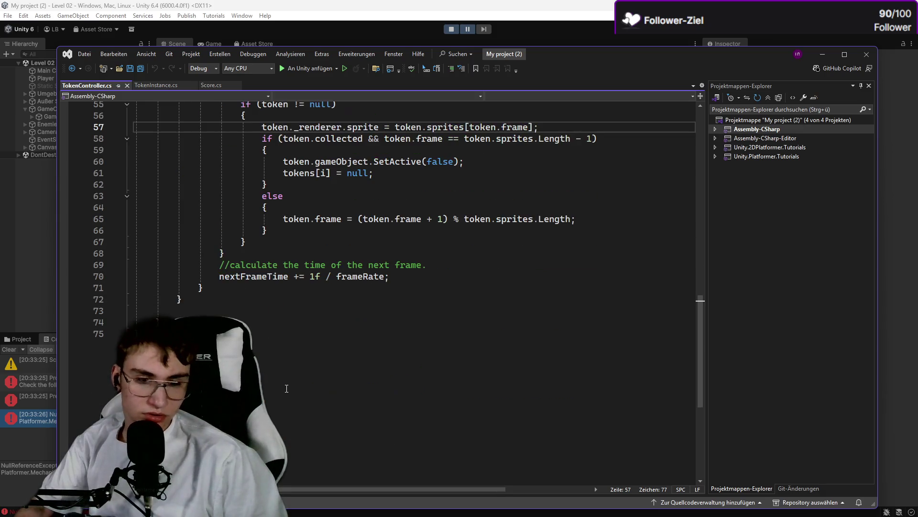
scroll(286, 391, "up", 7)
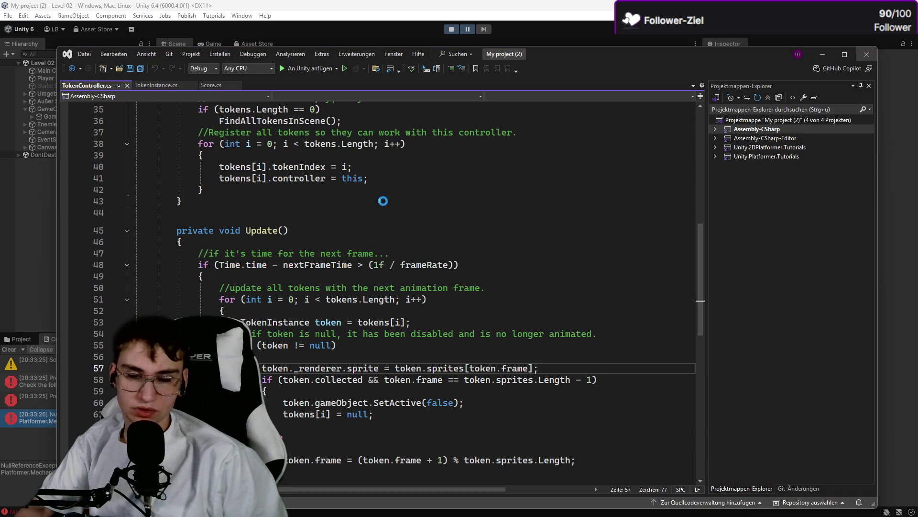
key("alt+Tab")
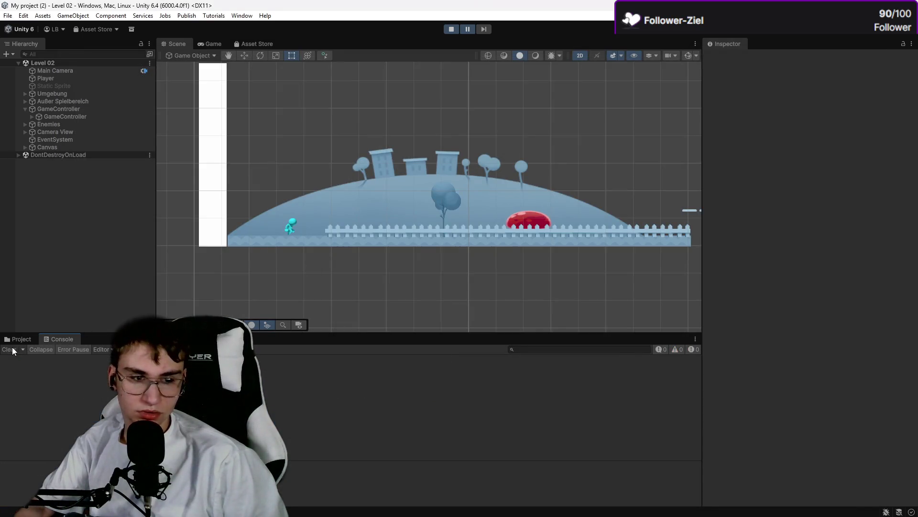
Step: Open the Level 02 scene and expand GameController and its Tokens group
left_click(20, 339)
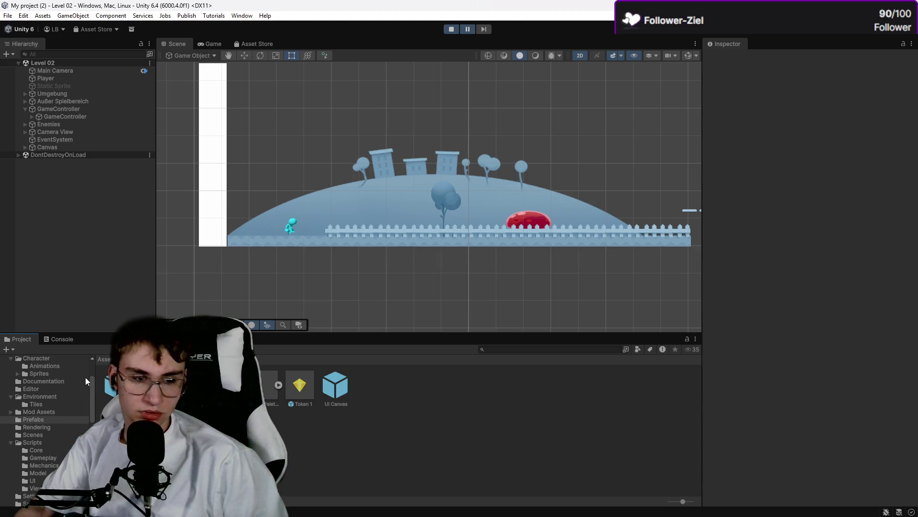
left_click(47, 435)
left_click(451, 29)
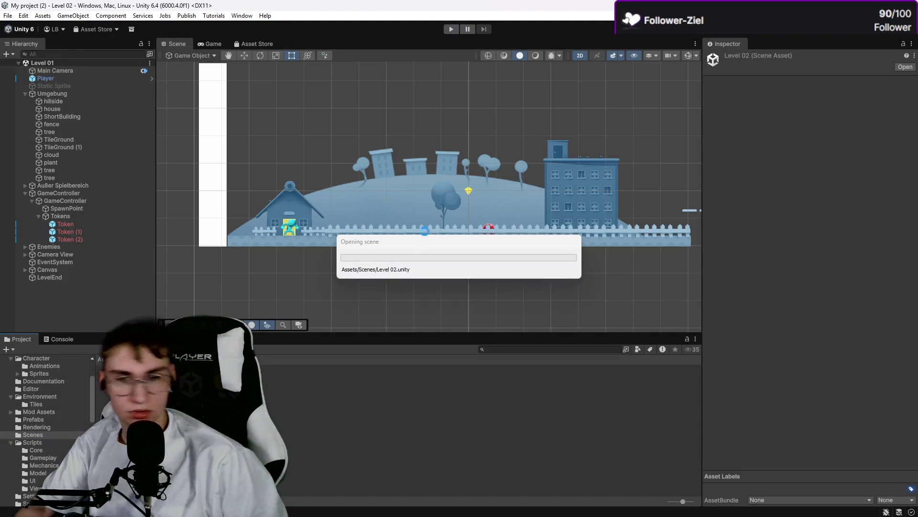
left_click_drag(365, 215, 344, 202)
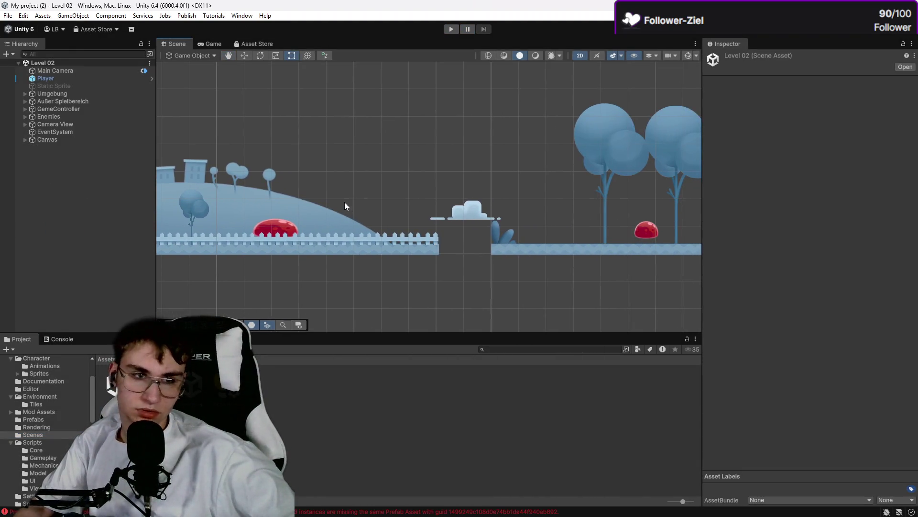
left_click(31, 109)
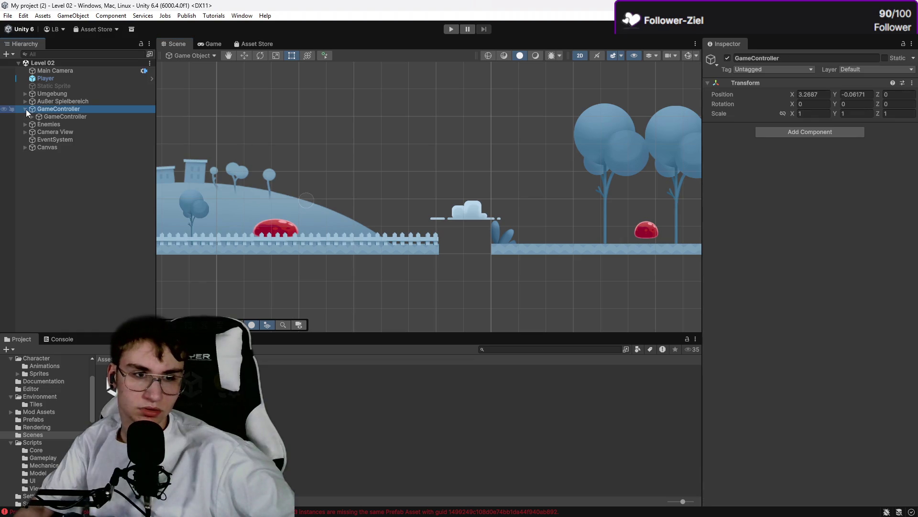
left_click(26, 109)
left_click(27, 116)
left_click(41, 132)
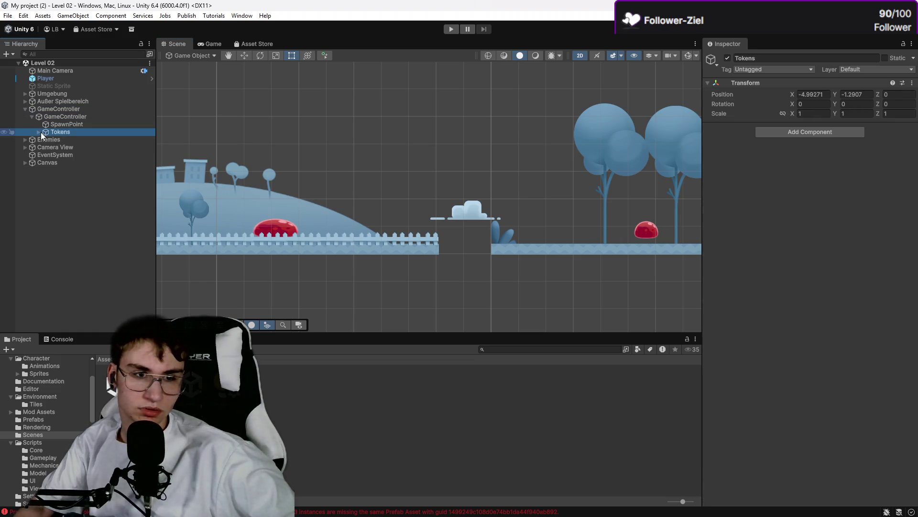
left_click(38, 132)
Step: Inspect the three broken missing-prefab Tokens, delete them, and save Level 02
left_click(62, 140)
left_click(71, 148)
left_click(76, 155)
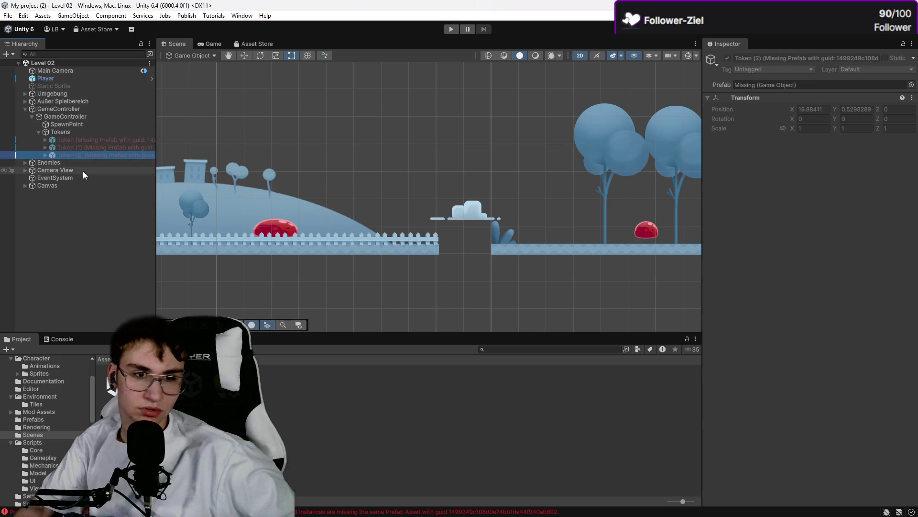
left_click(88, 141)
left_click(103, 155)
key("Delete")
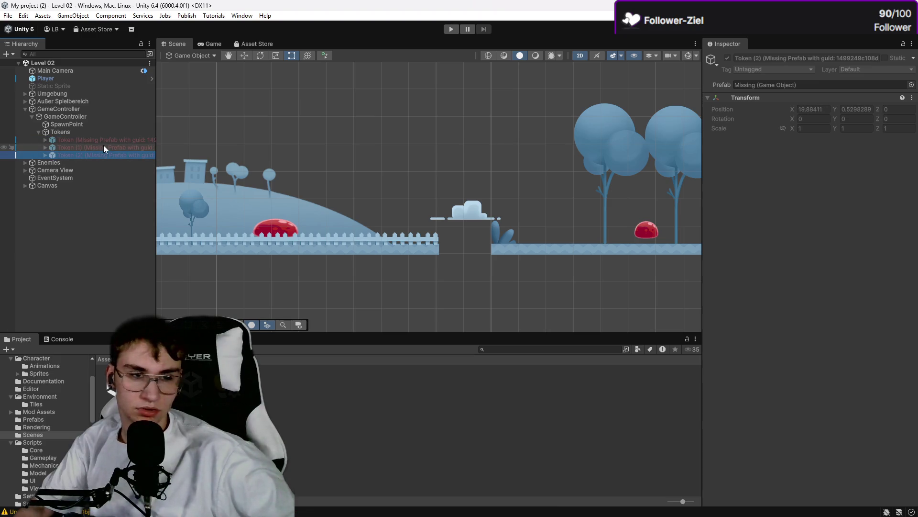
key("Delete")
key("Delete")
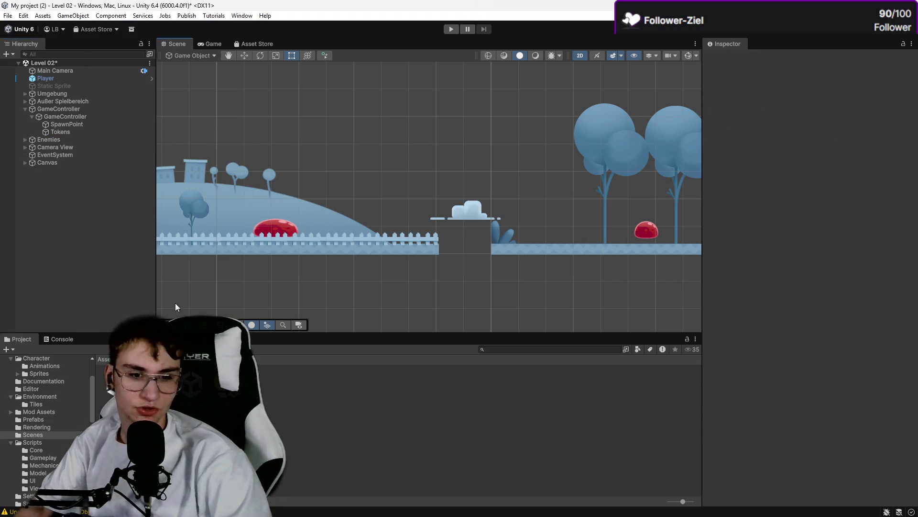
left_click(7, 16)
left_click(24, 62)
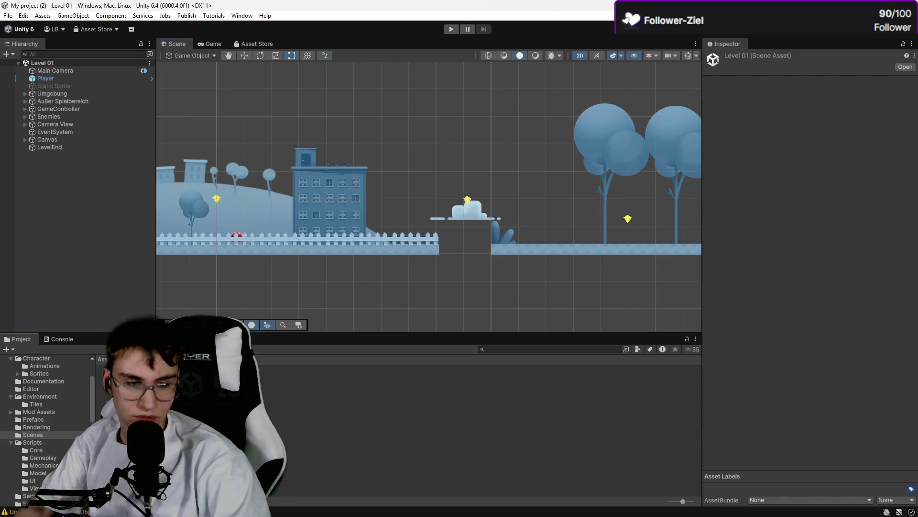
Step: Playtest Level 01, running and jumping to collect the gems
left_click(452, 30)
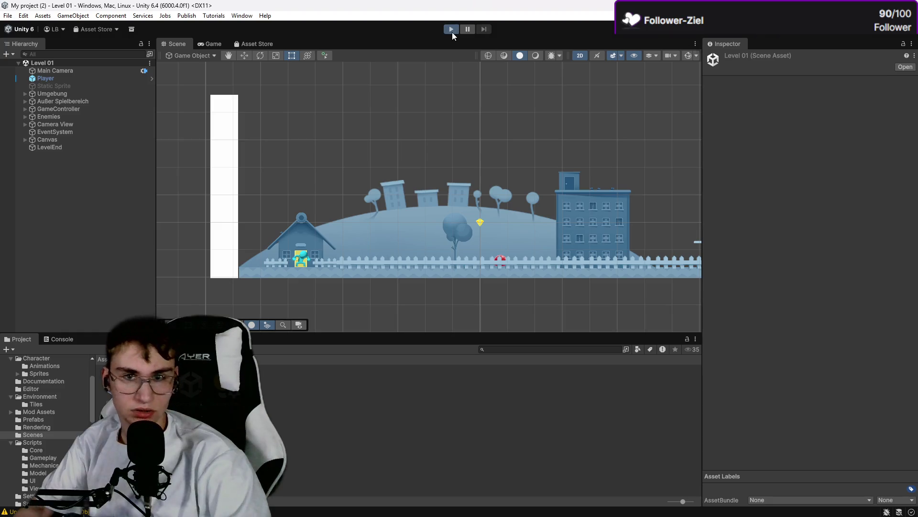
key("Right")
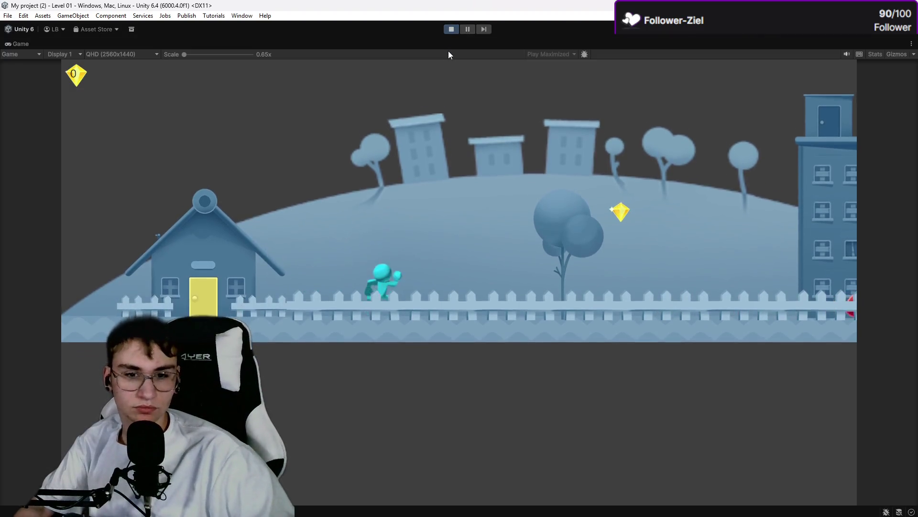
key("space")
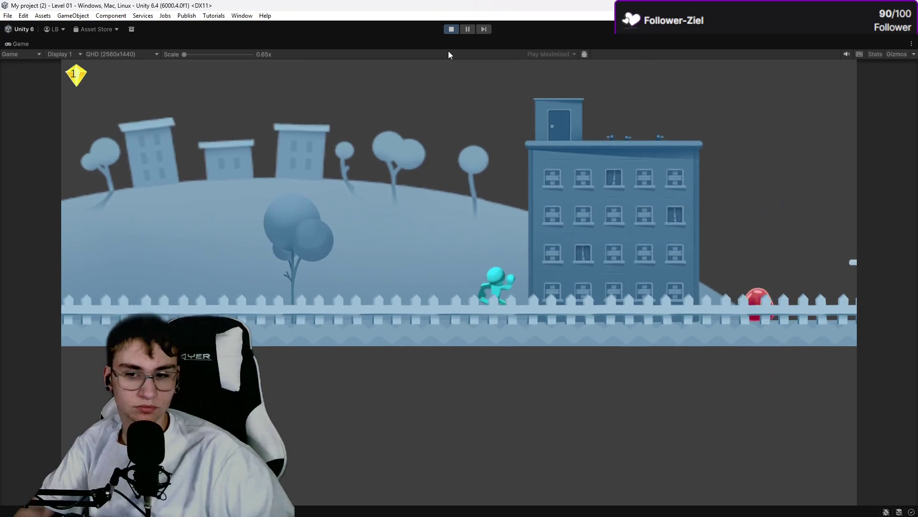
key("space")
key("space")
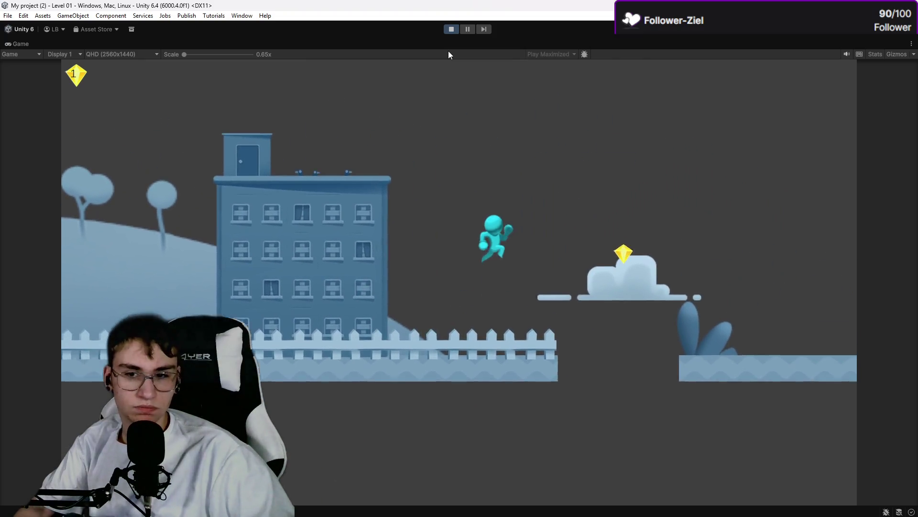
key("Right")
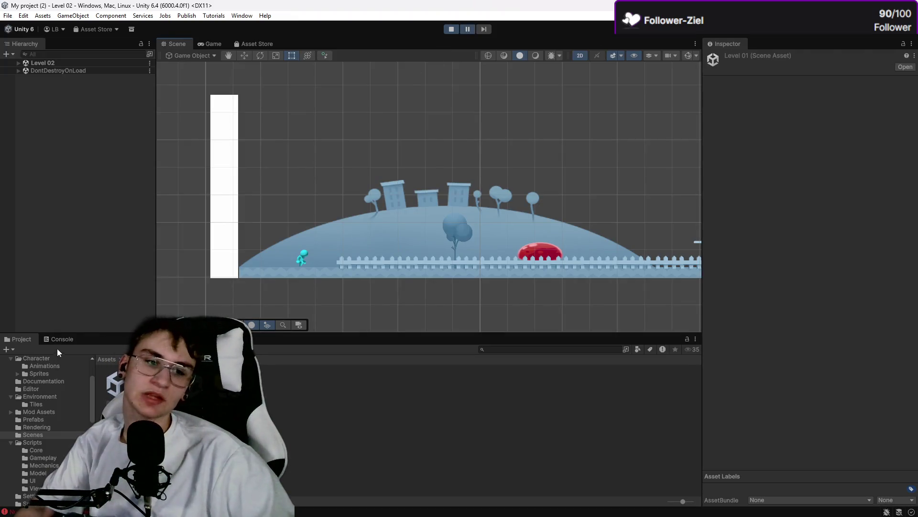
Step: Check the NullReferenceException in the Console, return to Project, and stop the game
left_click(66, 339)
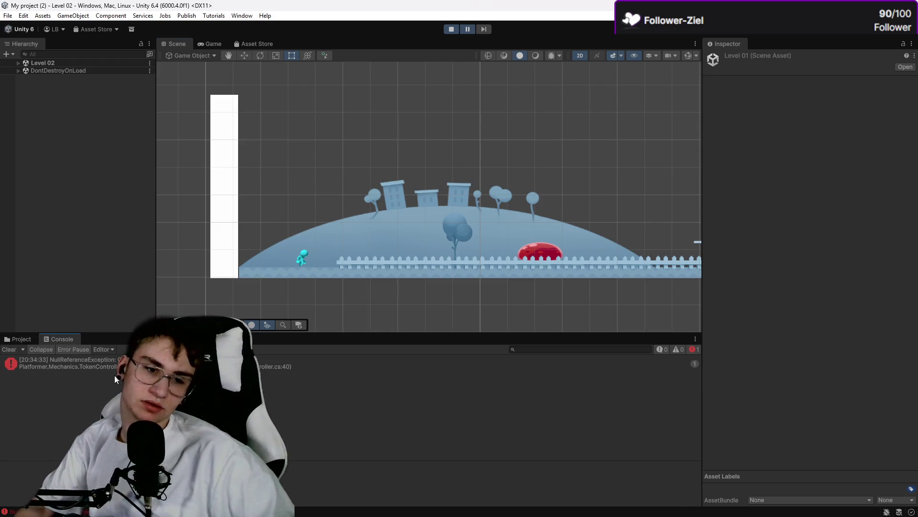
left_click(24, 339)
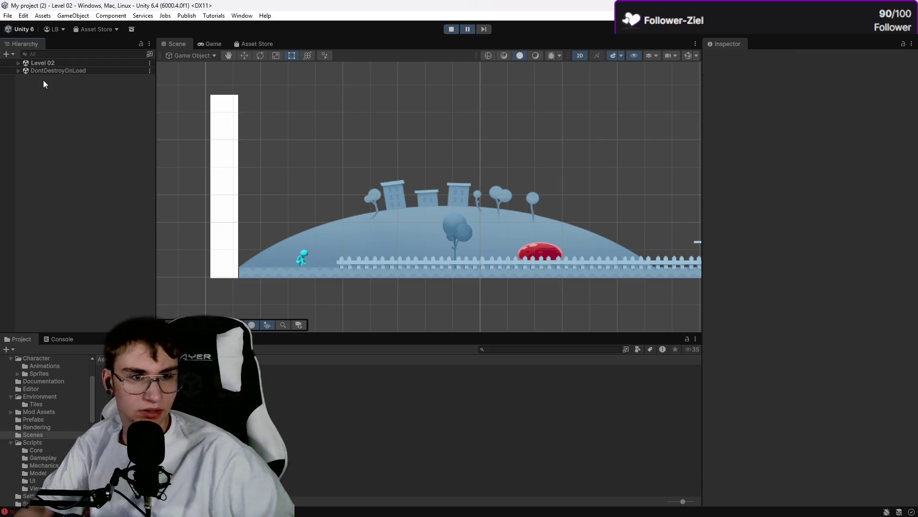
key("ctrl+p")
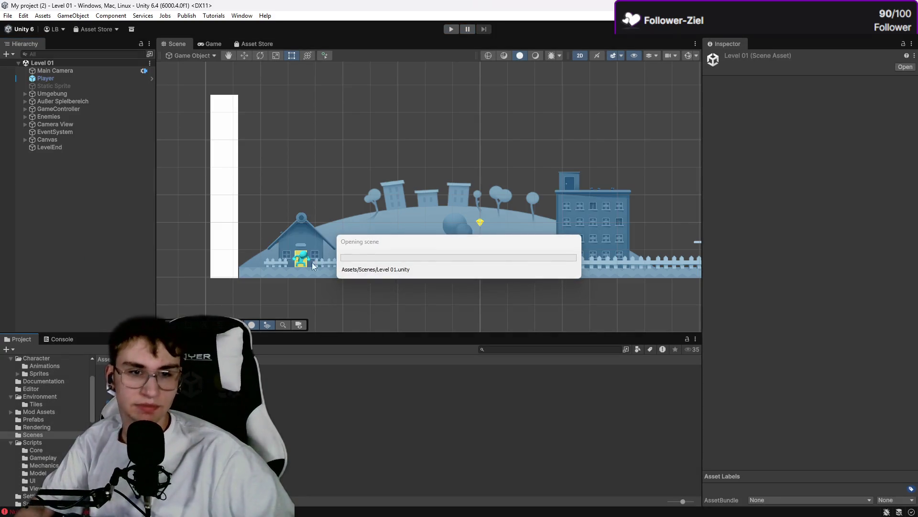
Step: Change the Canvas score Text (TMP) from 00 to 0 and shrink its text box to fit
left_click(85, 147)
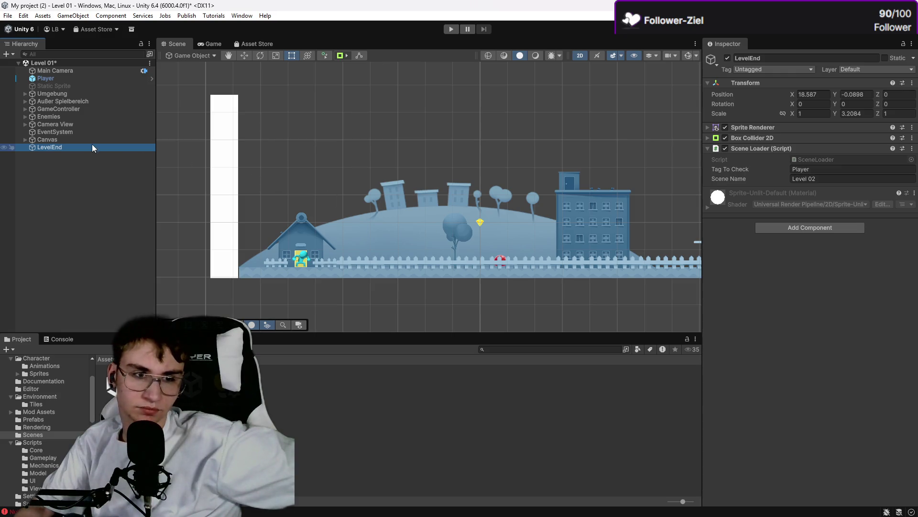
left_click(36, 140)
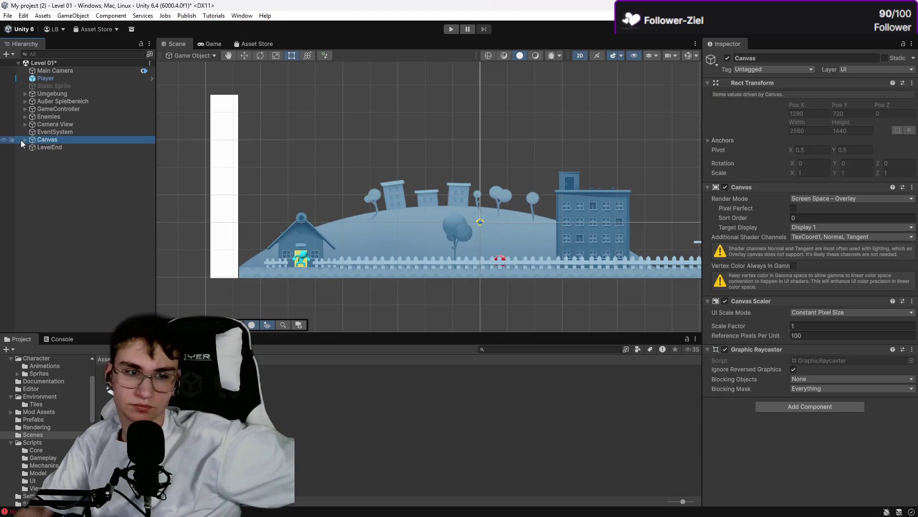
key("f")
left_click(25, 139)
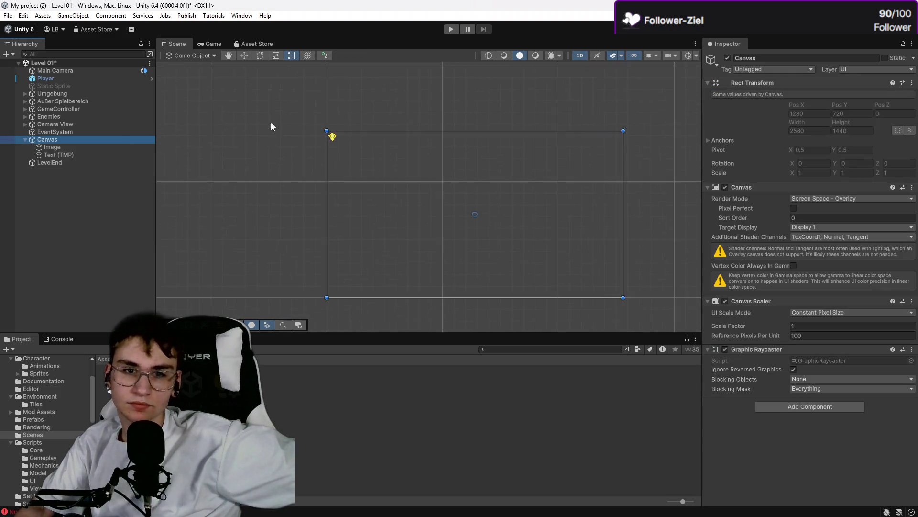
scroll(304, 149, "up", 10)
left_click(304, 152)
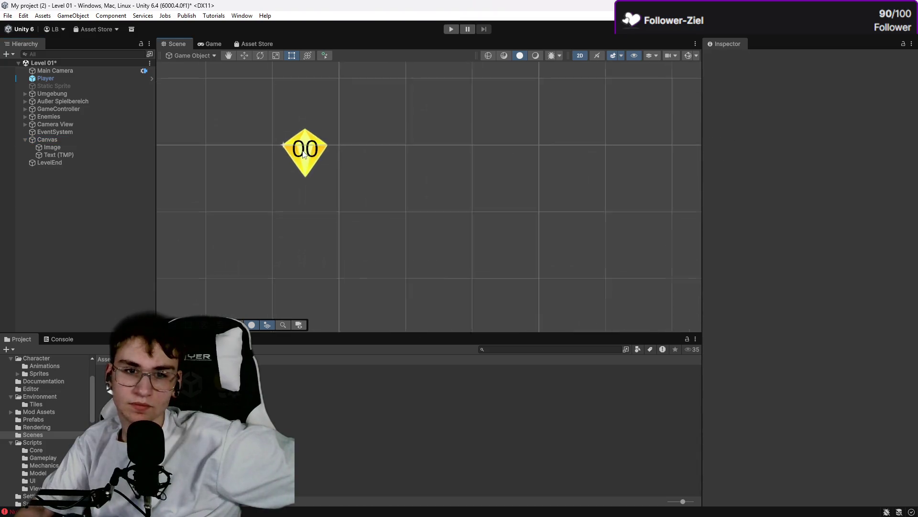
left_click(64, 148)
left_click(65, 155)
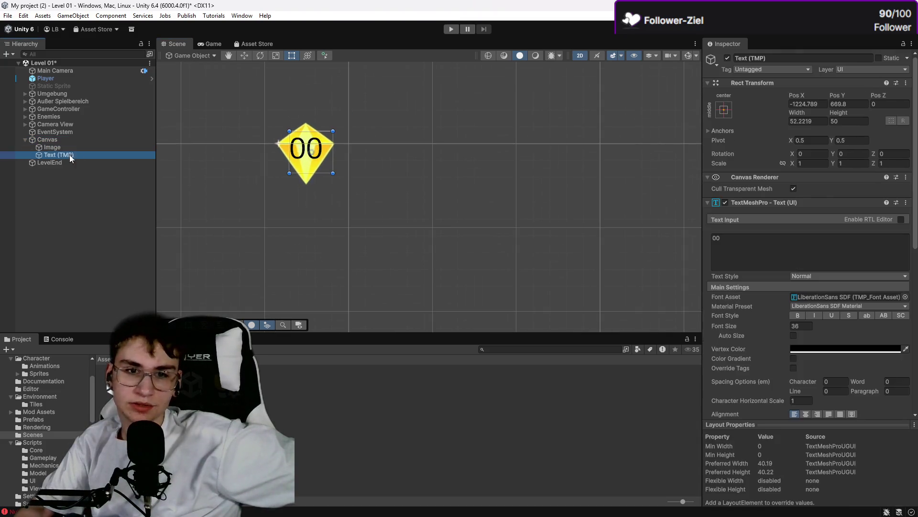
left_click(731, 233)
key("BackSpace")
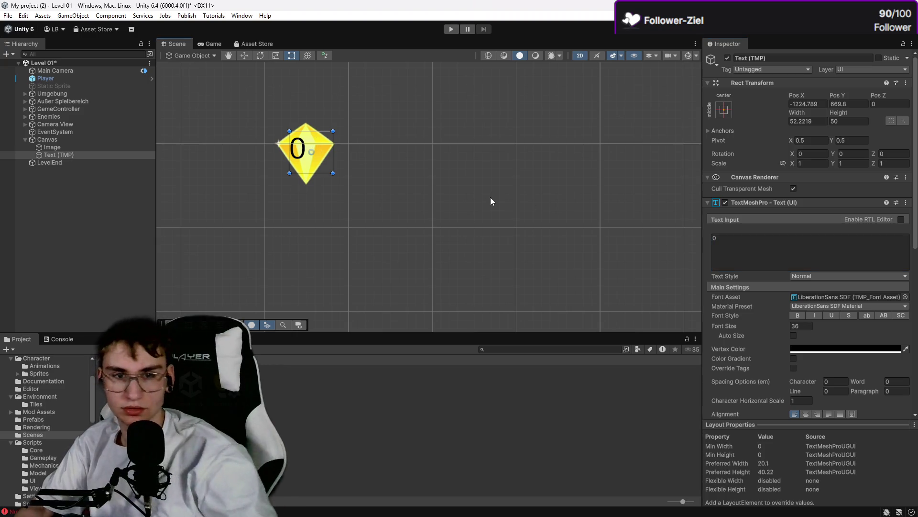
mouse_move(333, 173)
left_mouse_down()
mouse_move(316, 165)
mouse_move(335, 160)
mouse_move(312, 159)
left_mouse_up()
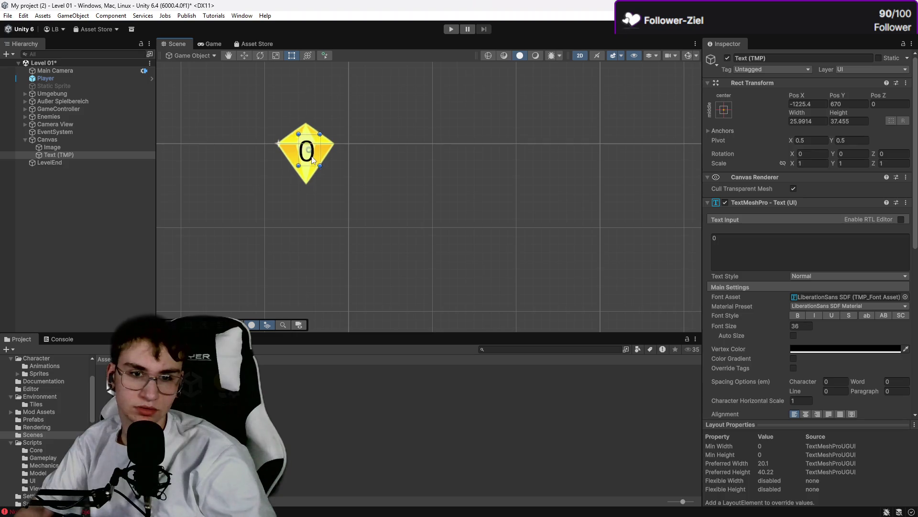
left_click(374, 141)
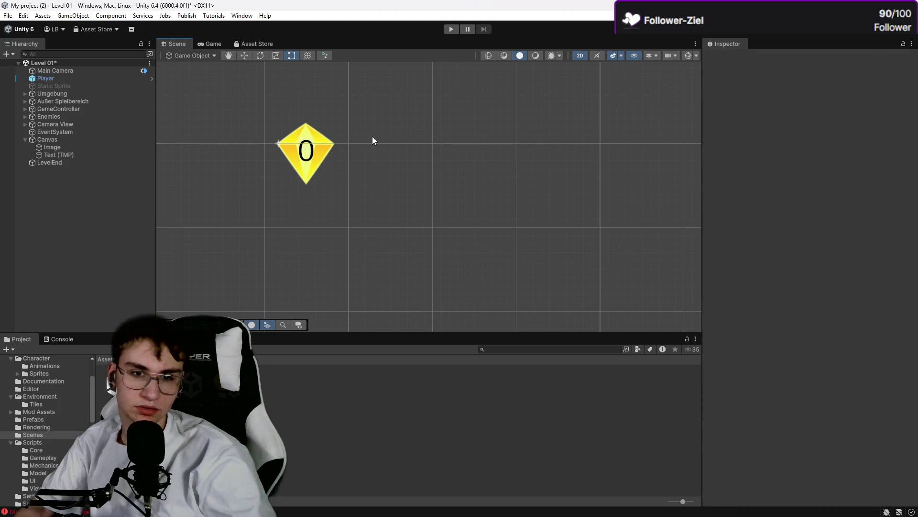
Step: Save the Level 01 scene and start playtesting
left_click(8, 15)
left_click(29, 62)
scroll(229, 158, "down", 2)
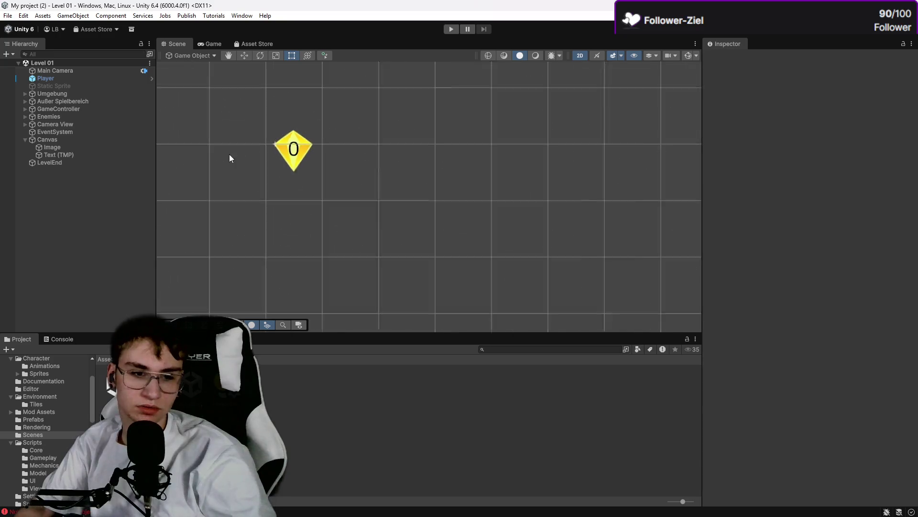
scroll(230, 158, "down", 3)
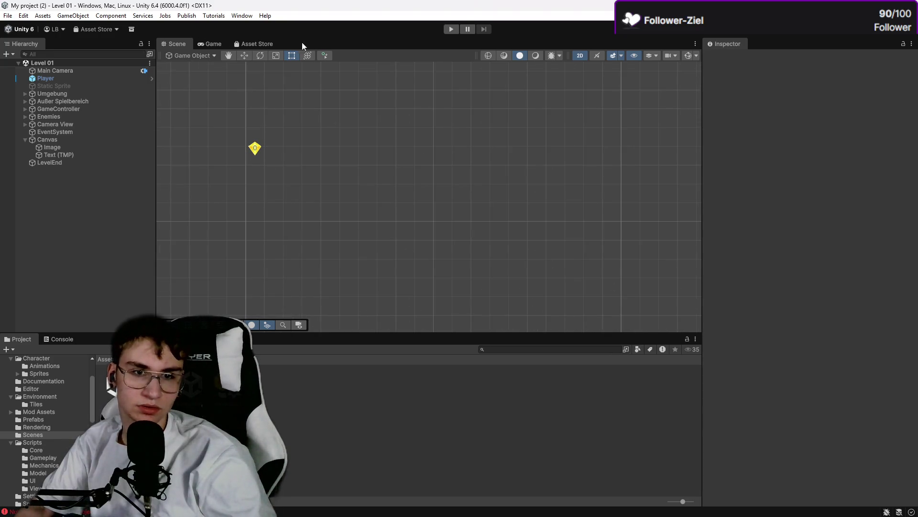
left_click(451, 29)
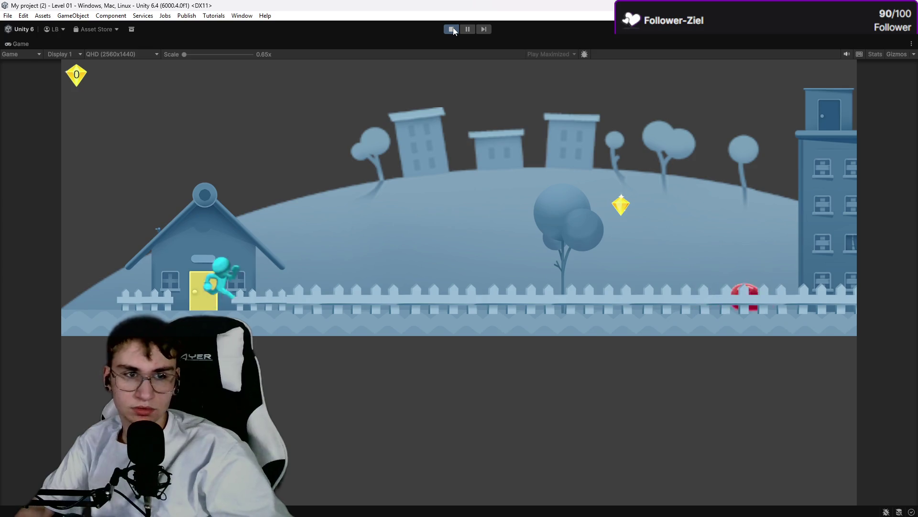
Step: Run and jump through Level 01, including the cloud platform, collecting three gems so the counter reaches 3
key("Right")
key("space")
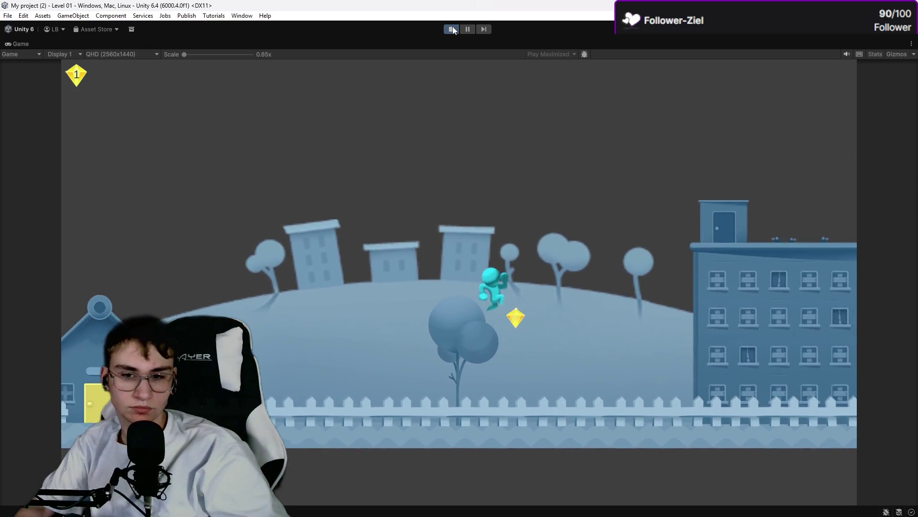
key("space")
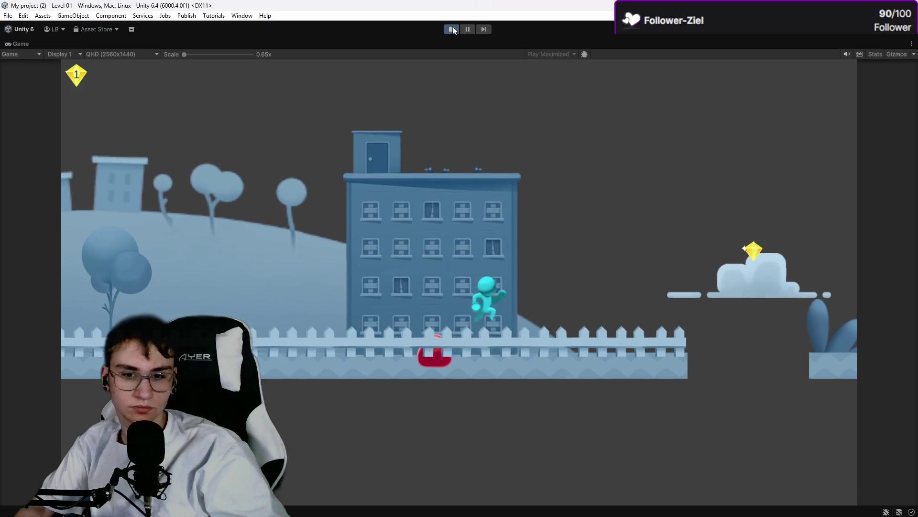
key("space")
key("space")
key("space")
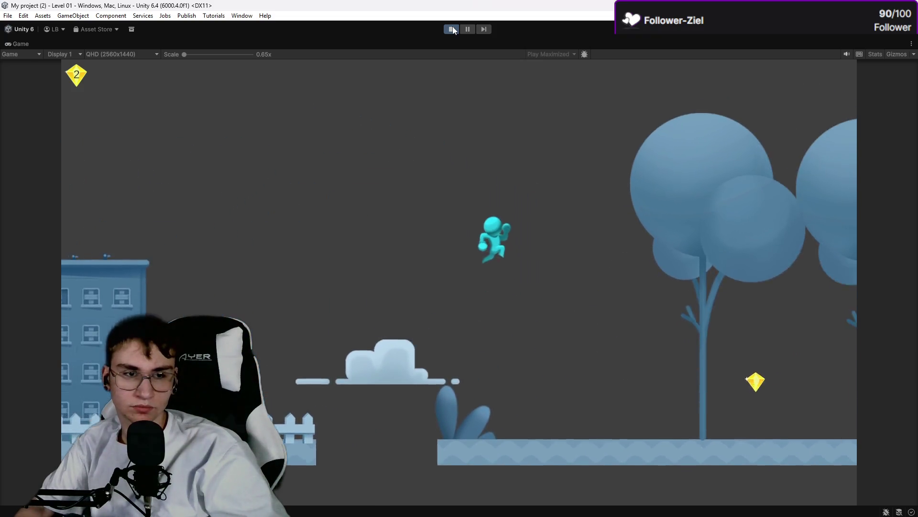
key("space")
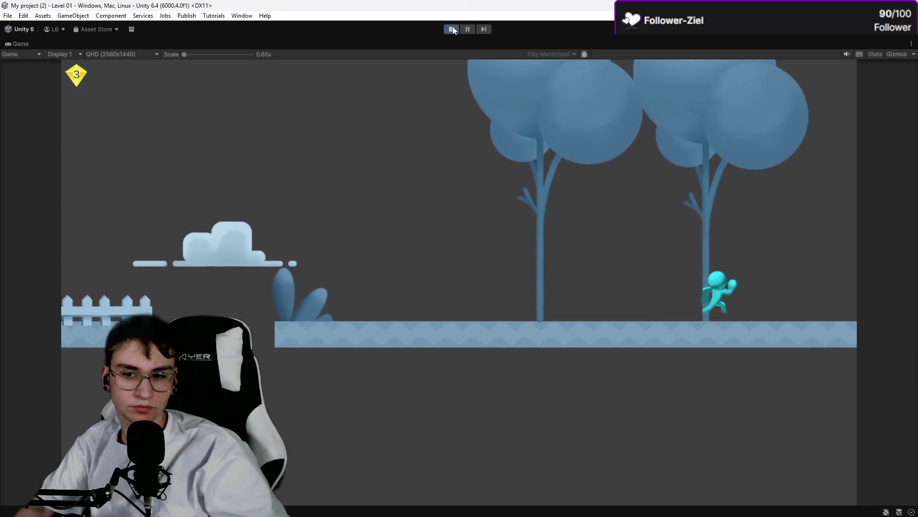
key("space")
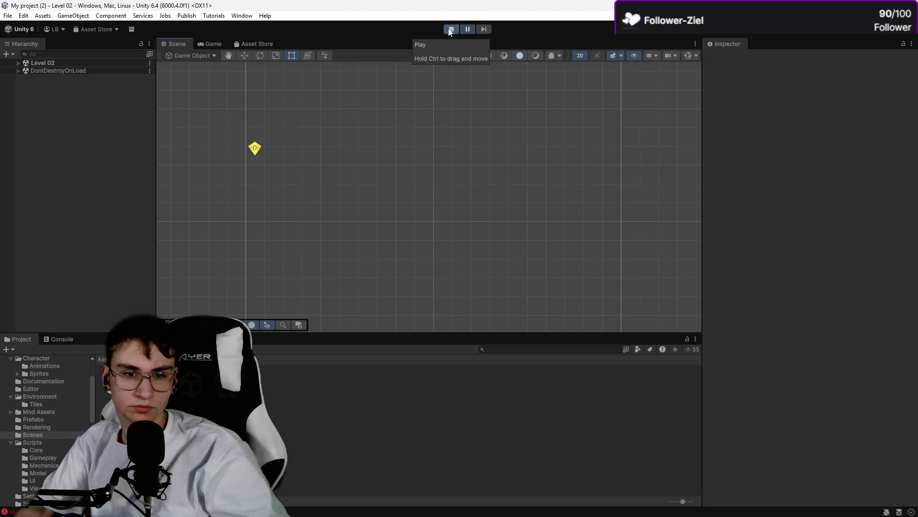
Step: Stop the game, frame the Player, and show the NullReferenceException in the Console
scroll(433, 222, "down", 5)
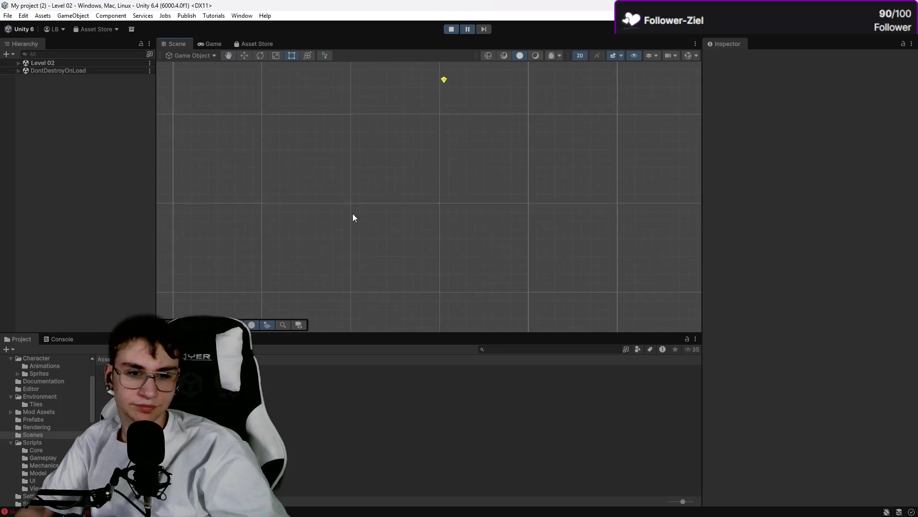
key("t")
key("ctrl+p")
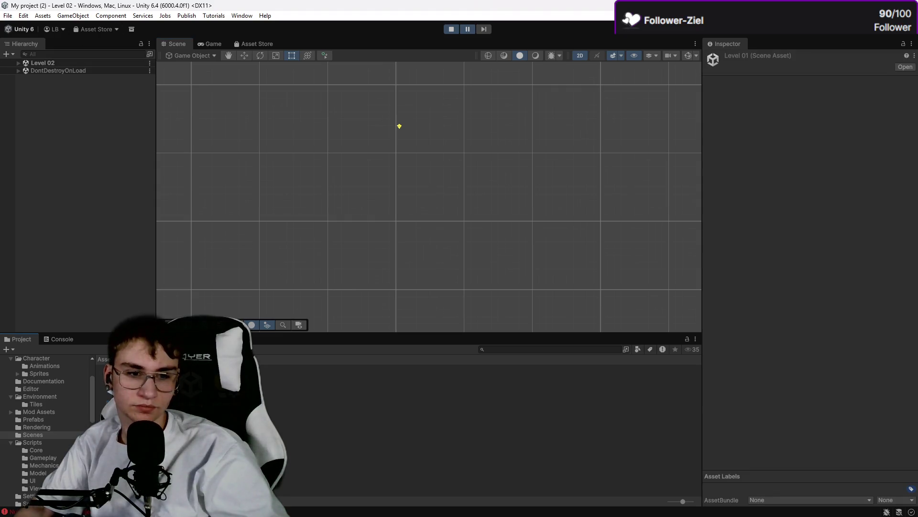
double_click(72, 78)
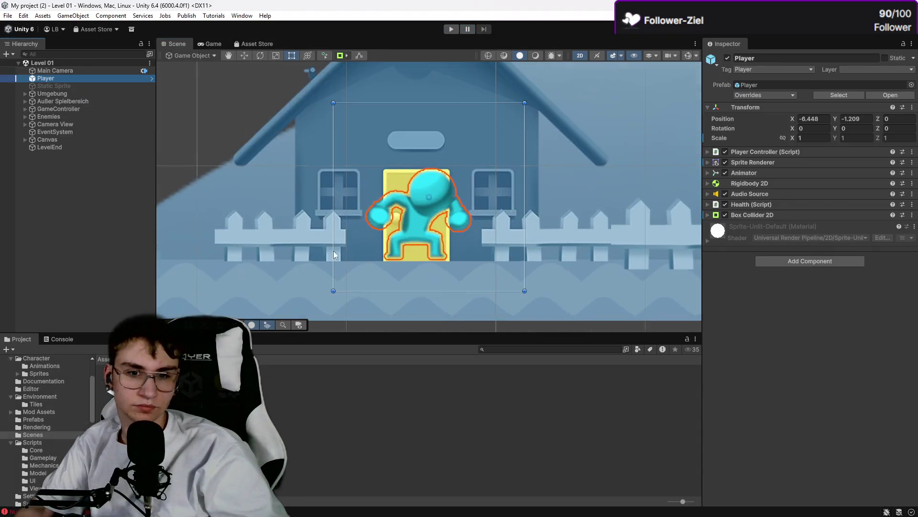
scroll(387, 248, "down", 3)
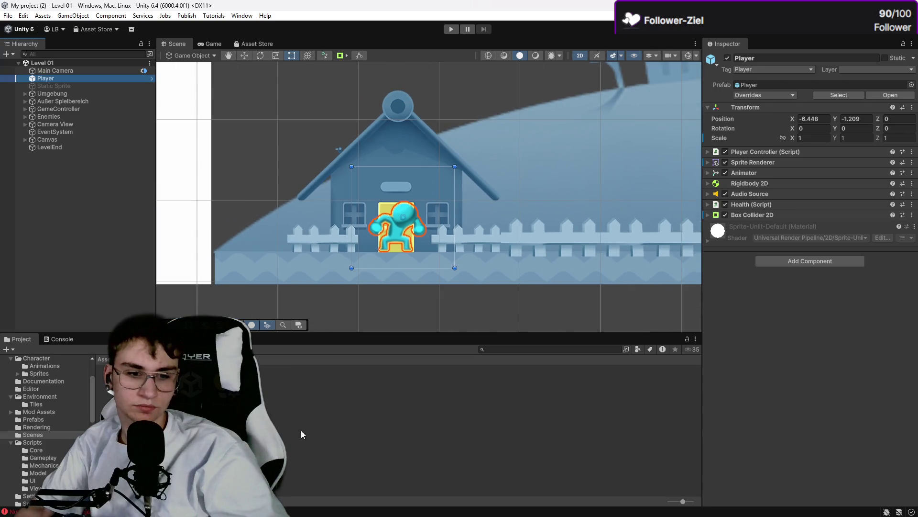
left_click(61, 340)
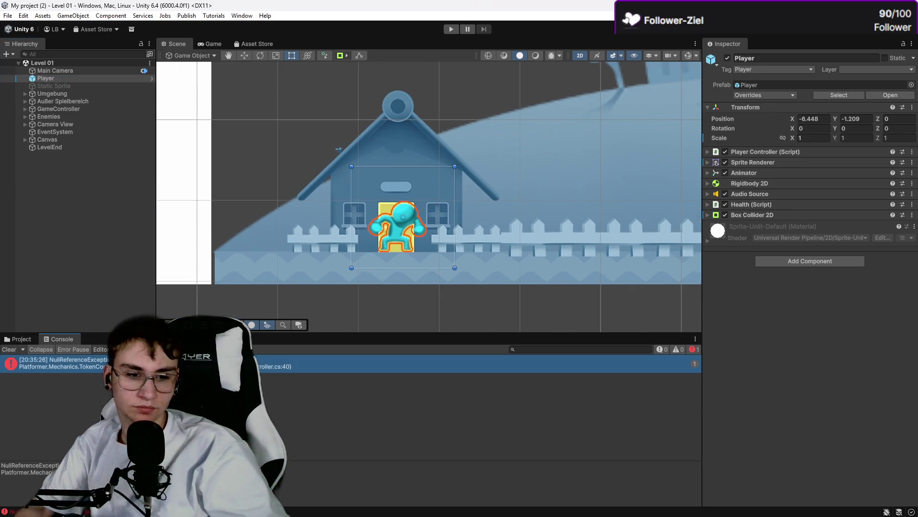
Step: Snip a screenshot of the Console error area and bring Perplexity to the front
key("super+shift+s")
mouse_move(6, 494)
left_mouse_down()
mouse_move(72, 444)
mouse_move(702, 351)
left_mouse_up()
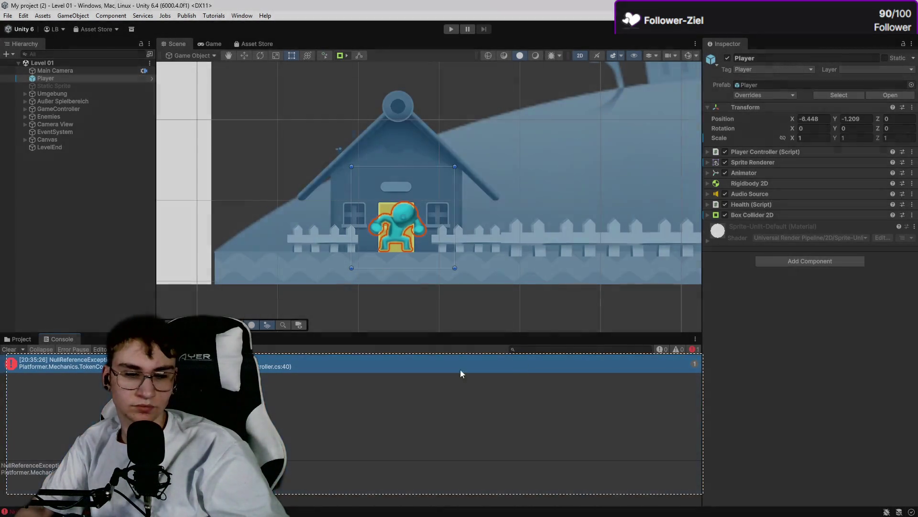
key("alt+Tab")
scroll(616, 383, "down", 10)
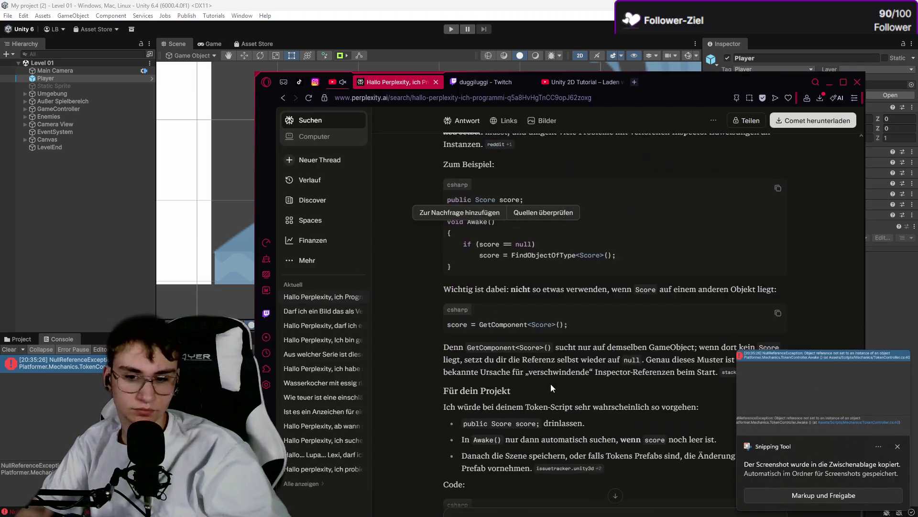
Step: Maximize the browser and type a German follow-up question about the game crashing at LevelEnd
scroll(617, 383, "down", 2)
left_click(844, 82)
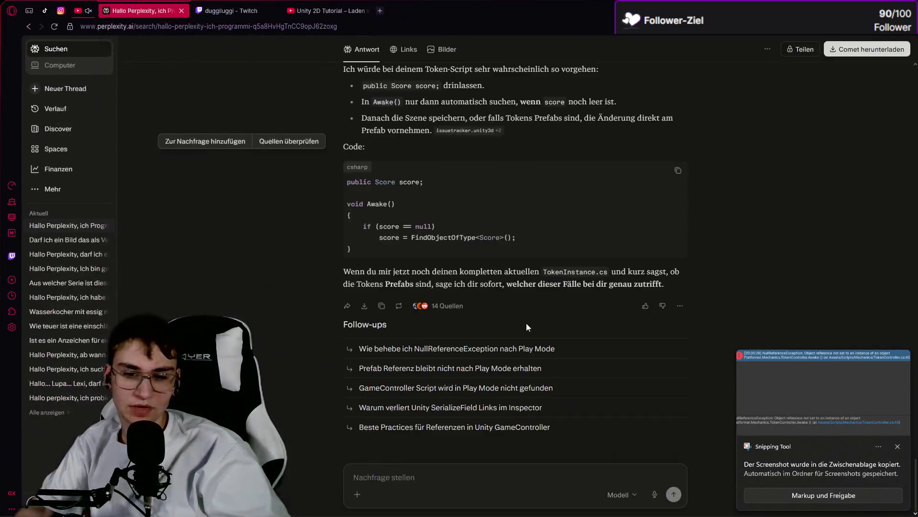
left_click(471, 468)
type("S")
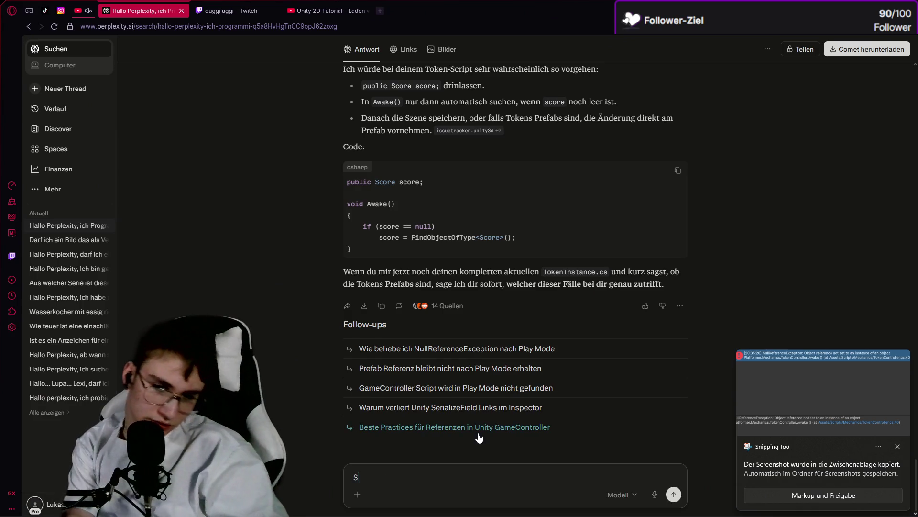
type("o Perp")
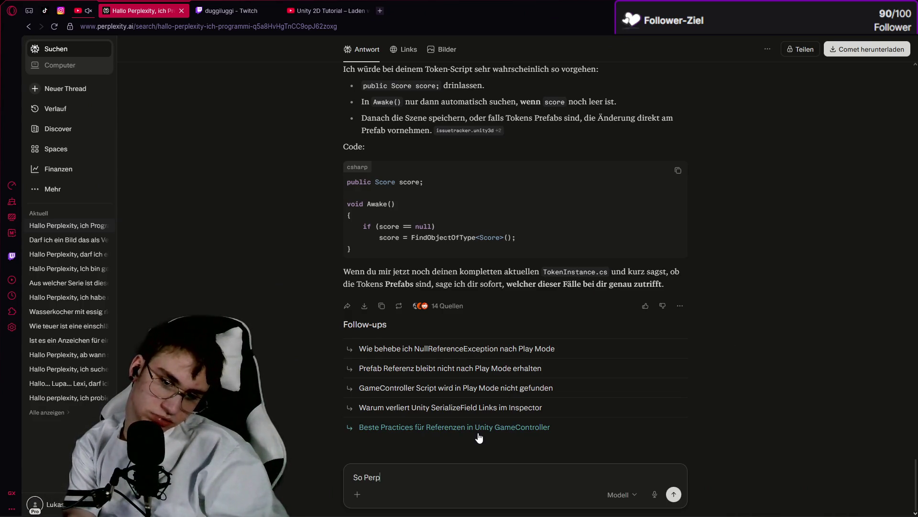
type("ple")
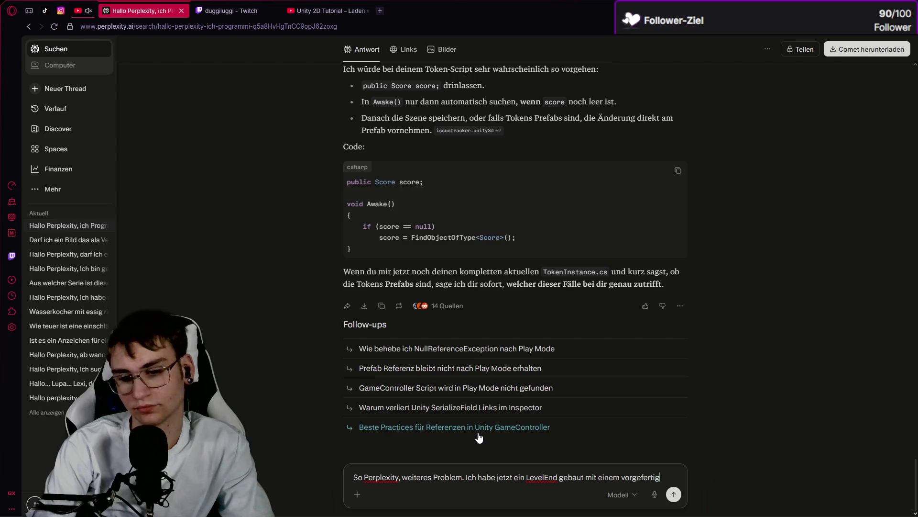
type("Script, jetzt bekomme ich")
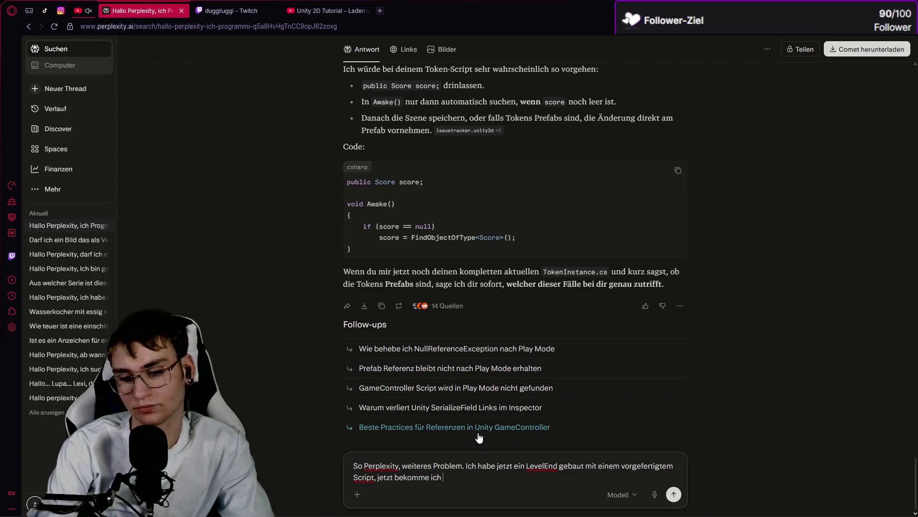
key("BackSpace")
key("BackSpace")
key("BackSpace")
type("ol")
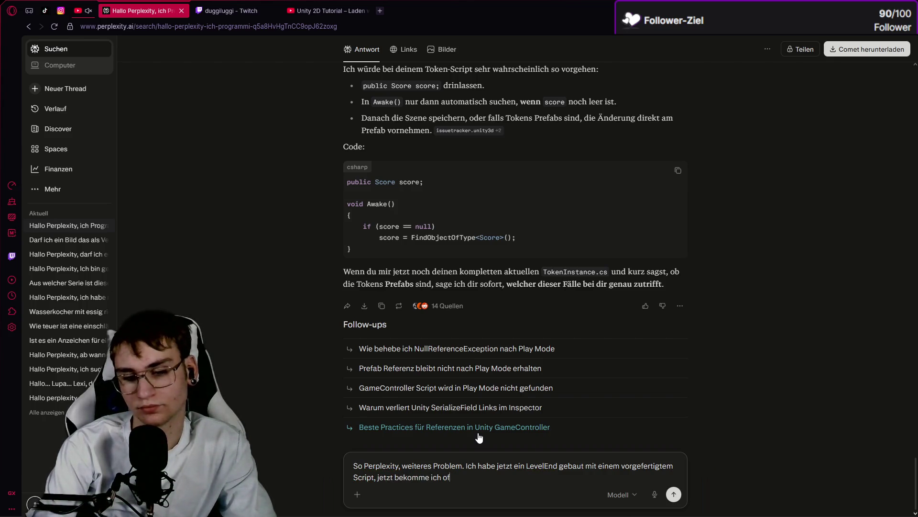
type("e Fehlermeldung wenn")
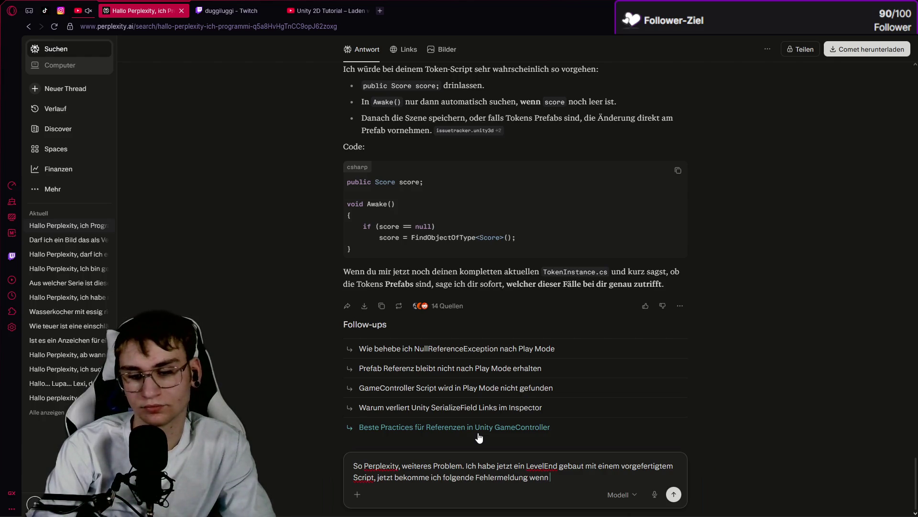
type("ich das LevelEnd betrete und aufs")
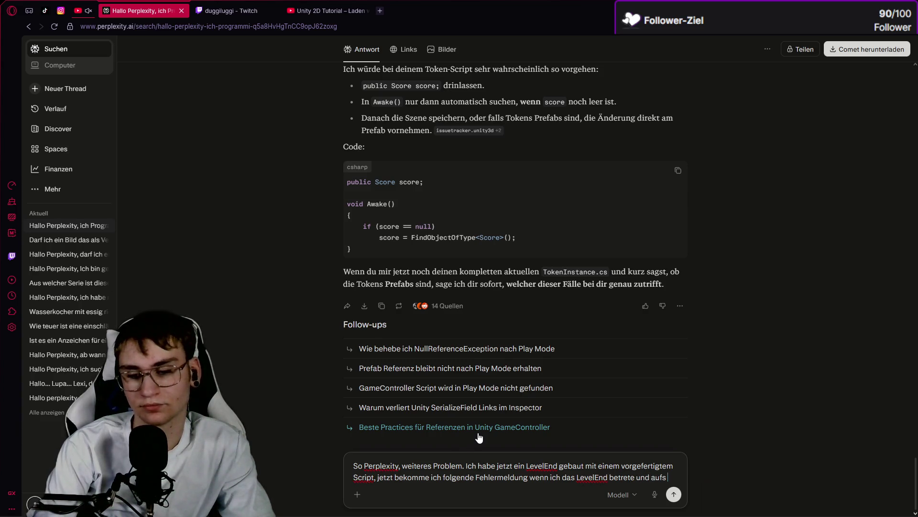
type("weite Level ko")
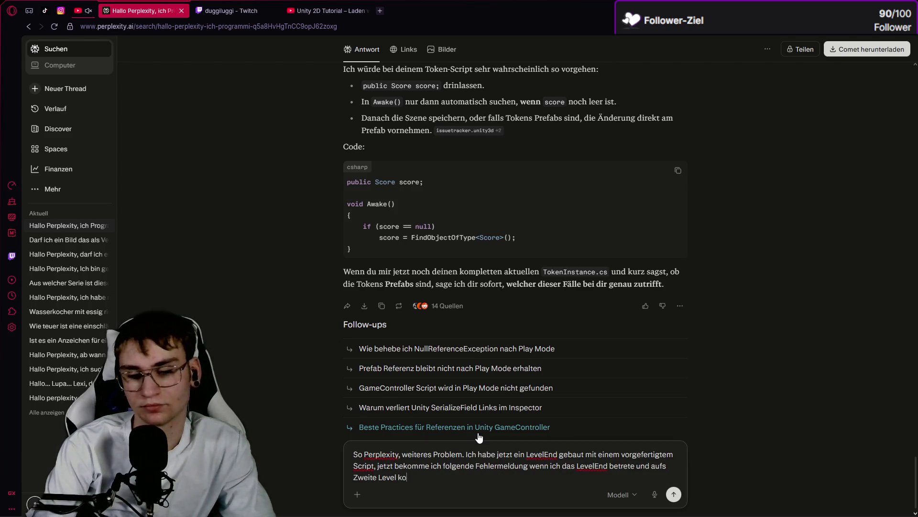
type("mme , dabei st")
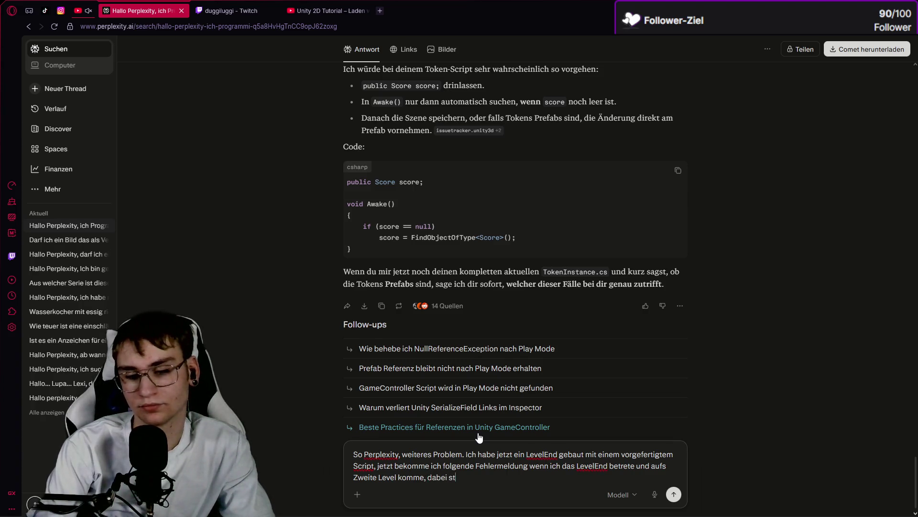
type("ürtz es ab")
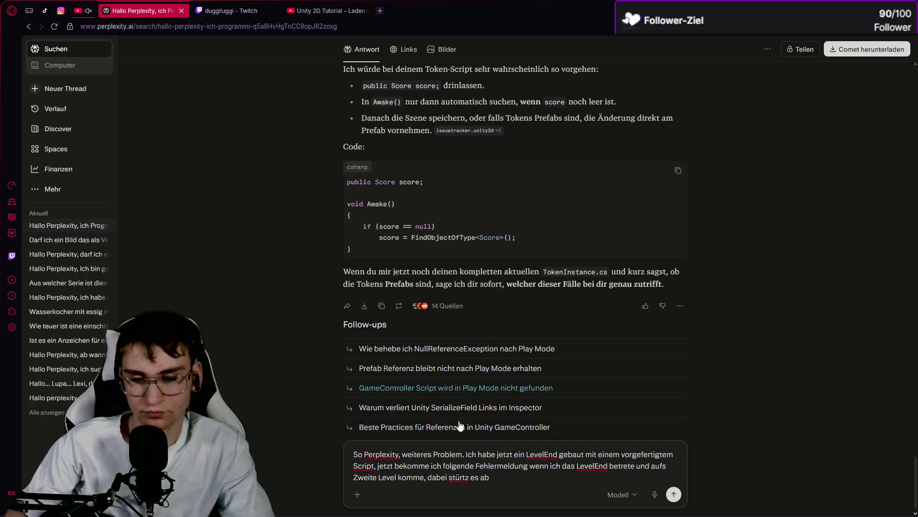
Step: Correct the misspelling to 'stürzt', attach the error screenshot, send the question, then switch to Discord
right_click(459, 477)
left_click(493, 280)
type(". Siehe Bild")
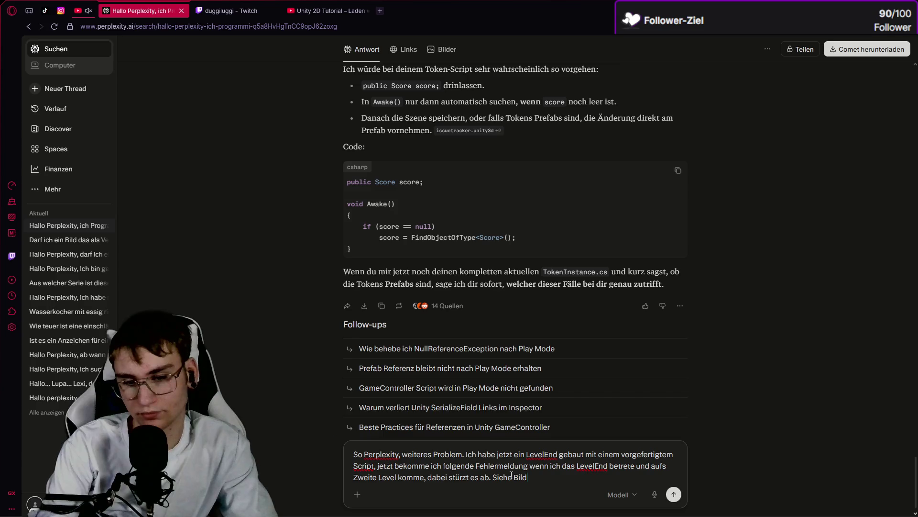
key("ctrl+v")
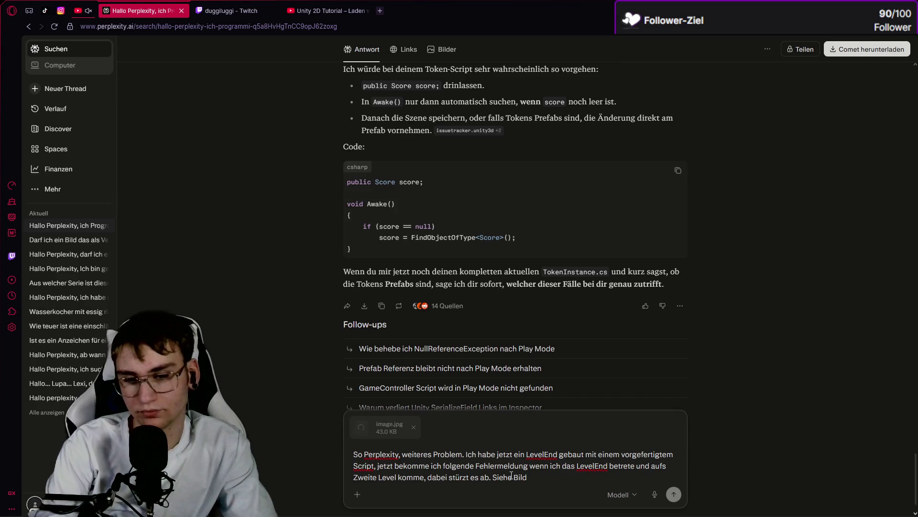
key("Return")
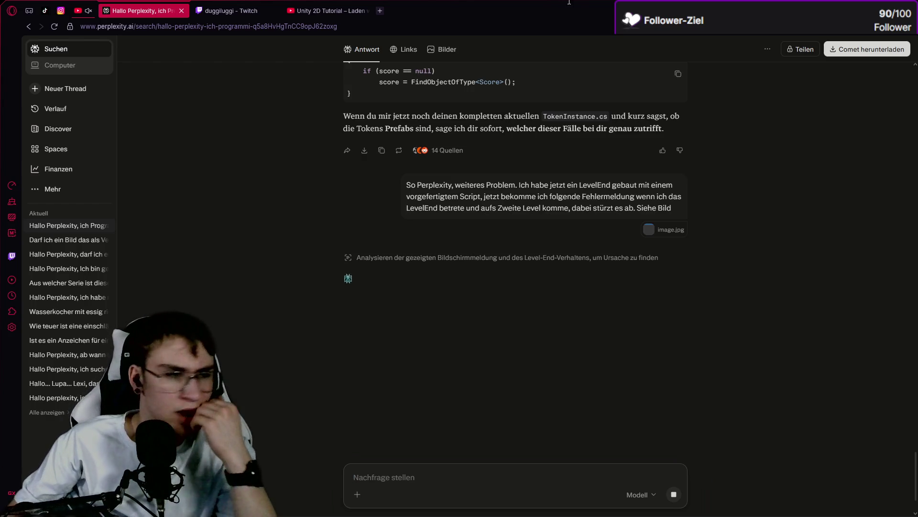
key("alt+Tab")
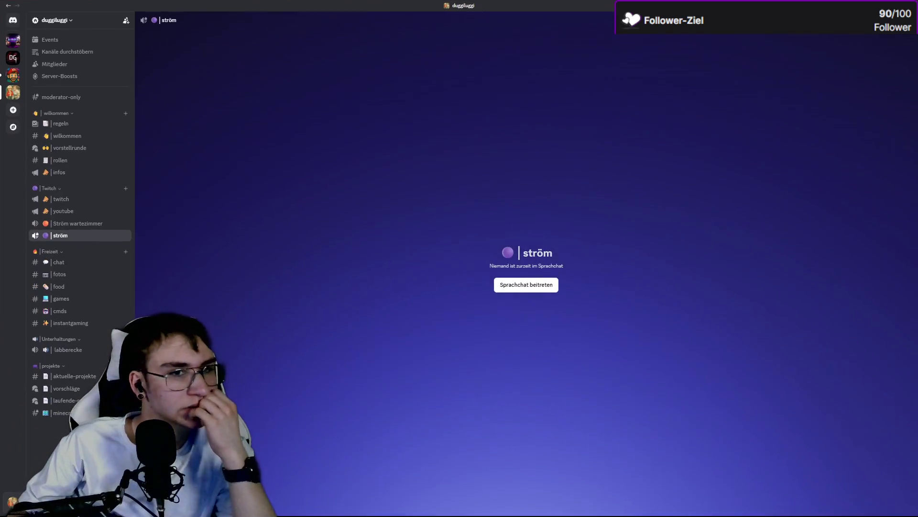
Step: Switch to another Discord server and go to its #funny channel
left_click(13, 74)
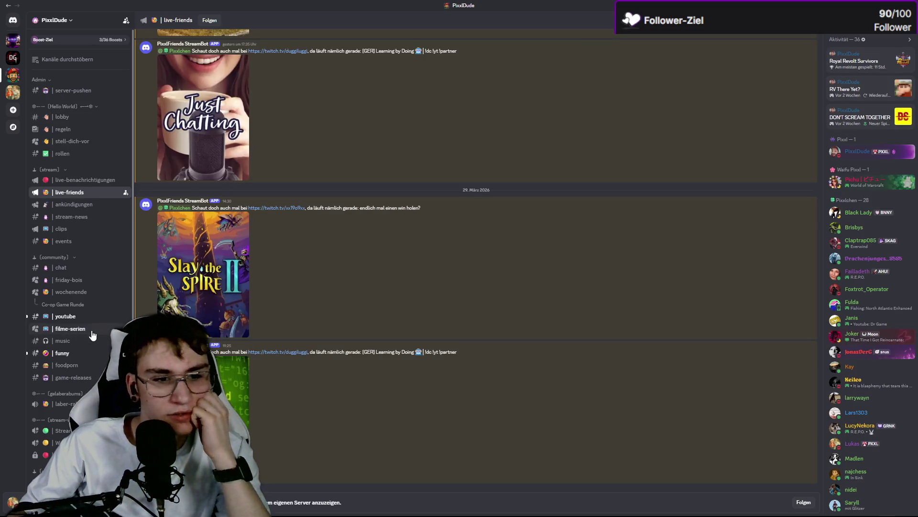
left_click(77, 316)
left_click(88, 355)
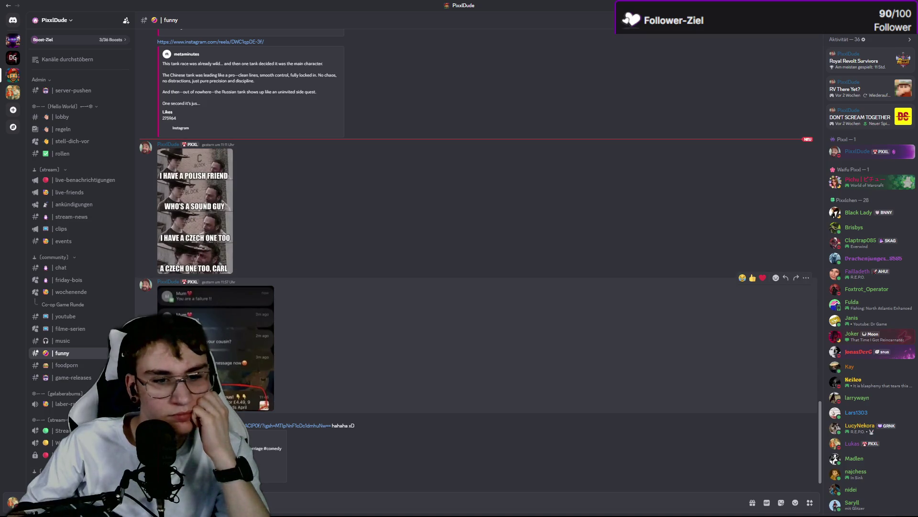
Step: View the notification screenshot and Polish friend memes enlarged, then open the shared Instagram reel link
left_click(254, 378)
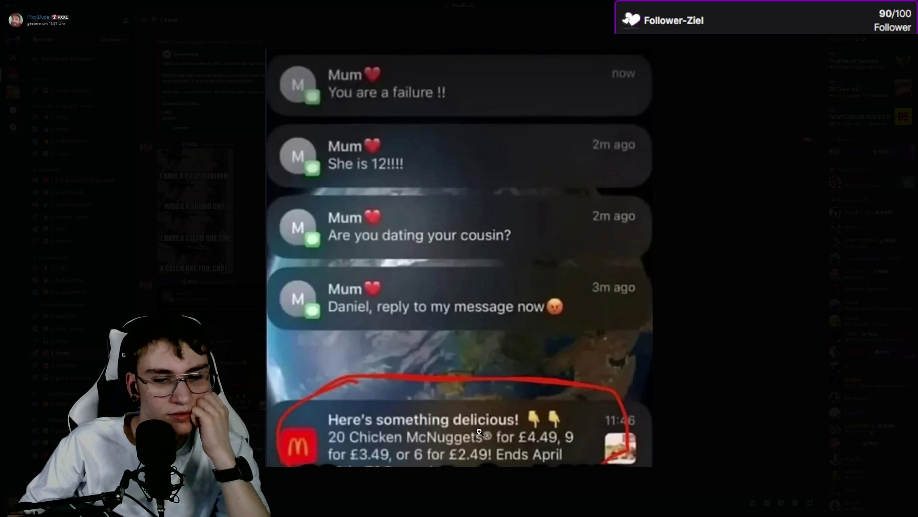
key("Escape")
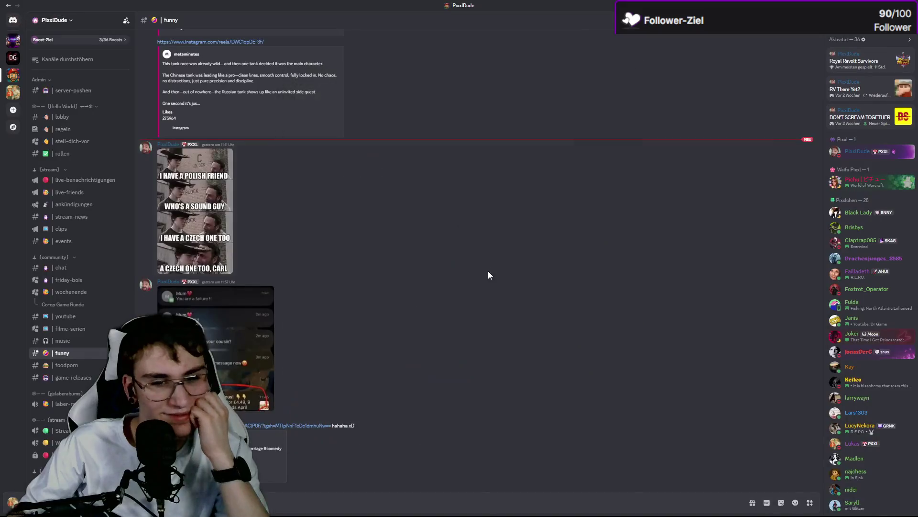
left_click(222, 207)
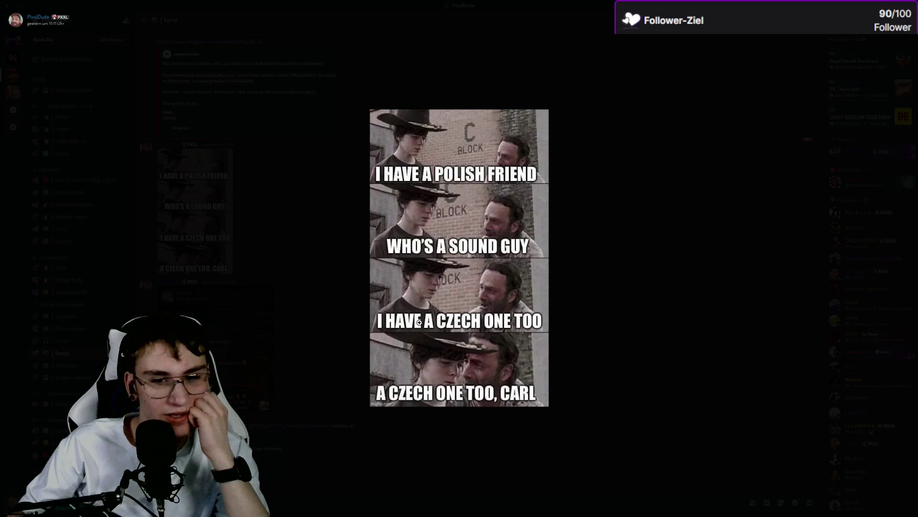
left_click(566, 332)
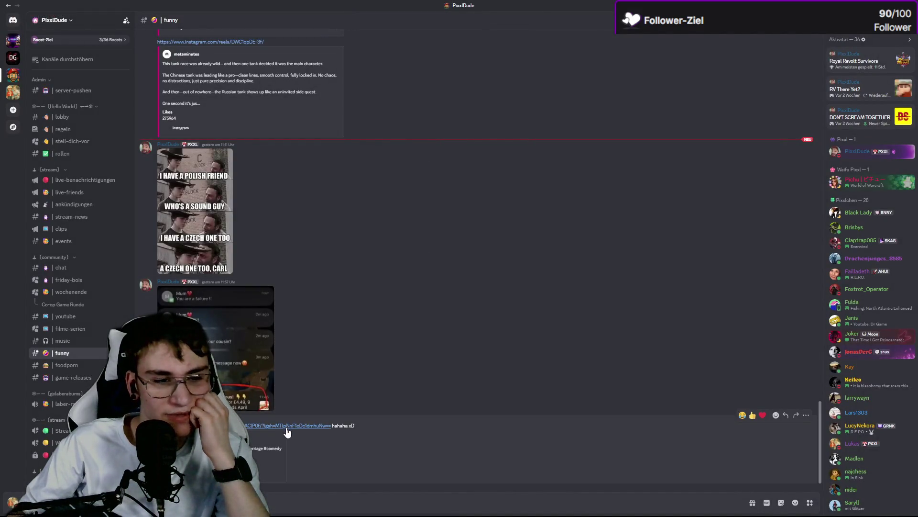
left_click(286, 427)
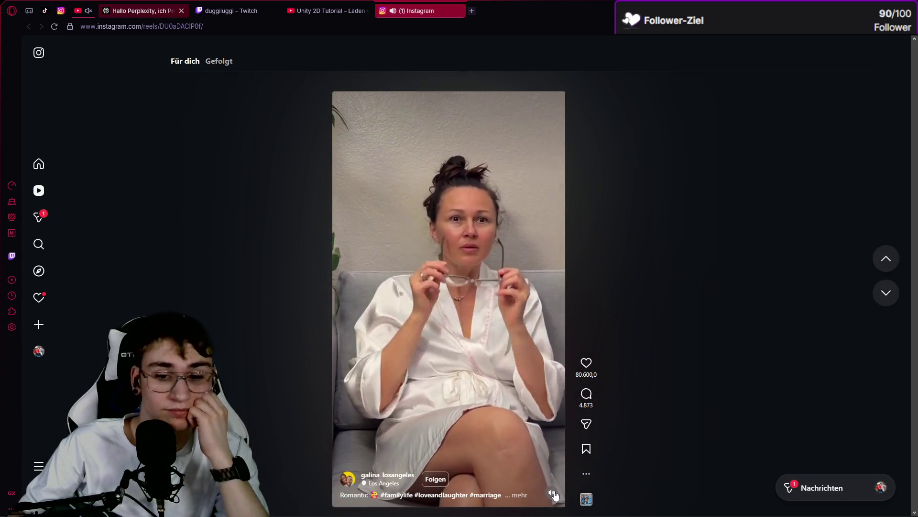
Step: Turn on the reel's sound and dismiss the stray right-click menu so it keeps playing
left_click(552, 492)
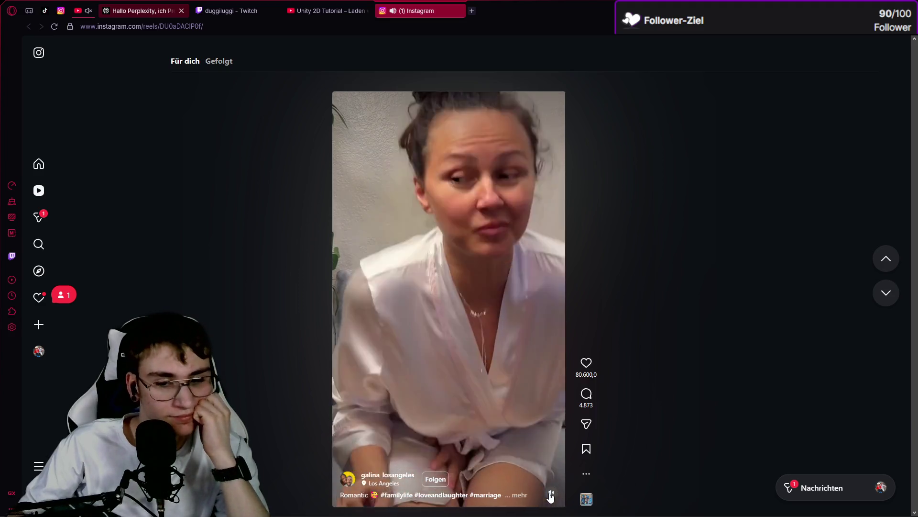
right_click(550, 494)
left_click(603, 179)
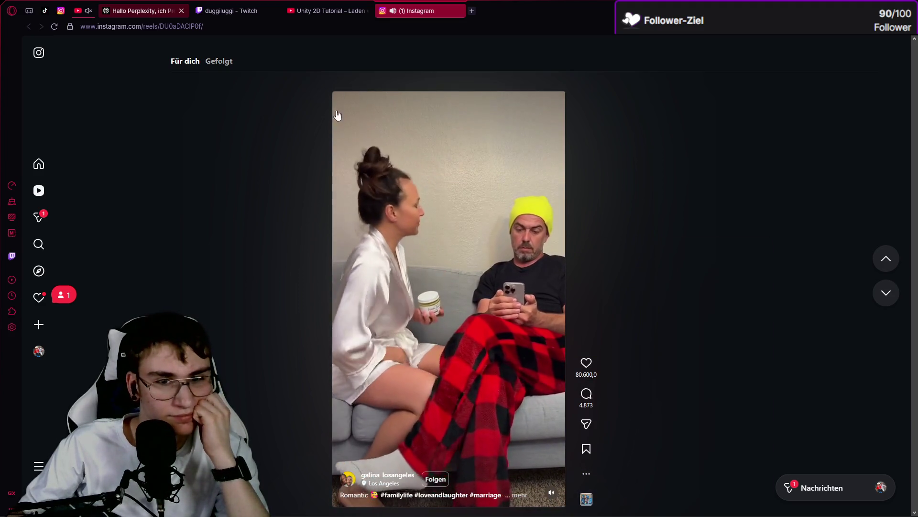
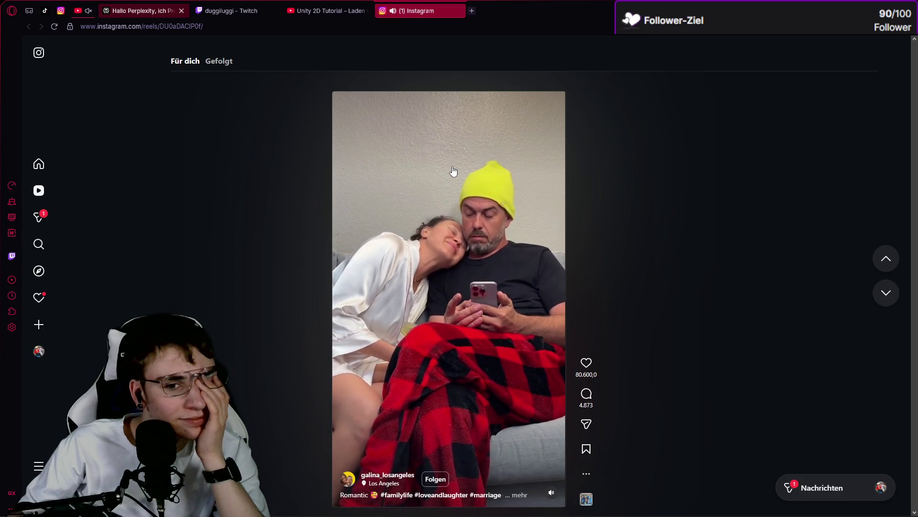
Step: Close the Instagram reel, briefly play and pause the Unity level-loading tutorial, then return to Perplexity
left_click(458, 10)
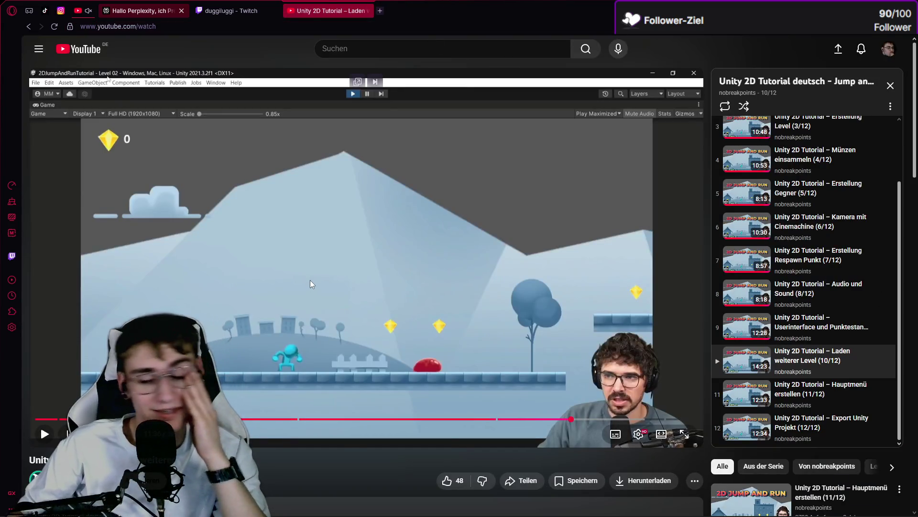
left_click(164, 302)
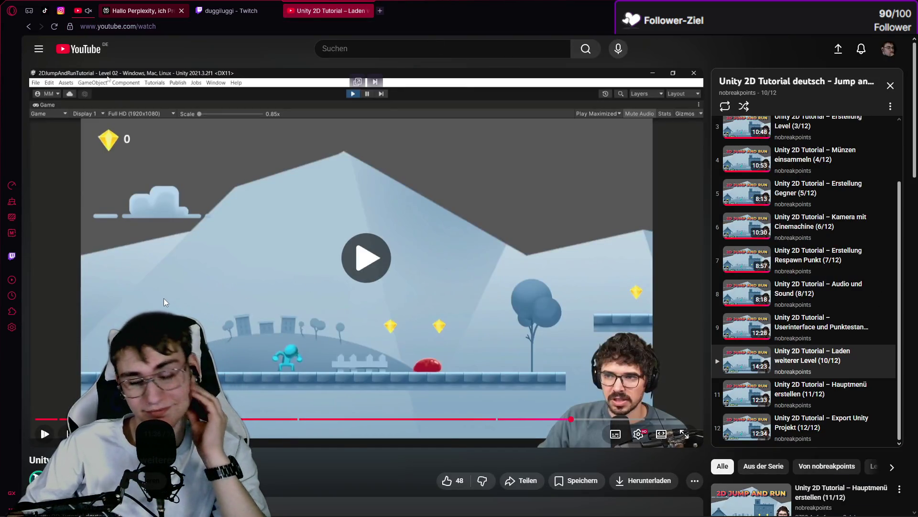
left_click(203, 242)
left_click(162, 10)
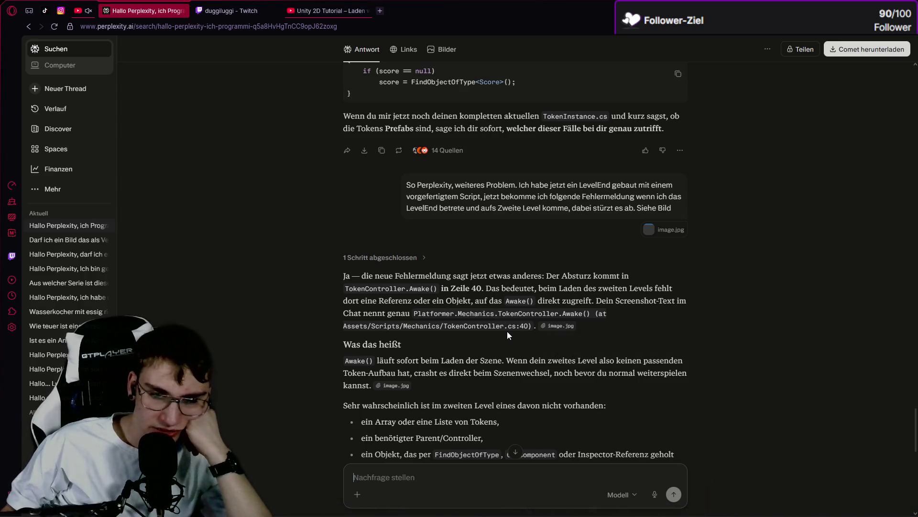
Step: Read Perplexity's explanation of the TokenController.Awake() crash on level two, then go to Unity
scroll(436, 325, "down", 2)
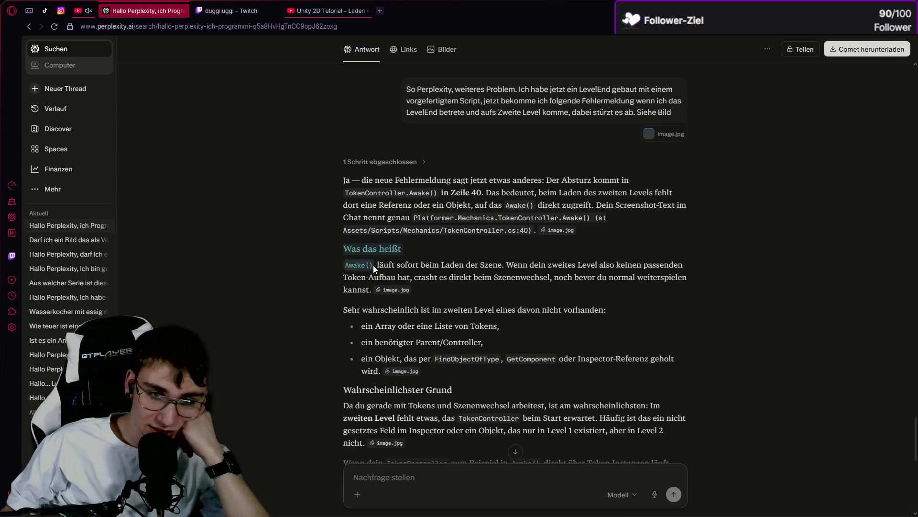
left_click_drag(373, 265, 449, 266)
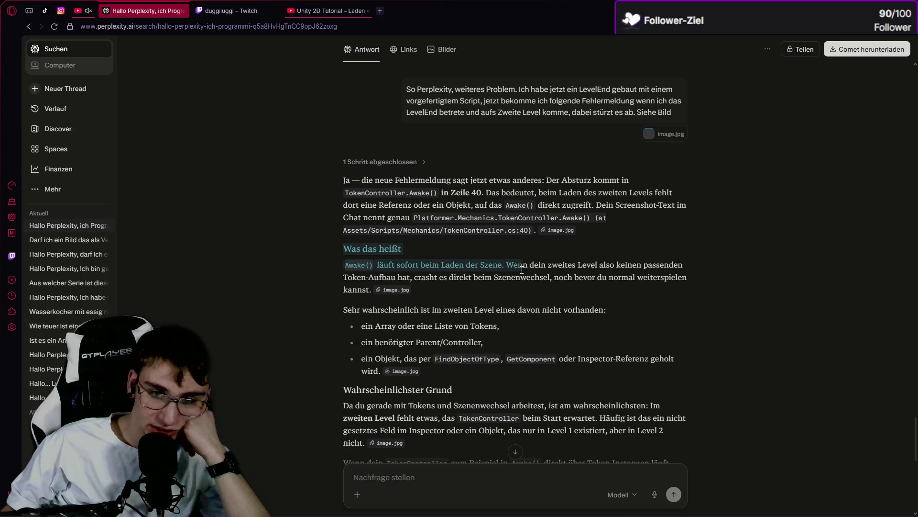
mouse_move(522, 270)
left_mouse_down()
mouse_move(574, 277)
mouse_move(610, 266)
mouse_move(631, 225)
left_mouse_up()
left_click(632, 218)
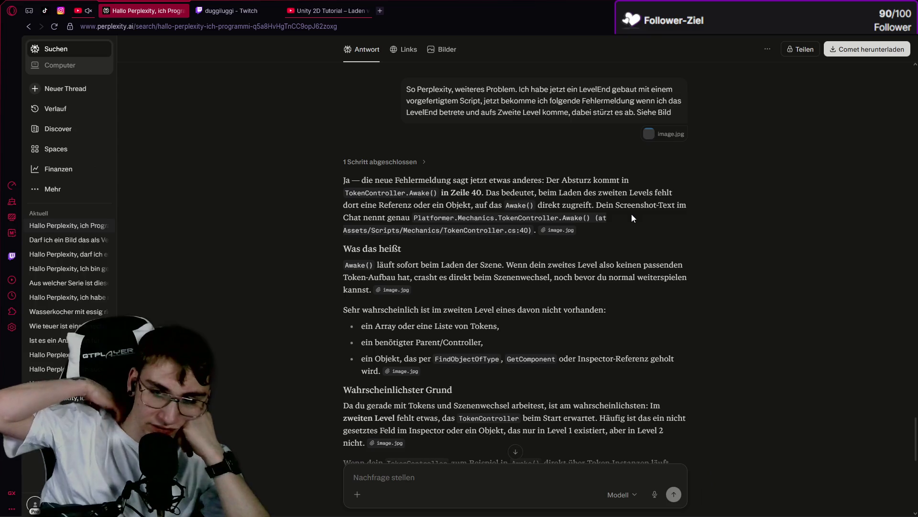
left_click(271, 513)
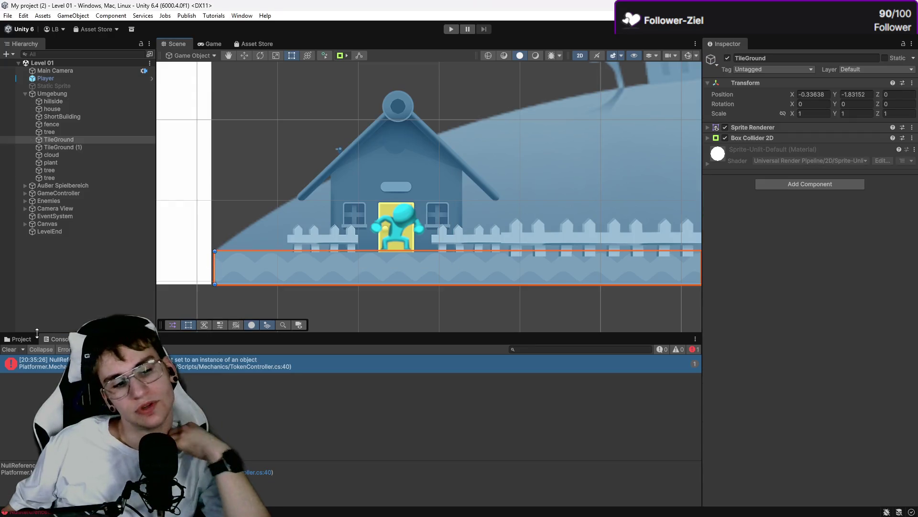
Step: Open the Level 02 scene from the Scenes folder and frame the whole level
left_click(22, 338)
left_click(191, 385)
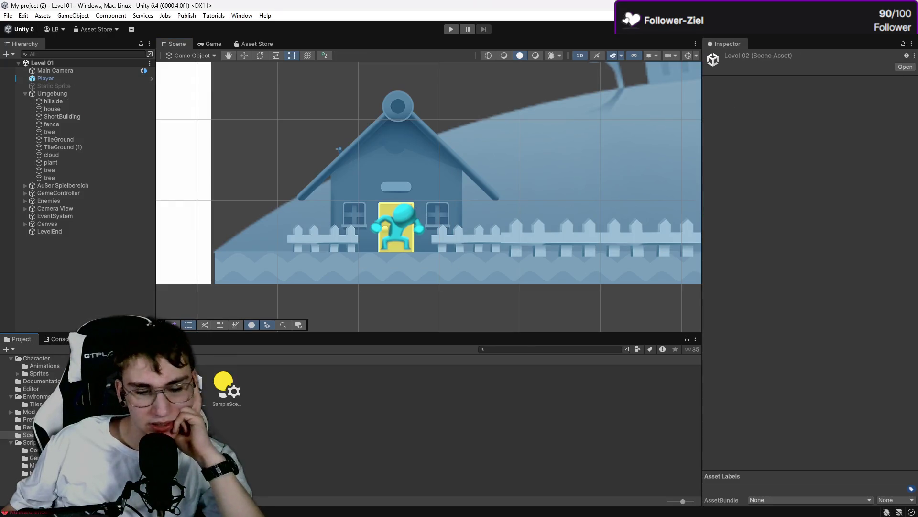
scroll(279, 288, "down", 6)
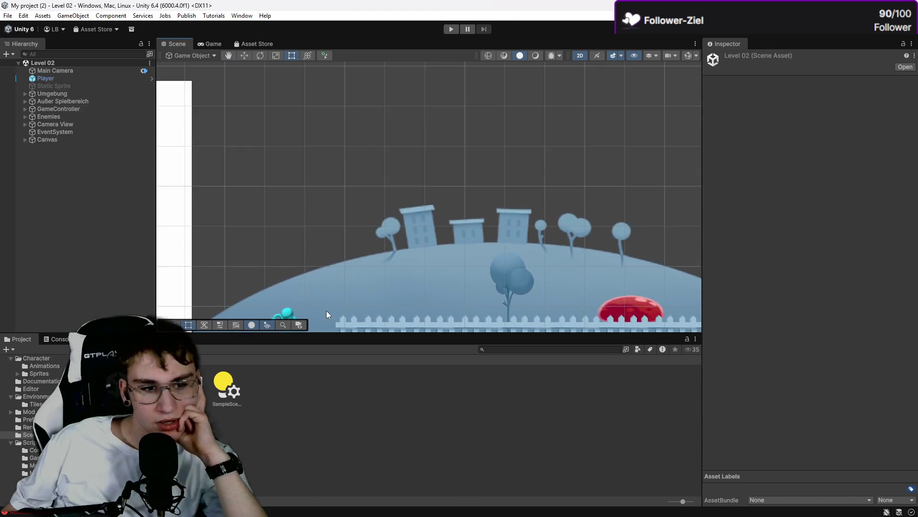
left_click_drag(279, 288, 229, 273)
Step: Add a Token 1 prefab from Prefabs under GameController > Tokens
left_click(29, 419)
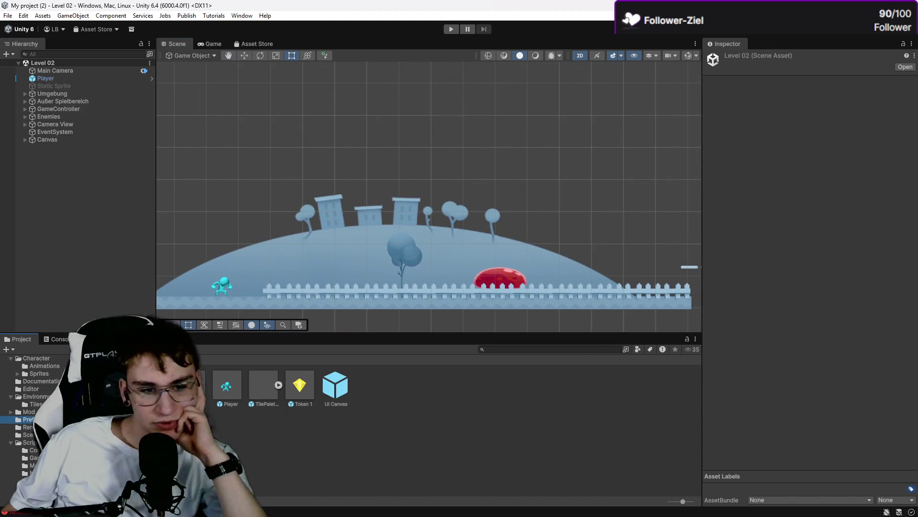
left_click(29, 107)
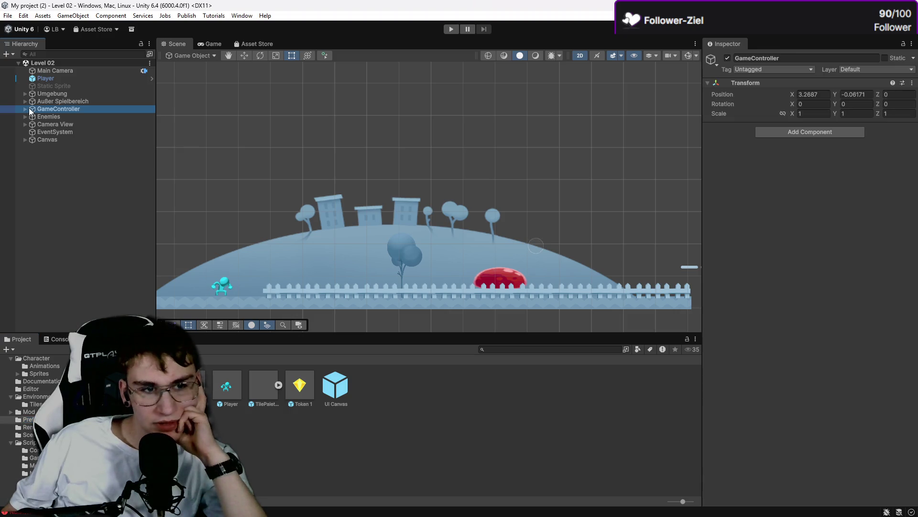
left_click(25, 110)
left_click(33, 117)
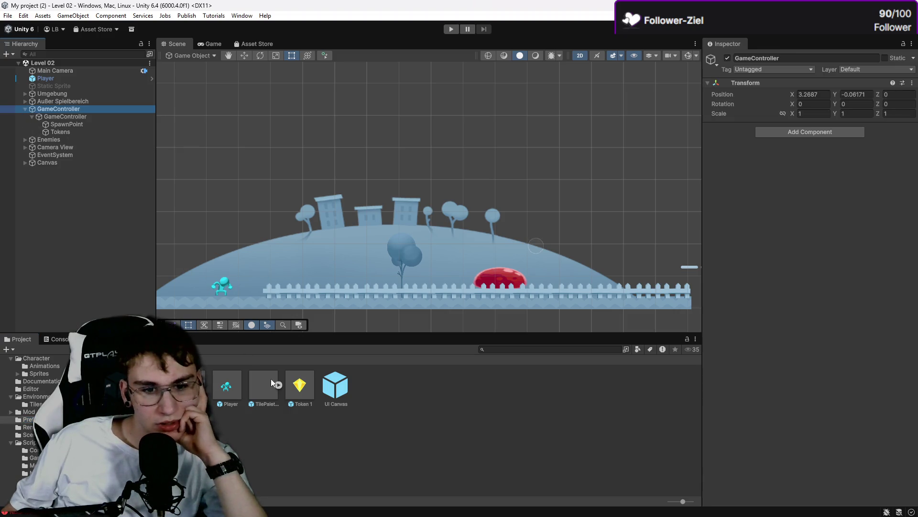
left_click_drag(271, 378, 65, 131)
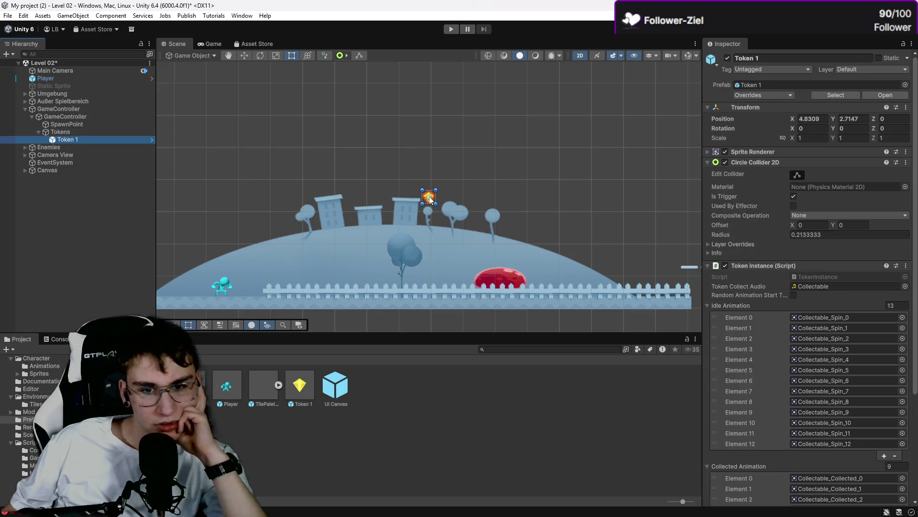
Step: Move Token 1 next to the tree and set its Score reference to GameController
left_click_drag(429, 199, 369, 266)
scroll(876, 416, "down", 5)
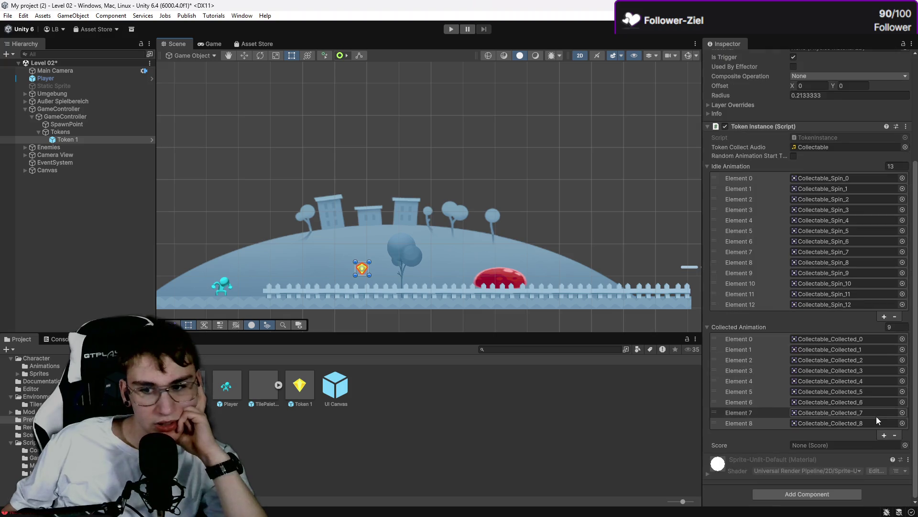
left_click(905, 445)
left_click(876, 362)
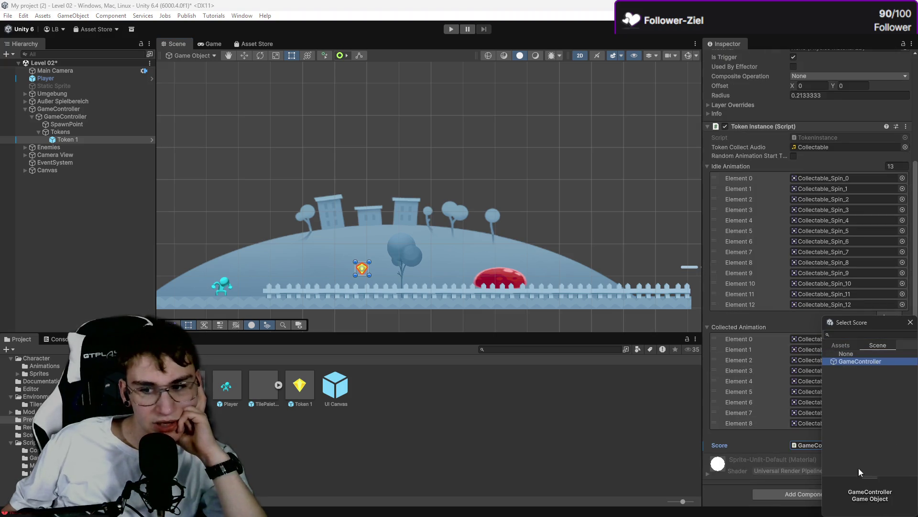
left_click(755, 443)
left_click(551, 426)
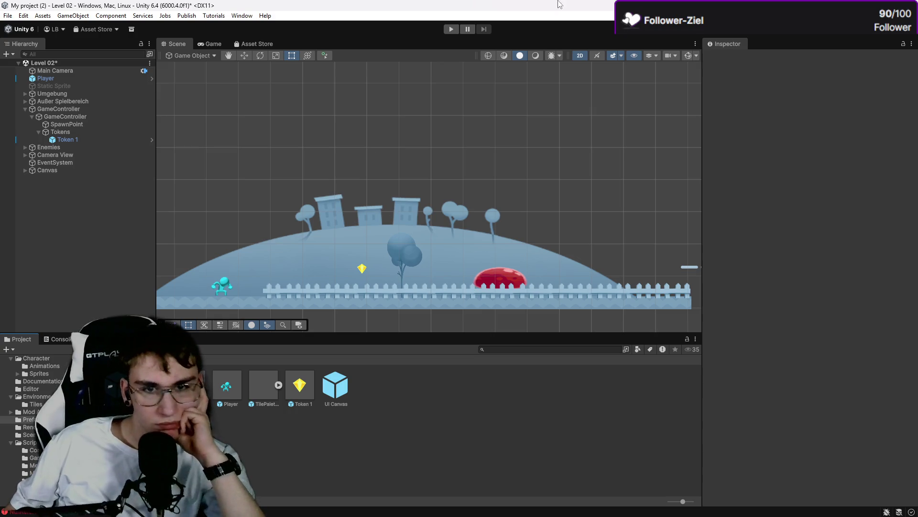
Step: Test-run Level 02, then switch back to the Perplexity chat
left_click(451, 28)
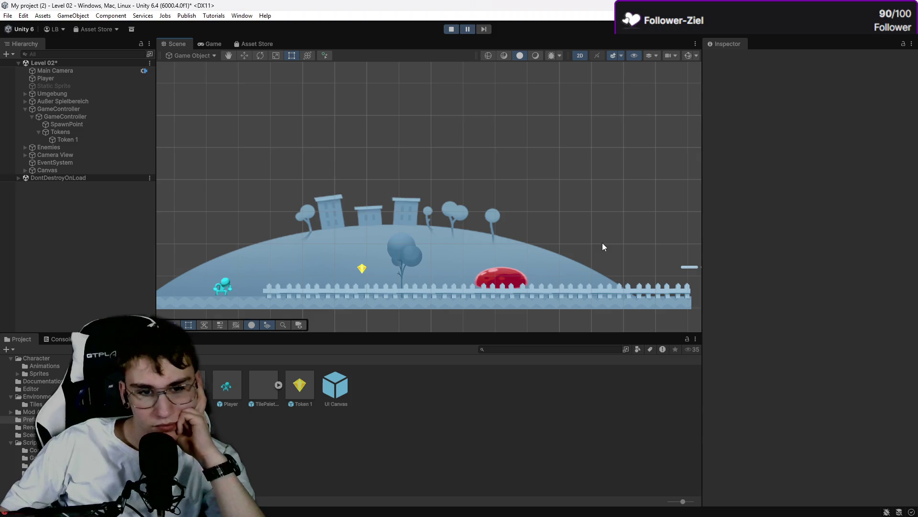
scroll(602, 242, "down", 3)
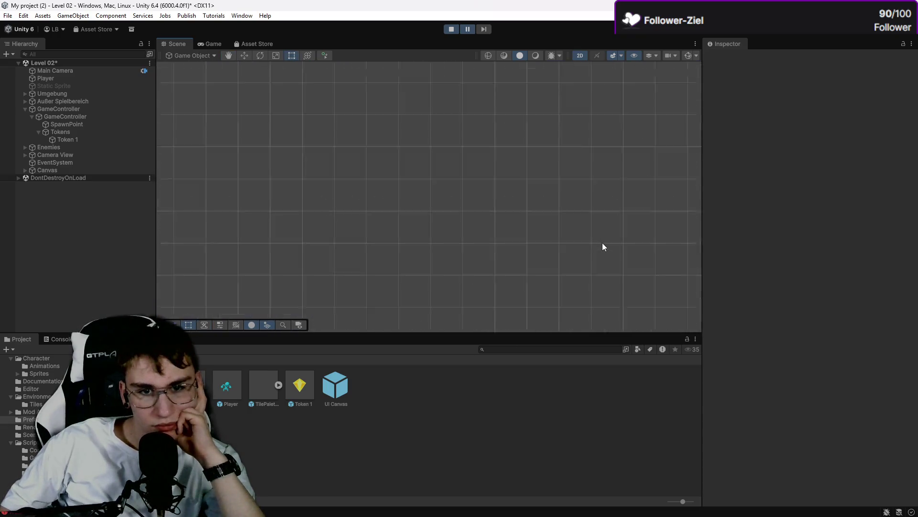
key("alt")
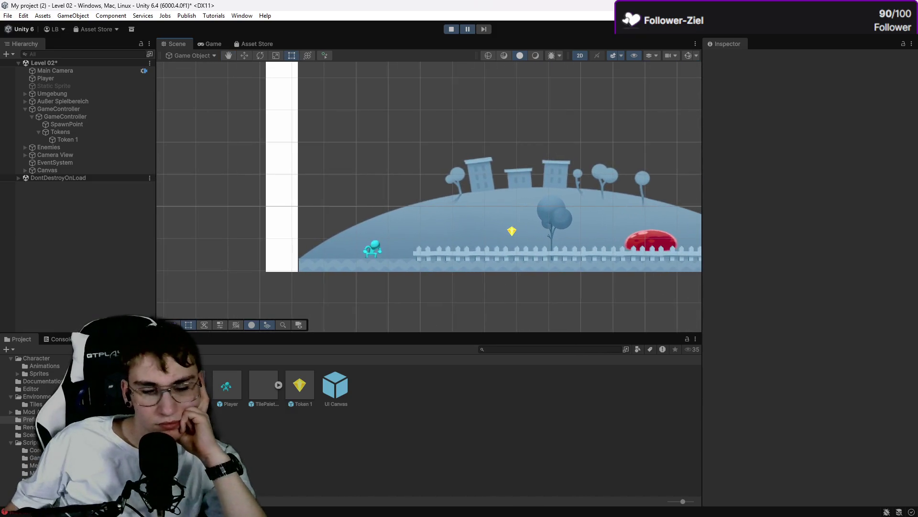
left_click(299, 510)
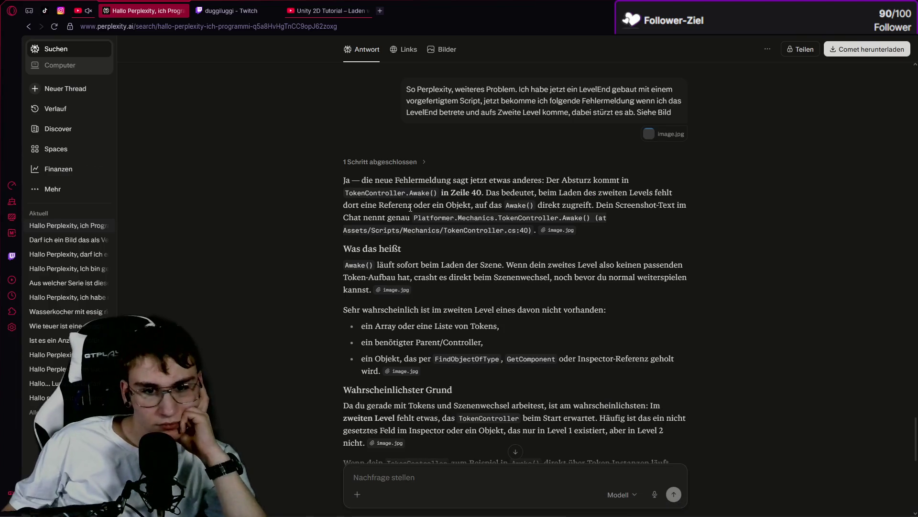
Step: Review the likely missing items for level two (token list, controller, Inspector reference), then return to Unity
mouse_move(337, 311)
left_mouse_down()
mouse_move(589, 321)
mouse_move(355, 318)
left_mouse_up()
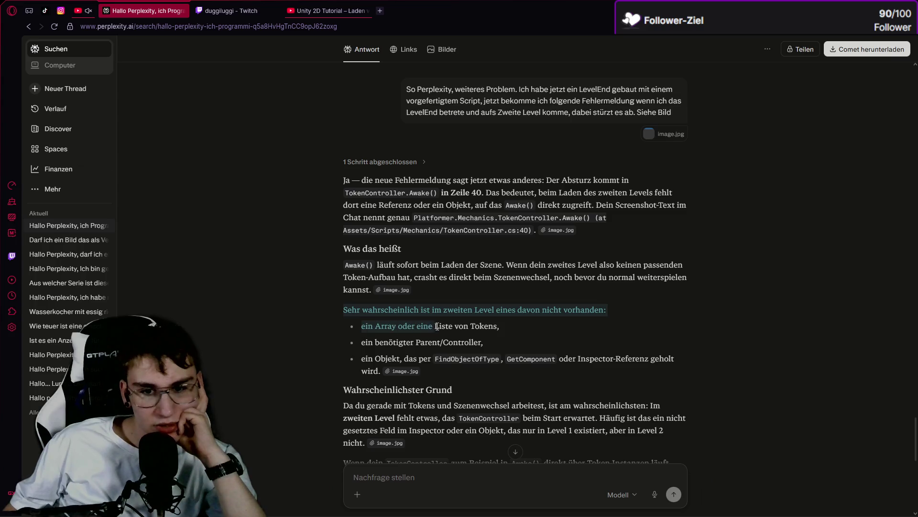
left_click_drag(481, 335, 444, 347)
mouse_move(352, 351)
left_mouse_down()
mouse_move(422, 344)
mouse_move(622, 366)
mouse_move(378, 390)
mouse_move(490, 363)
mouse_move(639, 386)
left_mouse_up()
left_click(639, 389)
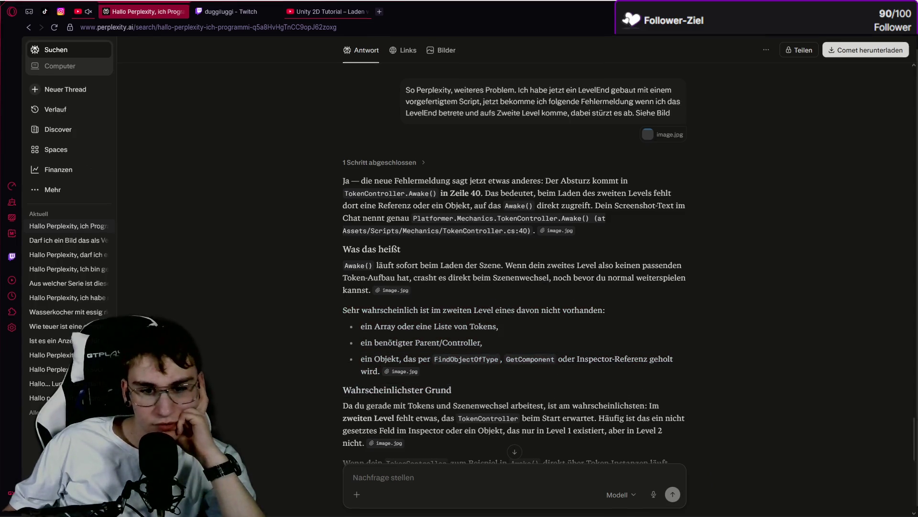
key("alt+Tab")
Step: Inspect SpawnPoint, Tokens and the inner GameController in Level 02's hierarchy
left_click(74, 139)
left_click(76, 124)
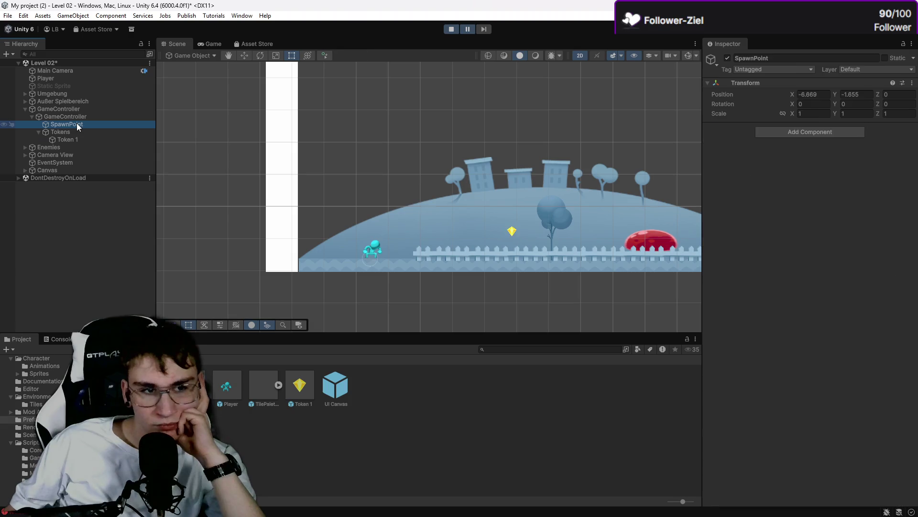
left_click(70, 132)
left_click(86, 125)
left_click(86, 116)
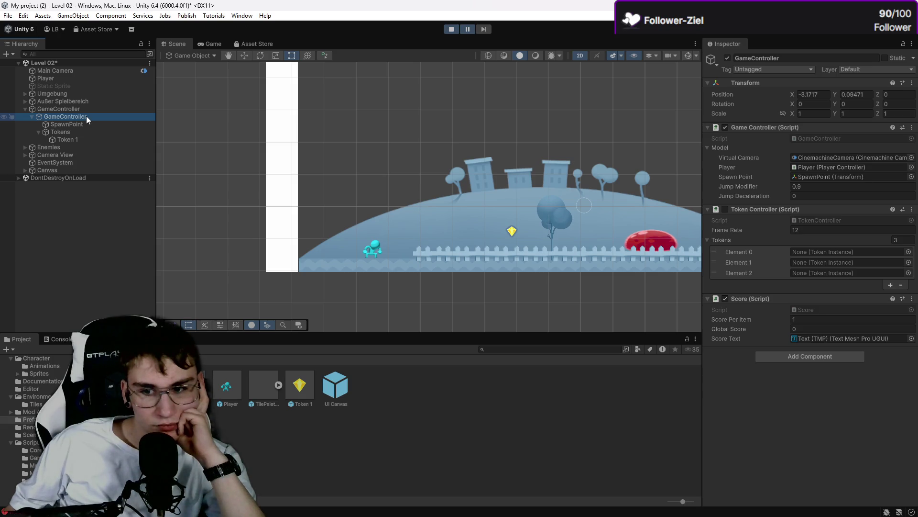
Step: Assign Token 1 to the Token Controller's Tokens list and trim it to two entries
mouse_move(64, 140)
left_mouse_down()
mouse_move(870, 273)
mouse_move(865, 254)
left_mouse_up()
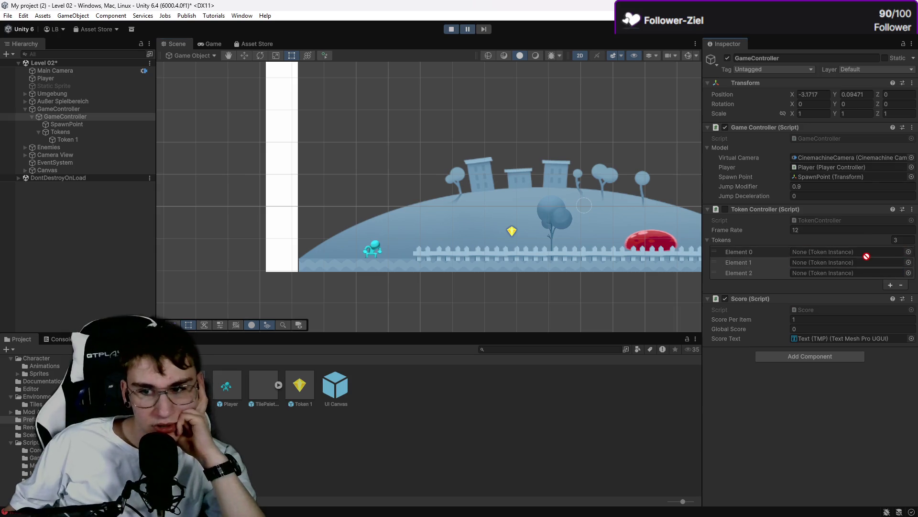
right_click(909, 264)
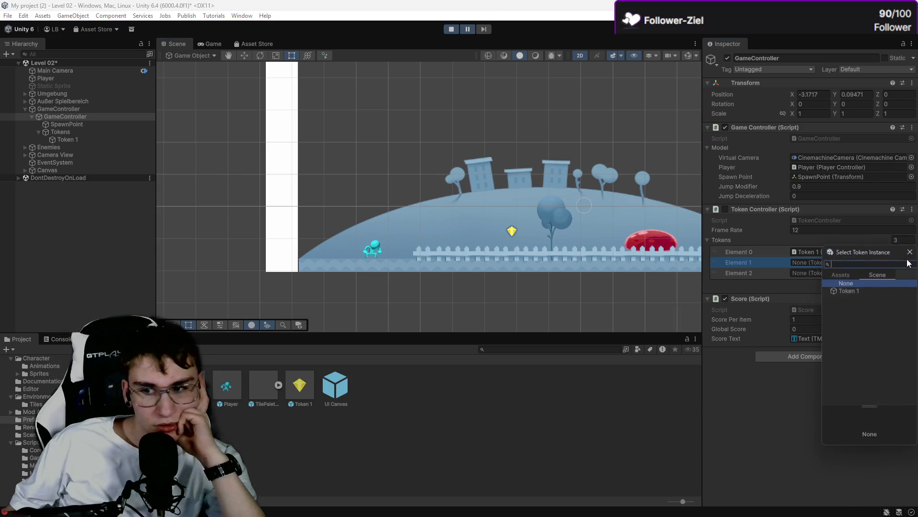
left_click(716, 262)
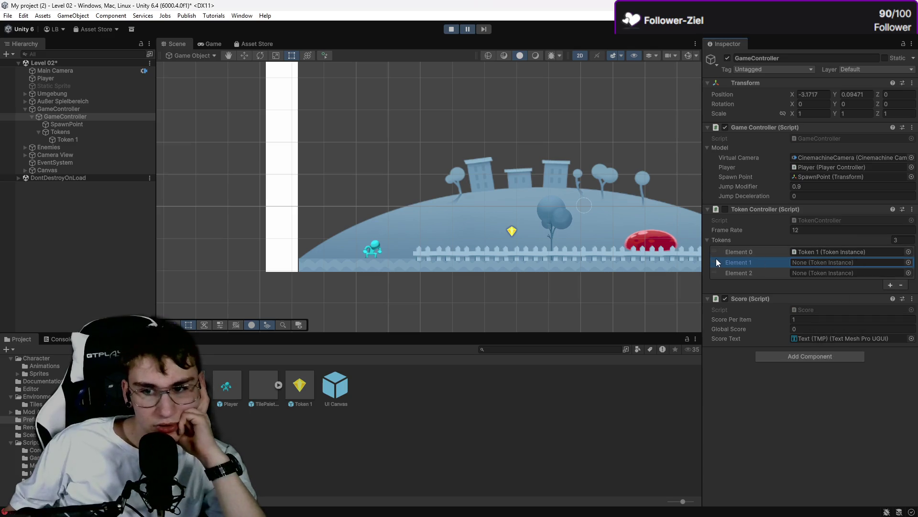
left_click(755, 273)
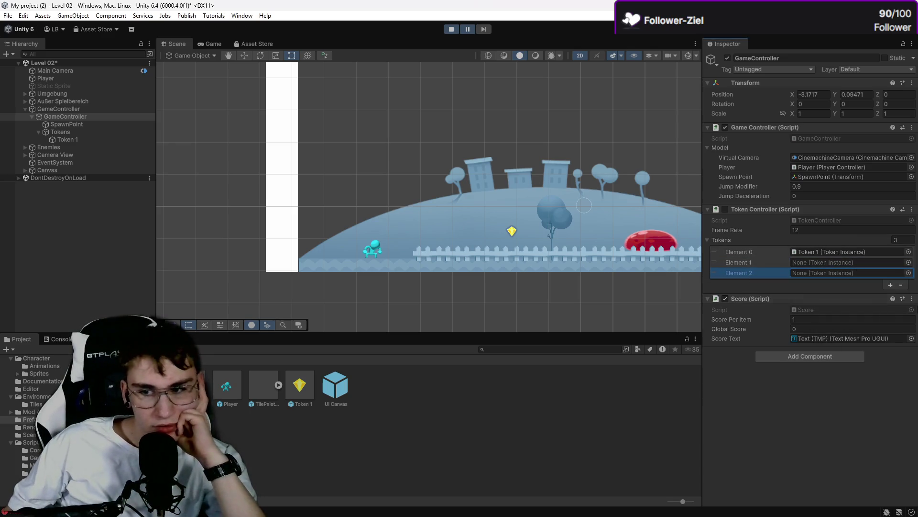
left_click(903, 285)
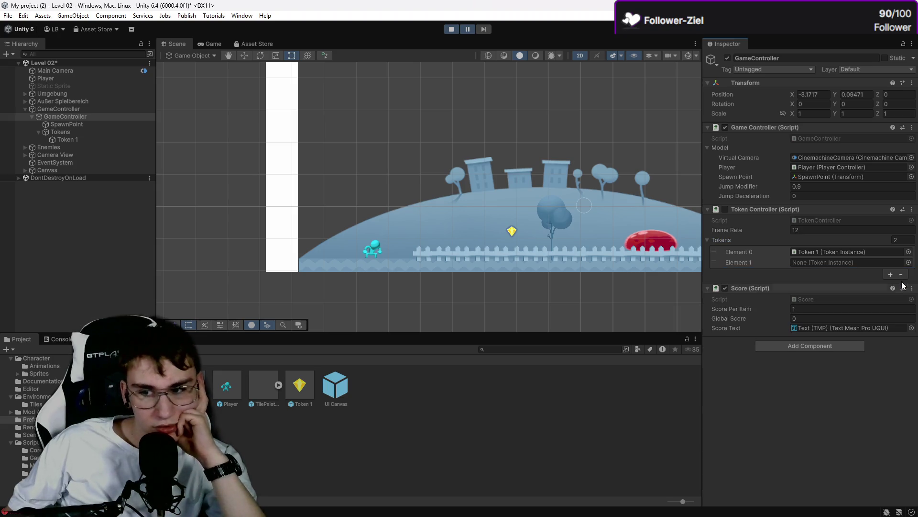
left_click(903, 275)
left_click(389, 119)
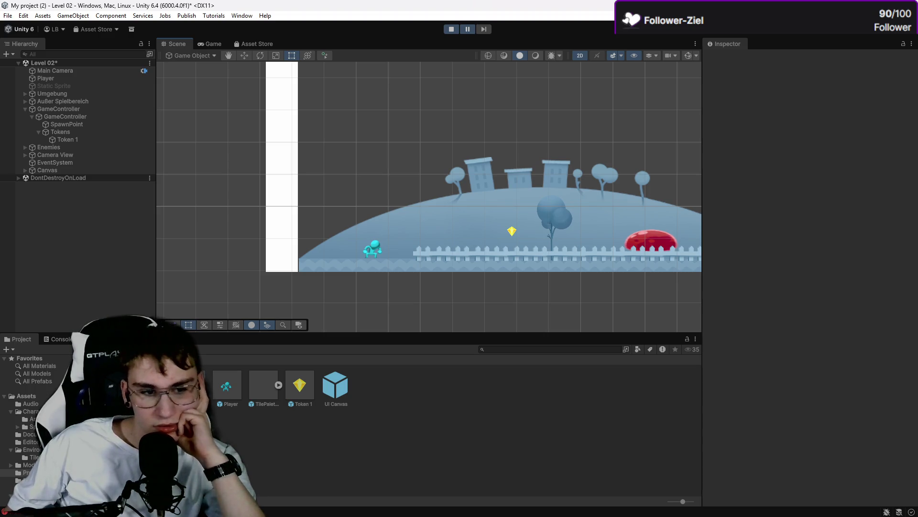
Step: Open Level 01, saving Level 02's changes, and start Play mode
left_click(29, 430)
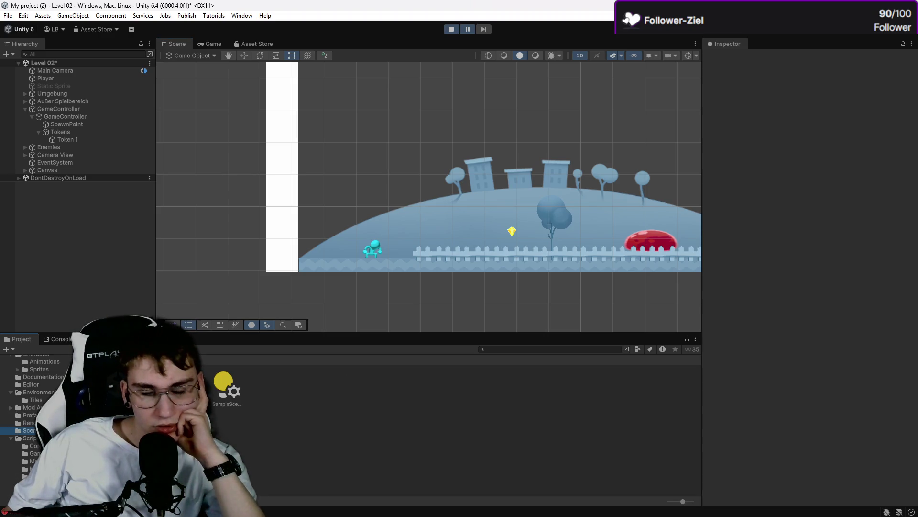
double_click(191, 387)
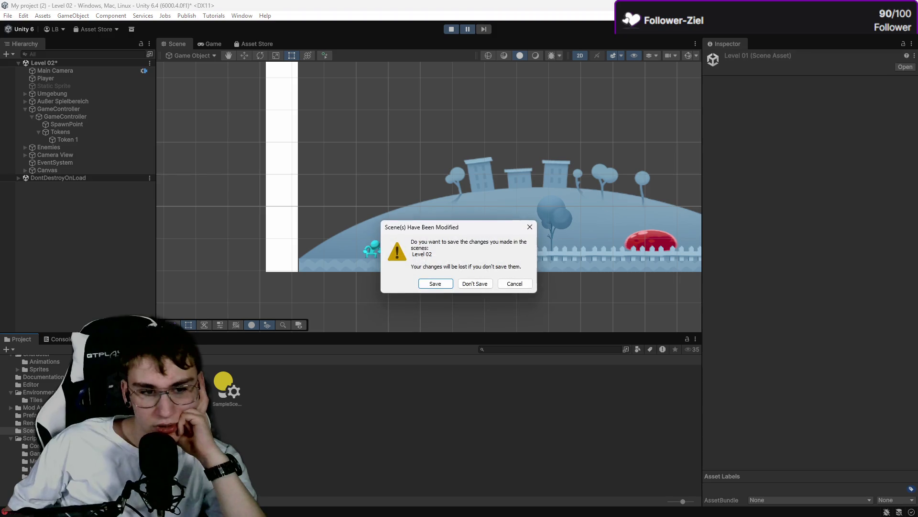
left_click(441, 287)
left_click(451, 29)
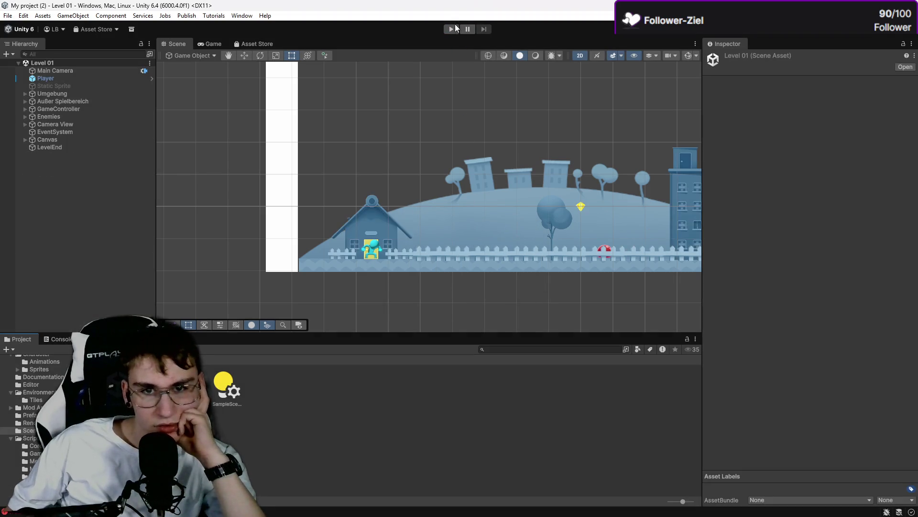
Step: Run right and jump through Level 01, collecting gems until the token counter reaches 3
key("Right")
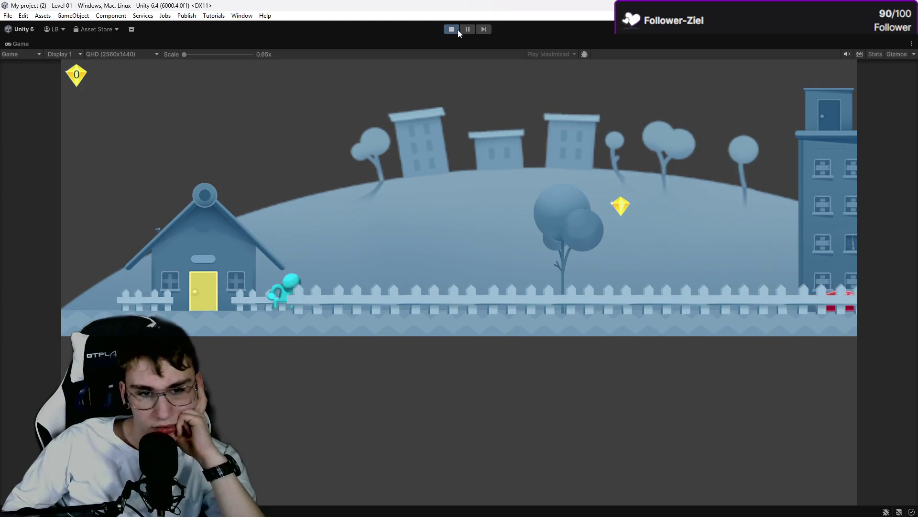
key("Right")
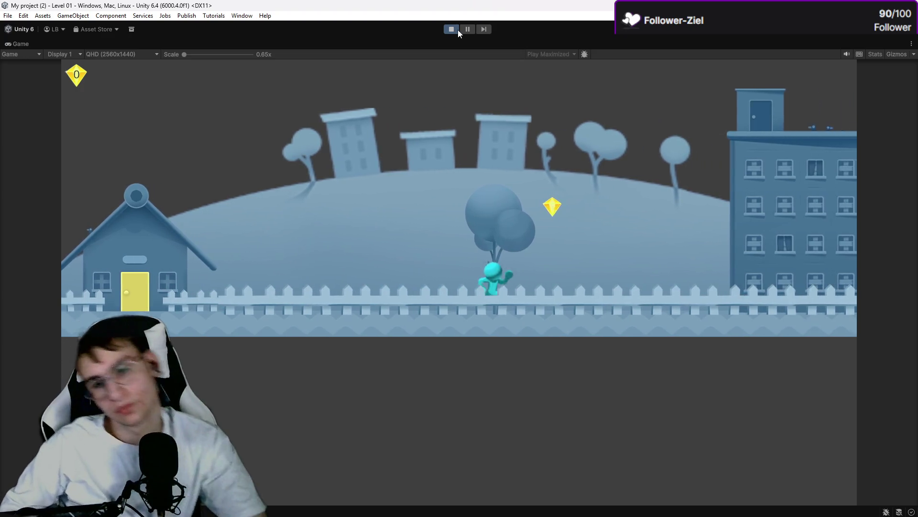
key("space")
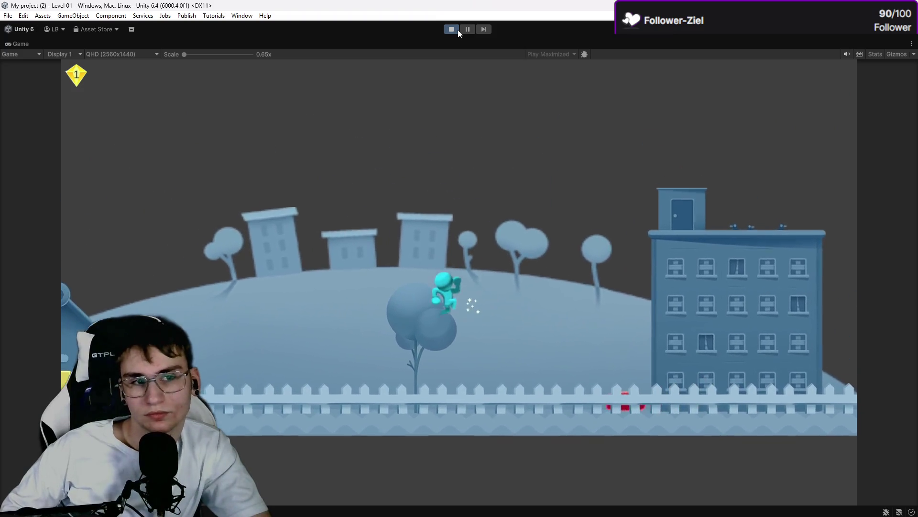
key("space")
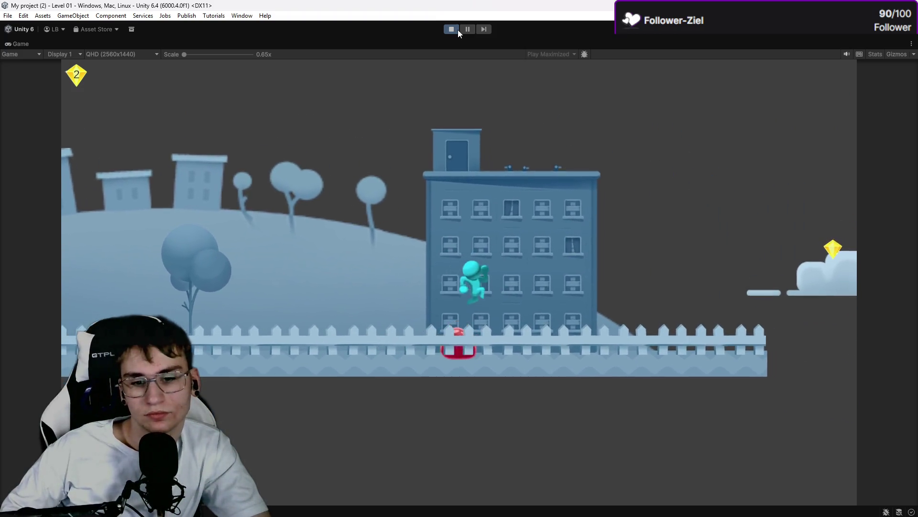
key("space")
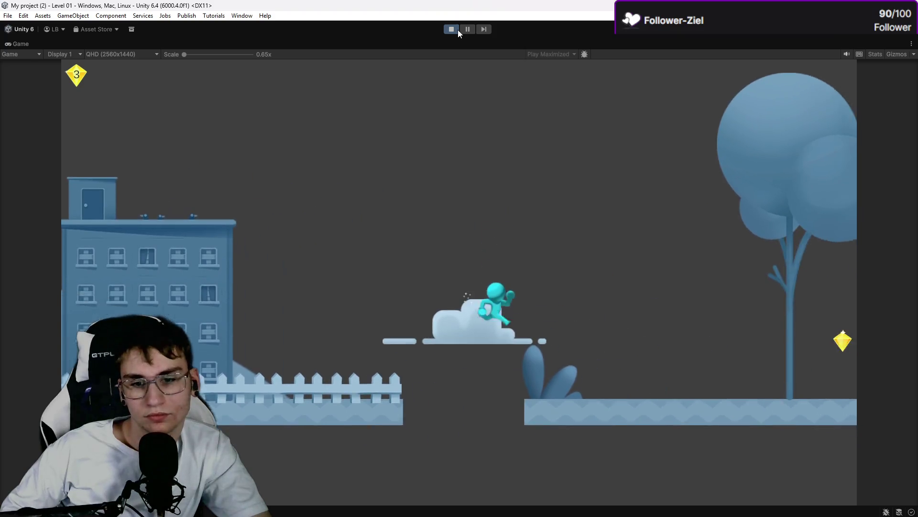
key("space")
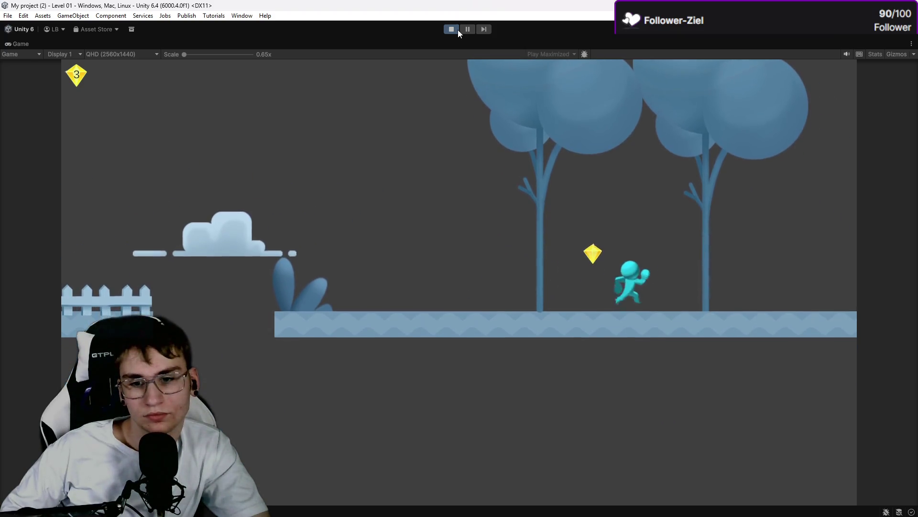
key("space")
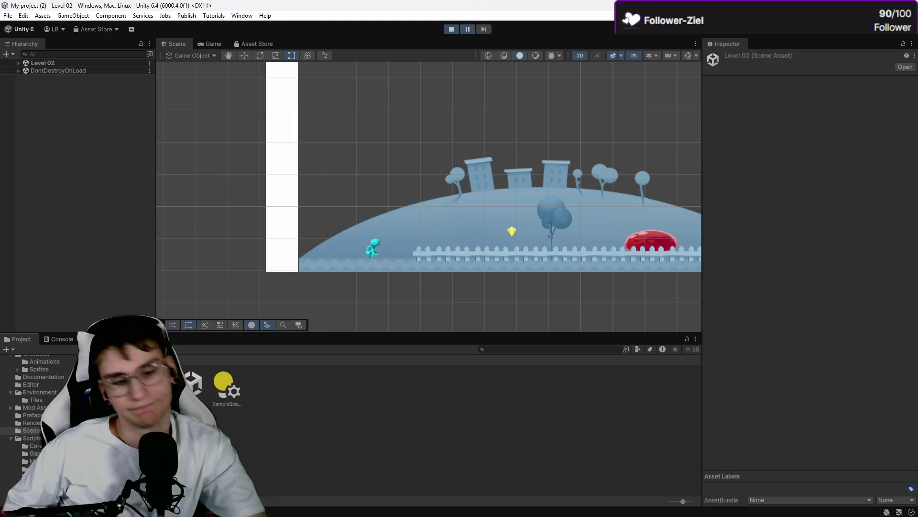
Step: Stop Play mode and select the Player and Umgebung objects in the Hierarchy
key("ctrl+p")
left_click(98, 79)
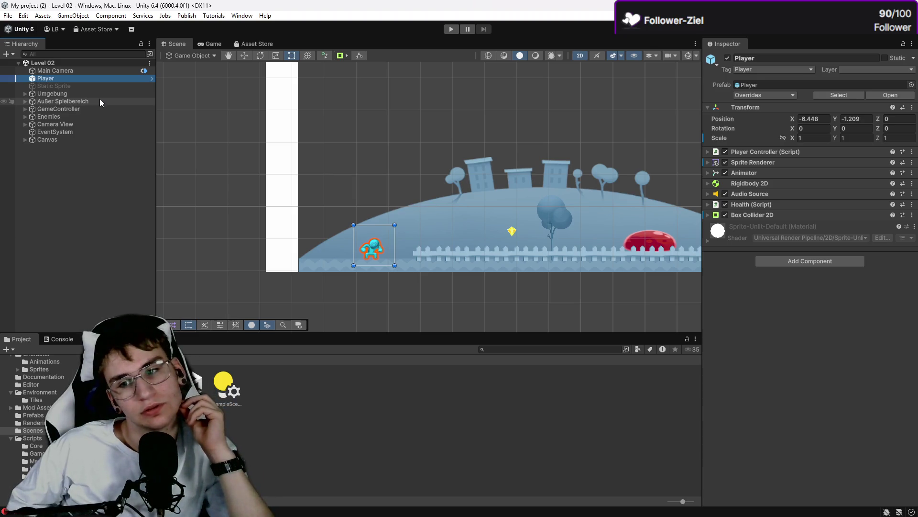
left_click(96, 86)
left_click(97, 94)
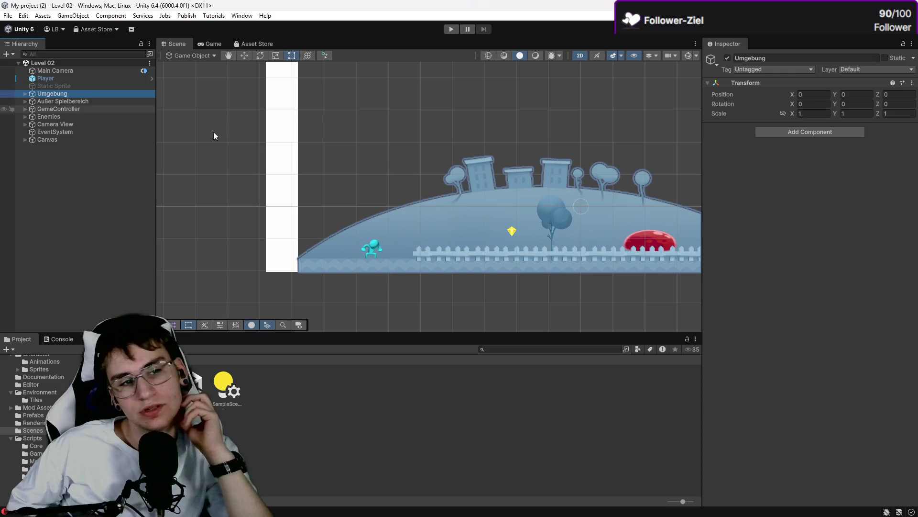
Step: Expand GameController and inspect the inner GameController, SpawnPoint and Tokens with Token 1
left_click(26, 109)
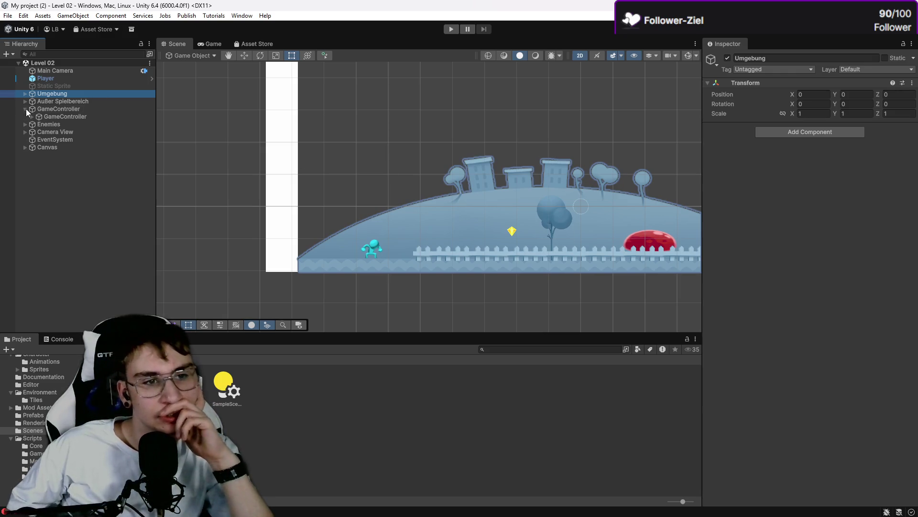
left_click(32, 117)
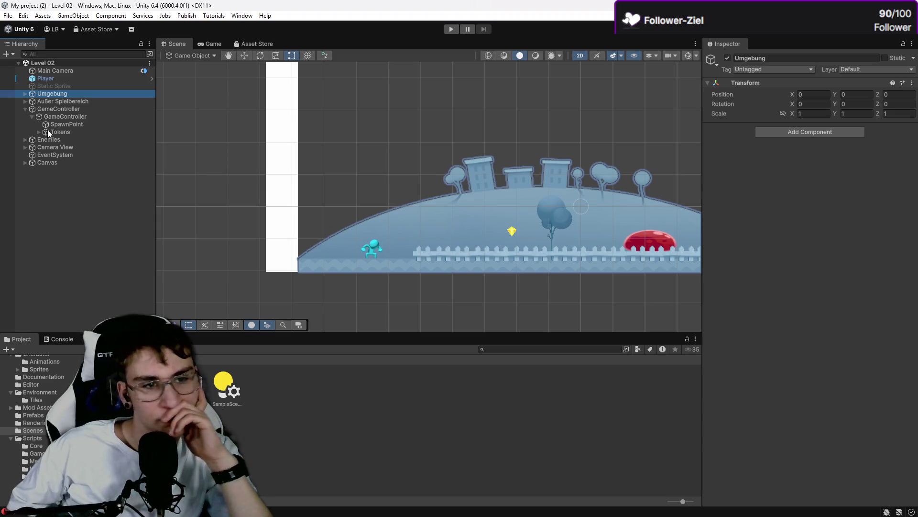
left_click(48, 125)
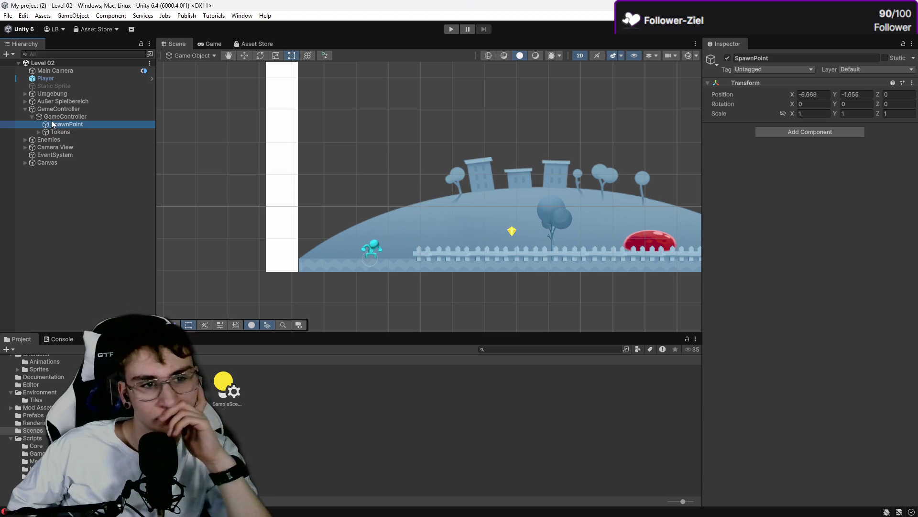
left_click(53, 116)
left_click(53, 127)
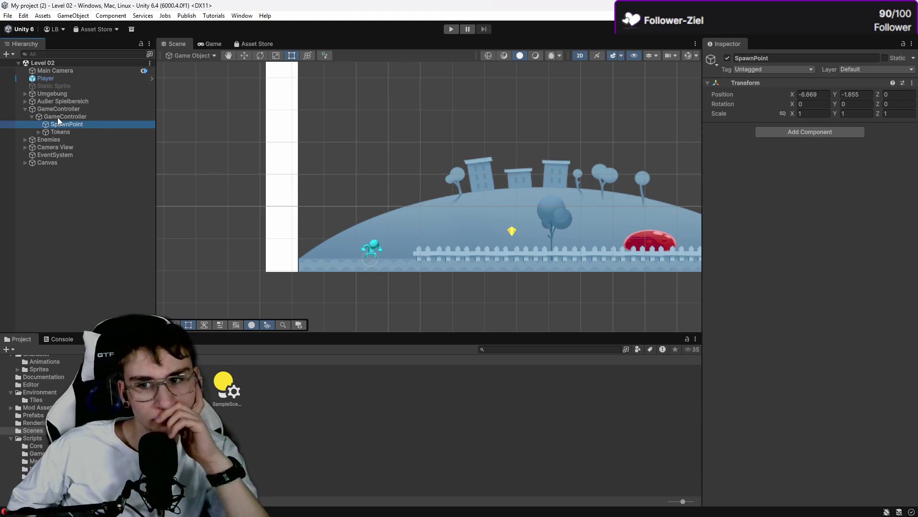
left_click(58, 117)
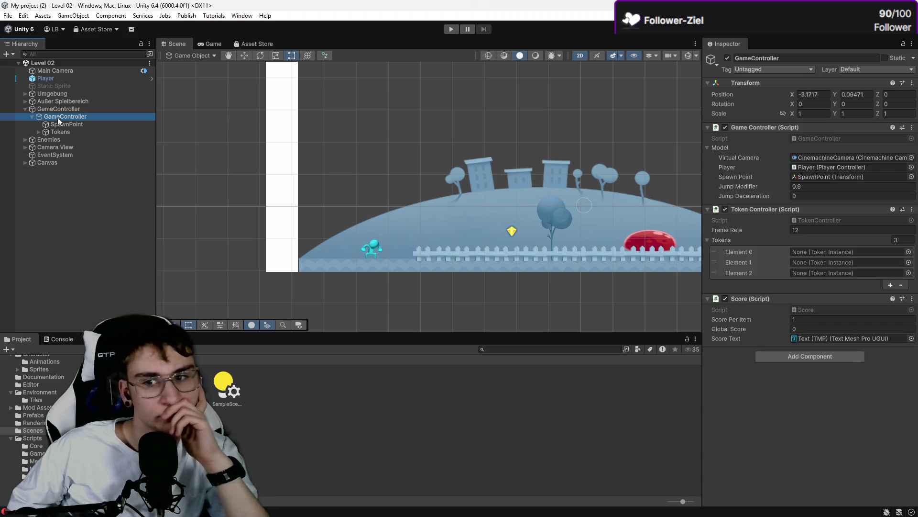
left_click(58, 116)
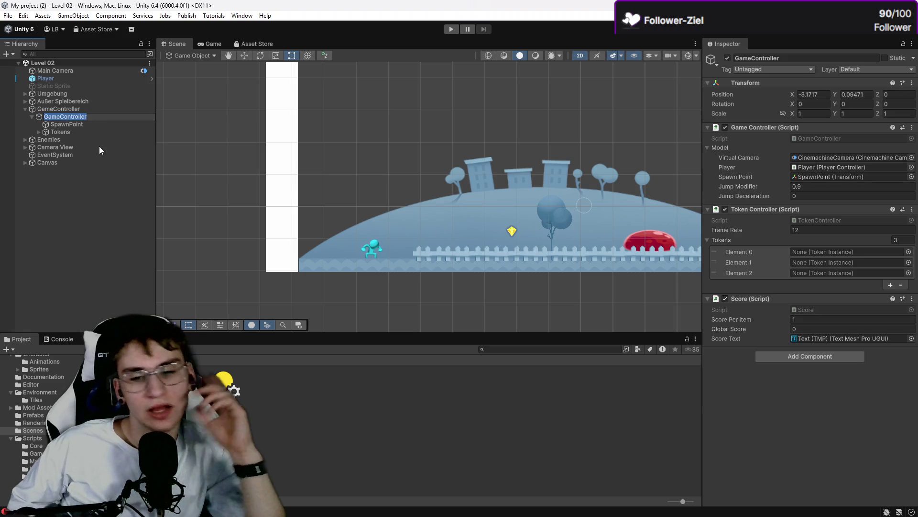
left_click(42, 133)
left_click(38, 133)
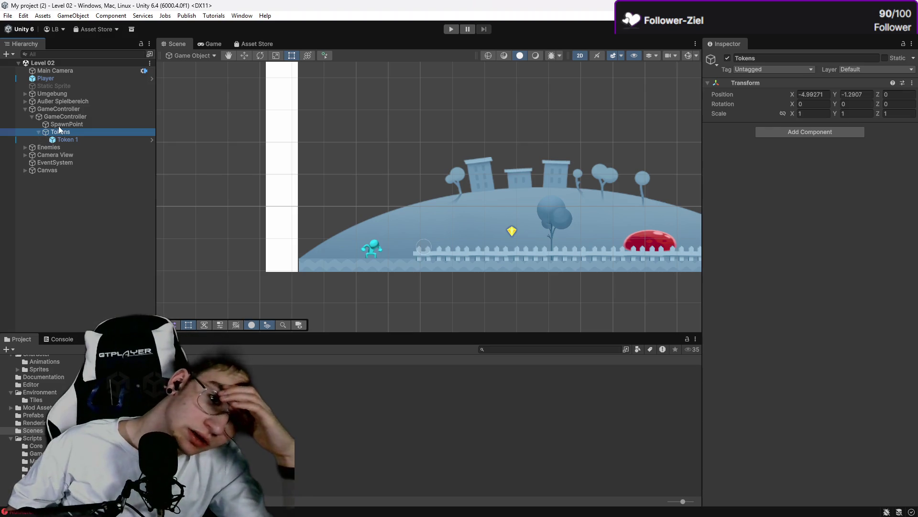
left_click(62, 124)
left_click(66, 118)
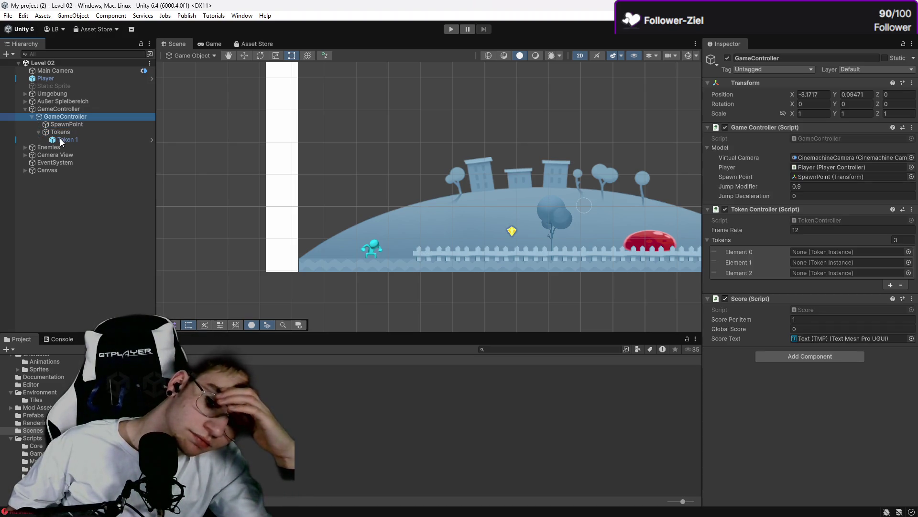
Step: Open Level 01 and inspect its GameController's token list
double_click(115, 378)
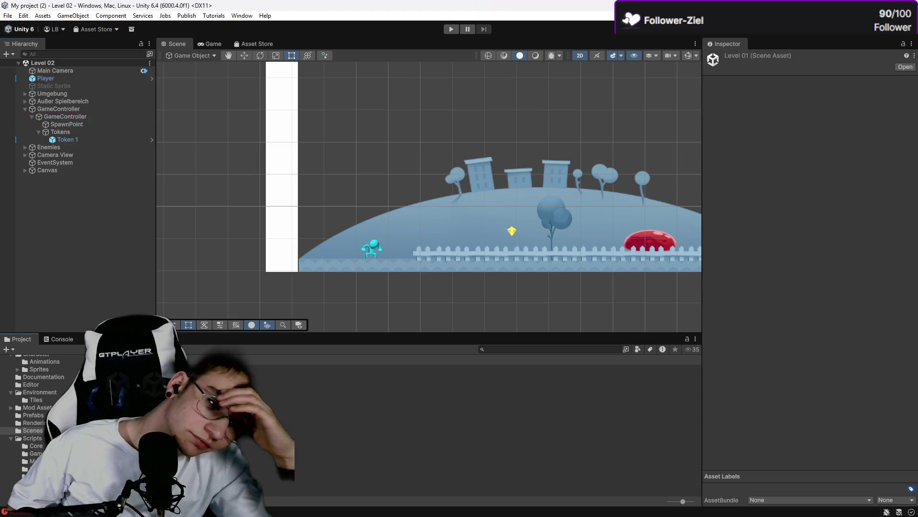
left_click(32, 113)
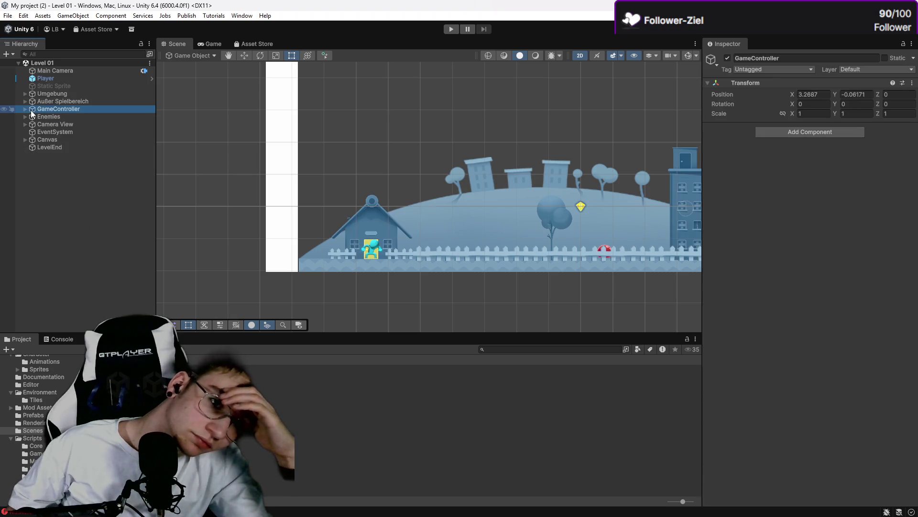
left_click(64, 117)
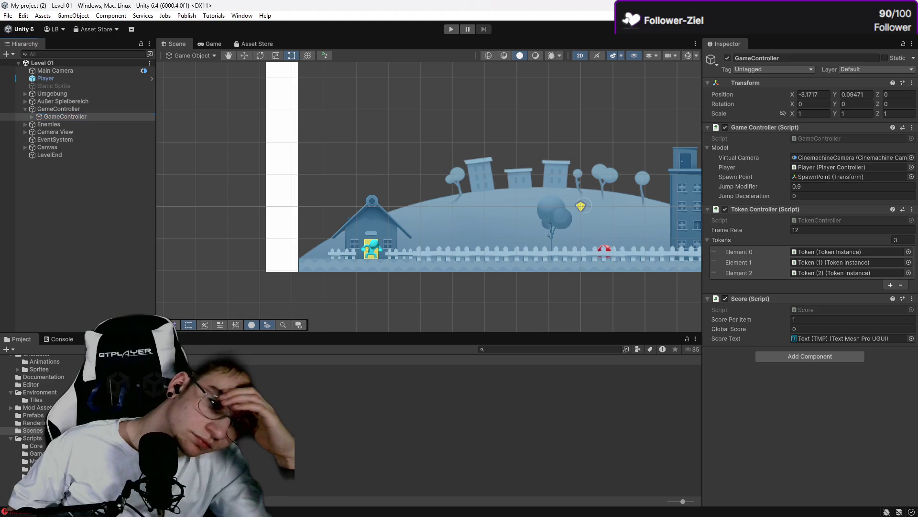
Step: Reopen Level 02 and show GameController's Token Controller with three empty Tokens slots
double_click(201, 363)
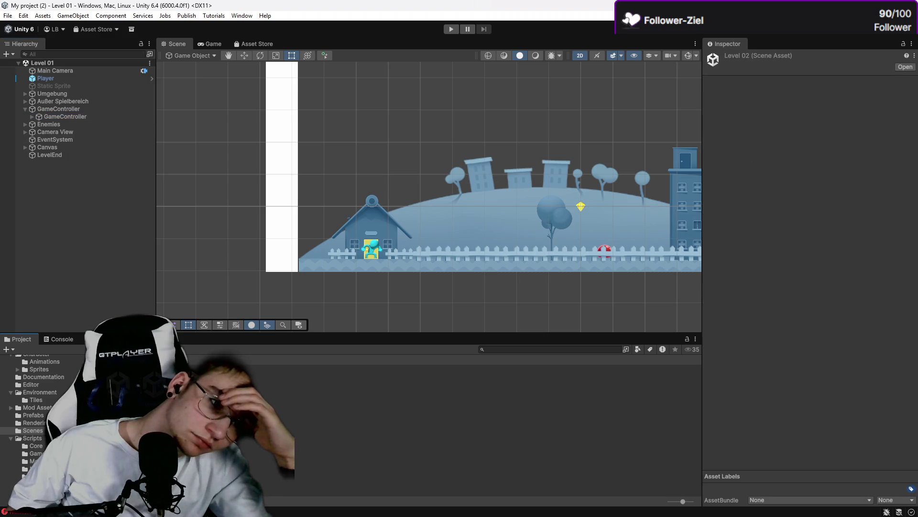
left_click(28, 108)
left_click(25, 107)
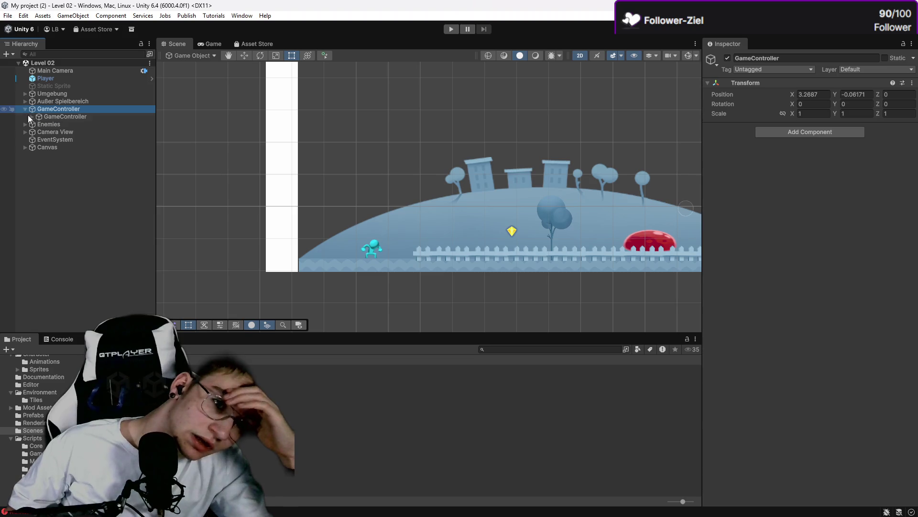
left_click(32, 117)
left_click(46, 125)
left_click(51, 132)
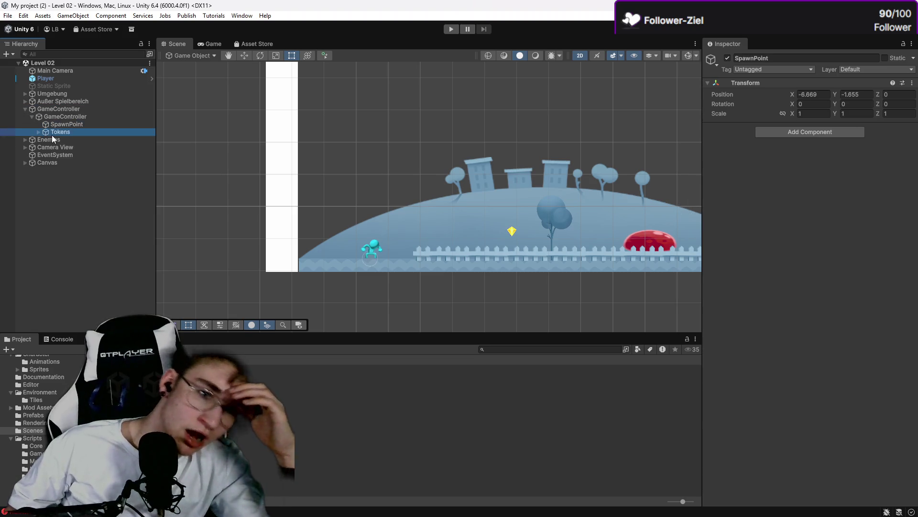
left_click(39, 131)
left_click(47, 141)
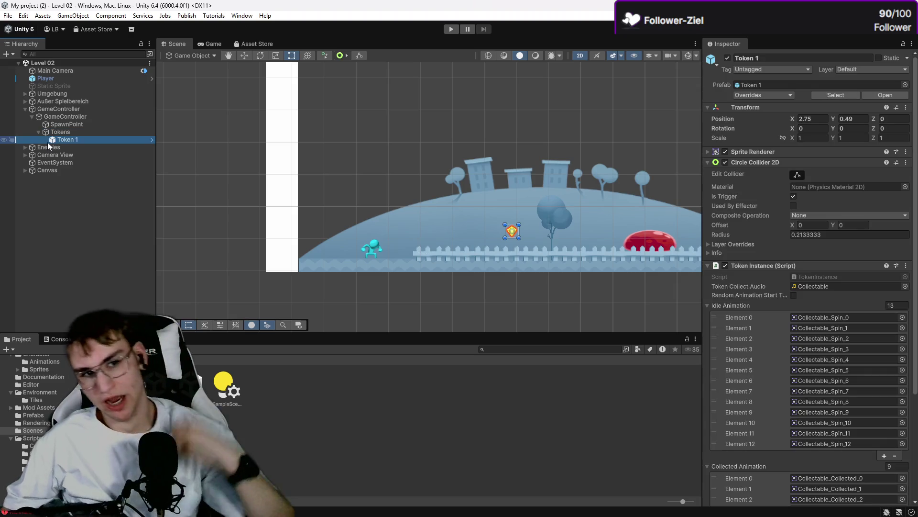
scroll(814, 245, "down", 5)
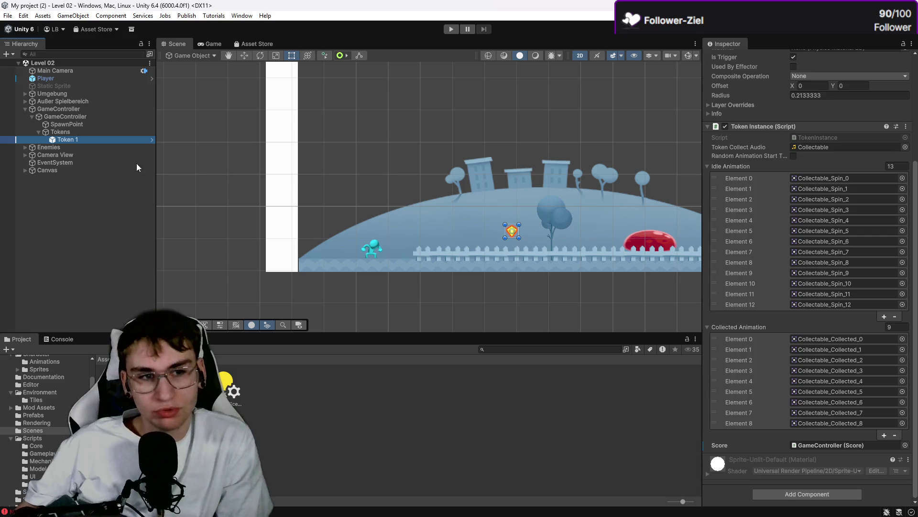
left_click(79, 117)
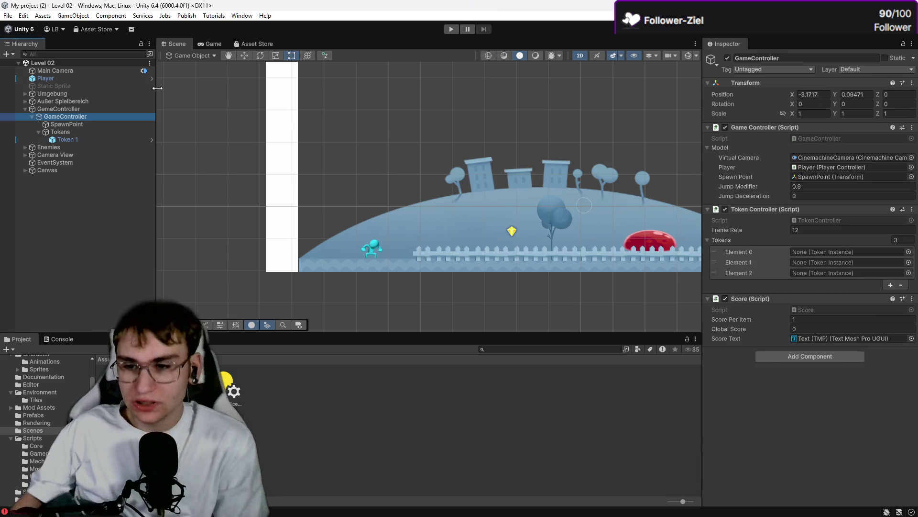
Step: Remove two Tokens entries and assign Token 1 to Element 0
left_click(901, 286)
left_click(901, 274)
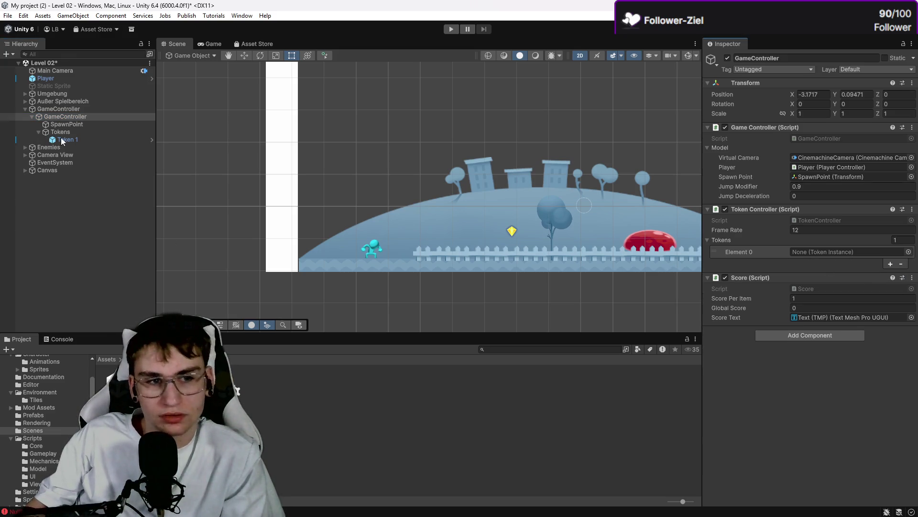
left_click_drag(57, 141, 504, 223)
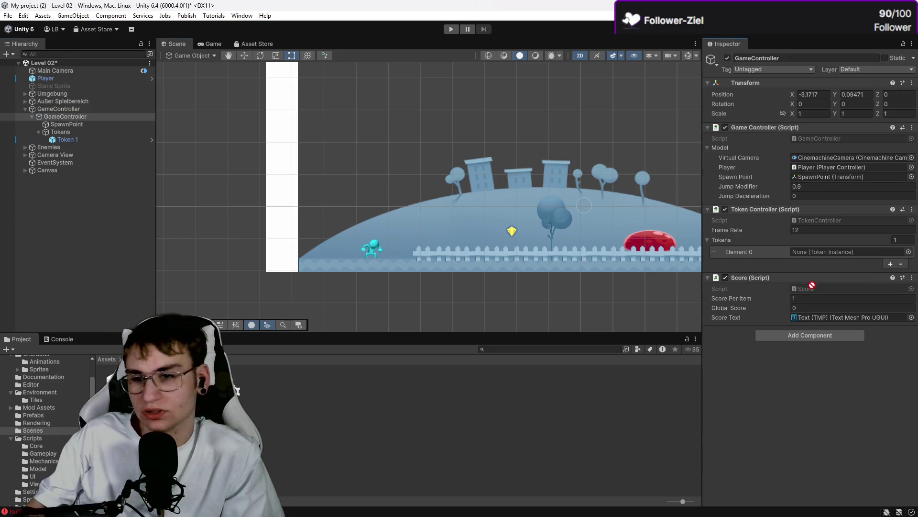
mouse_move(811, 286)
left_mouse_down()
mouse_move(815, 250)
mouse_move(821, 258)
left_mouse_up()
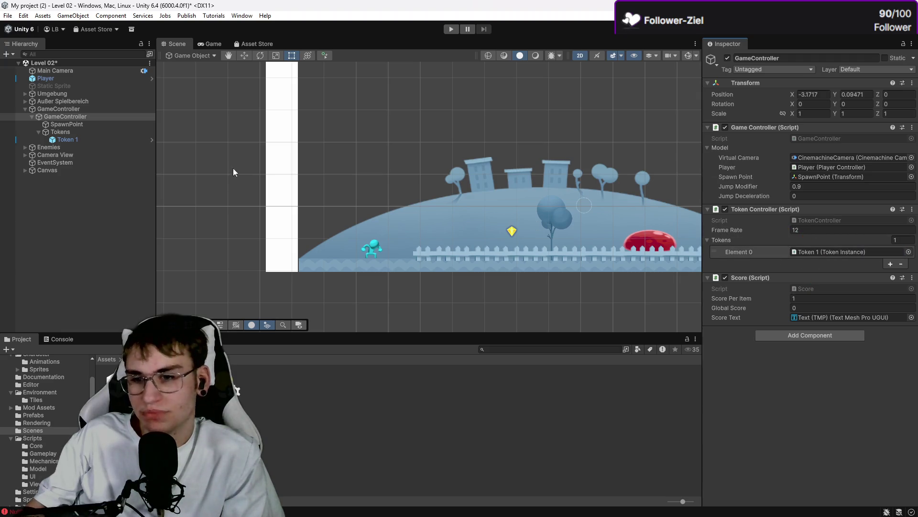
Step: Open Token 1 in prefab mode, return to Level 02, and select the hillside sprite
left_click(152, 139)
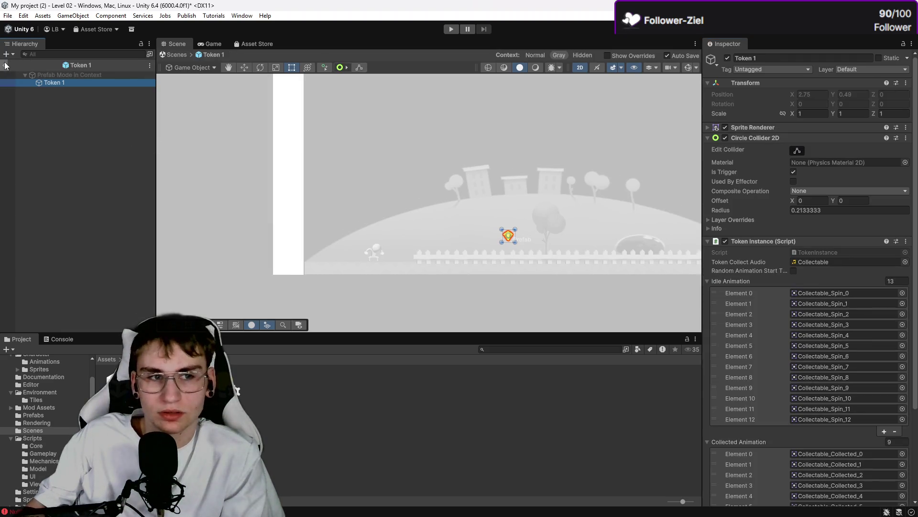
left_click(5, 65)
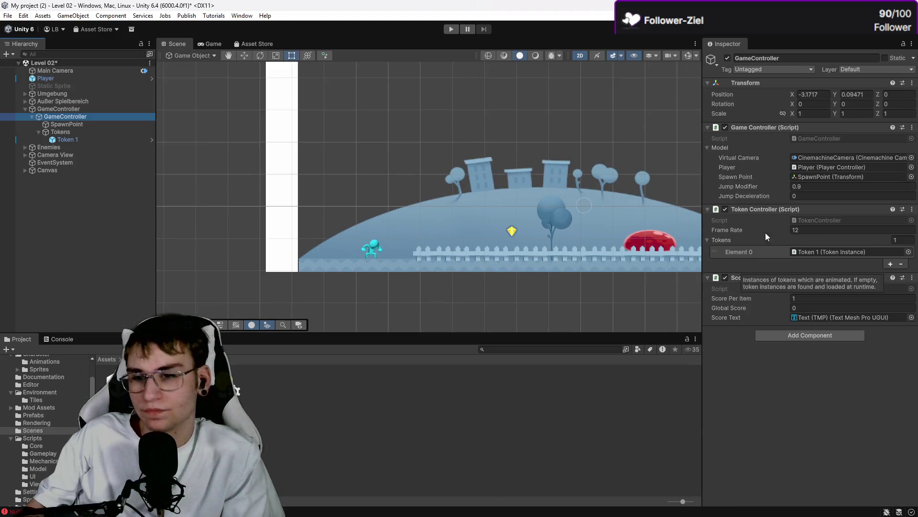
mouse_move(813, 241)
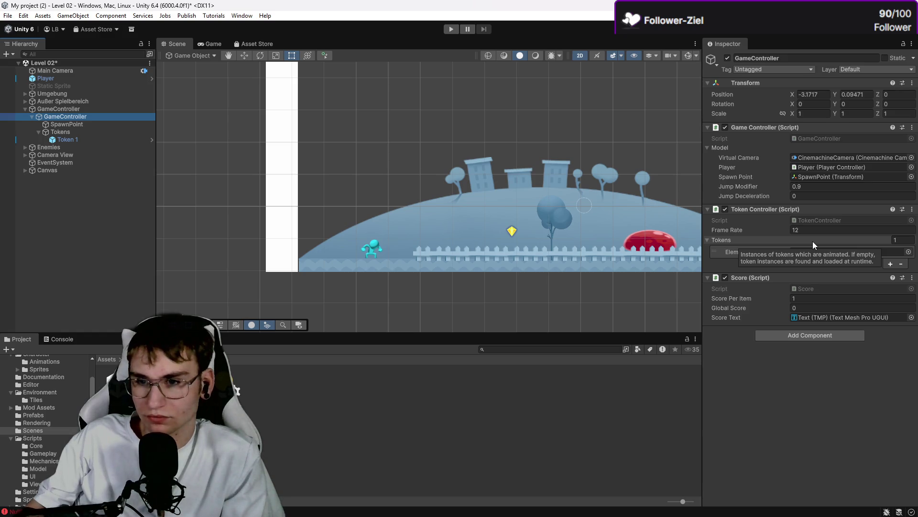
left_click(598, 203)
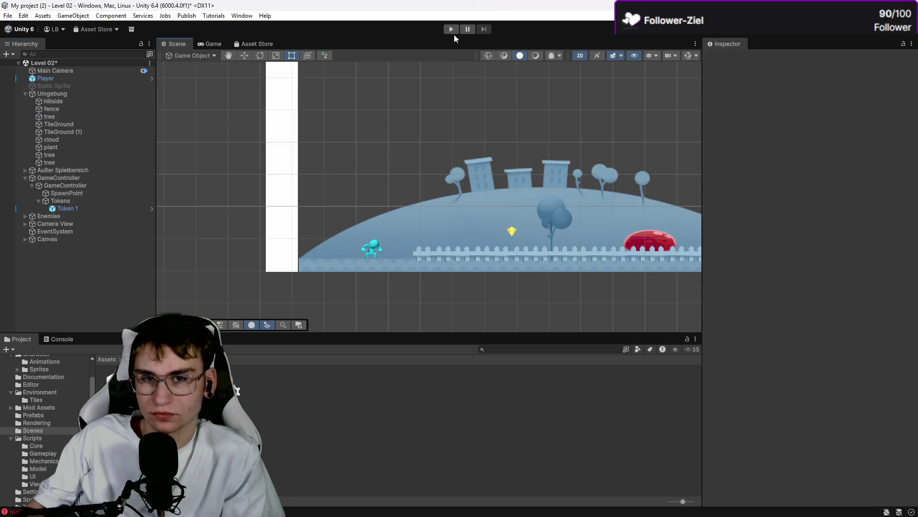
Step: Briefly play-test Level 02, then open Level 01, saving Level 02
left_click(452, 29)
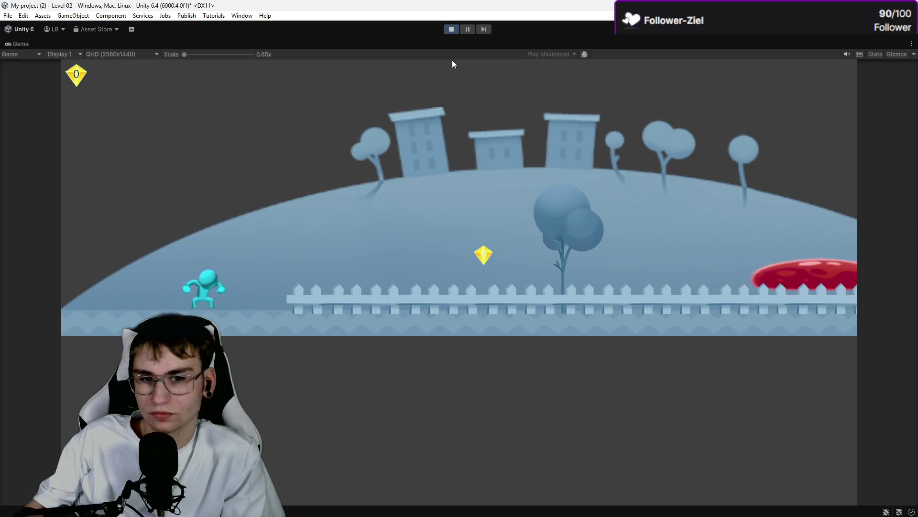
left_click(447, 32)
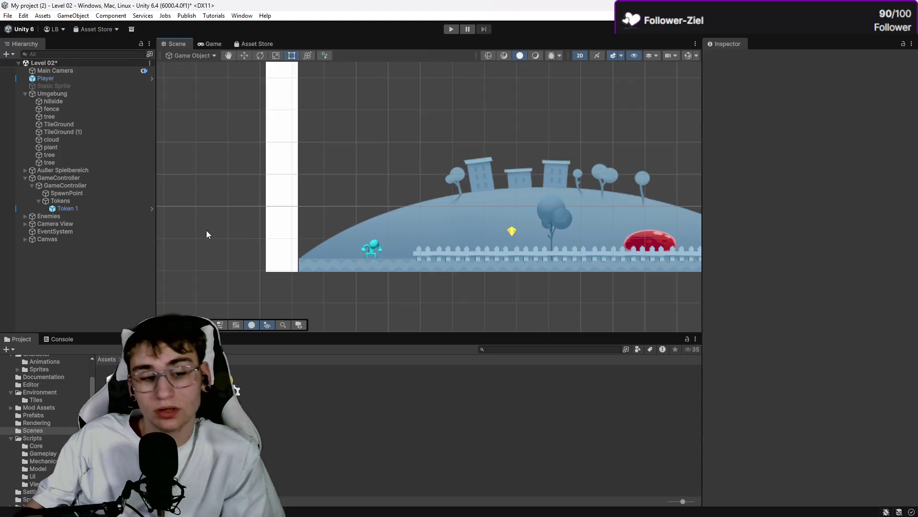
double_click(454, 303)
left_click(434, 284)
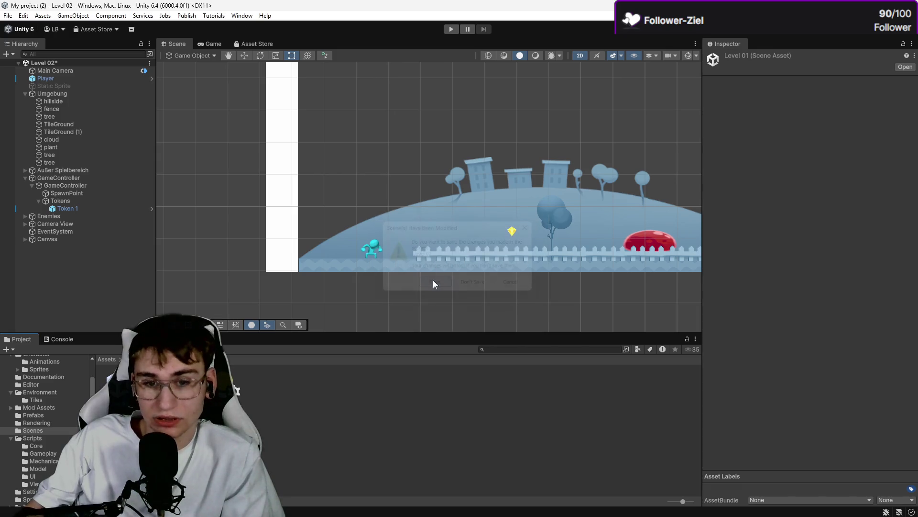
Step: Play Level 01, running and jumping to collect gems until Level 02 loads
left_click(452, 30)
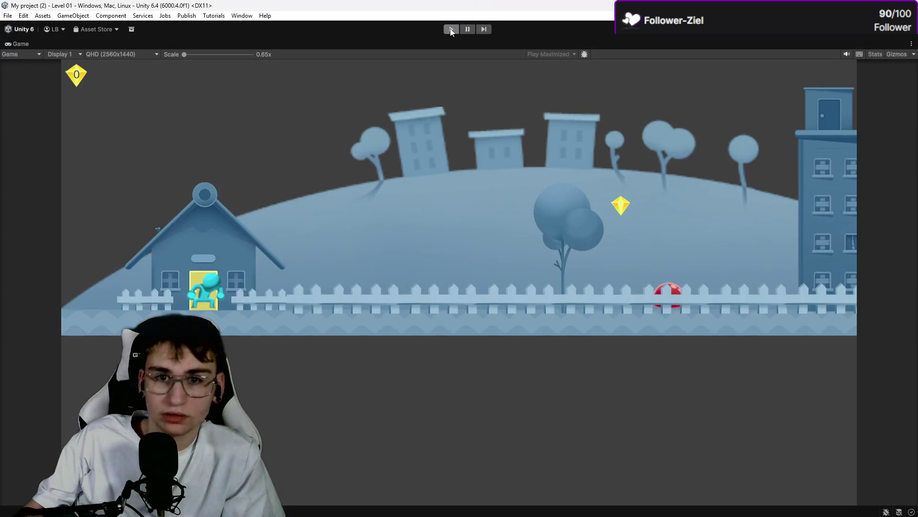
left_click(451, 31)
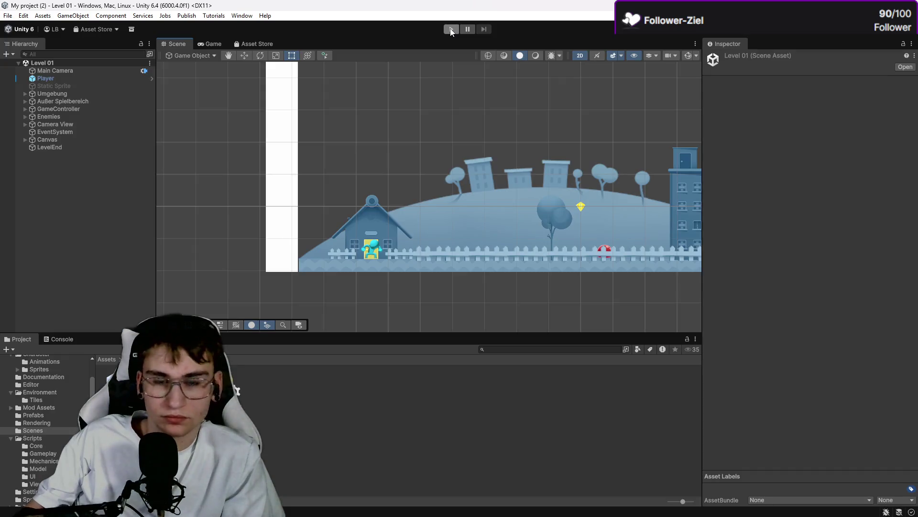
left_click(451, 30)
key("d")
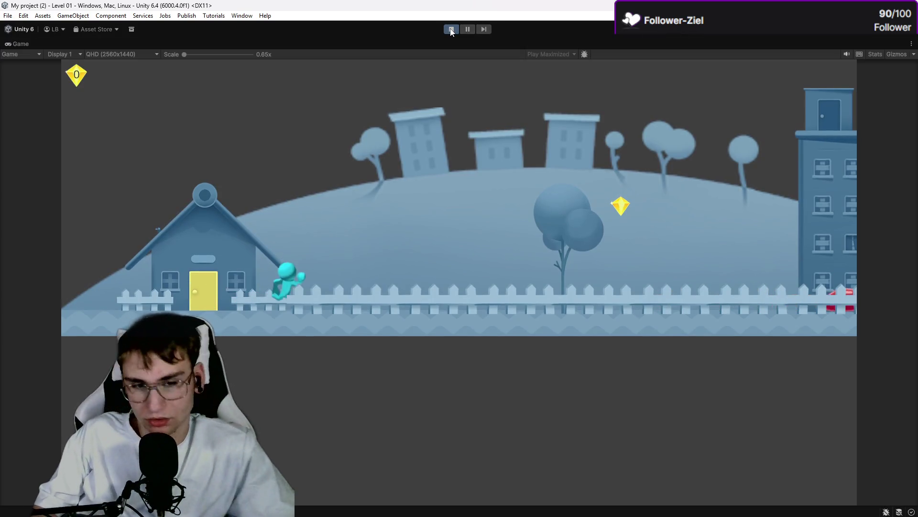
key("space")
key("d")
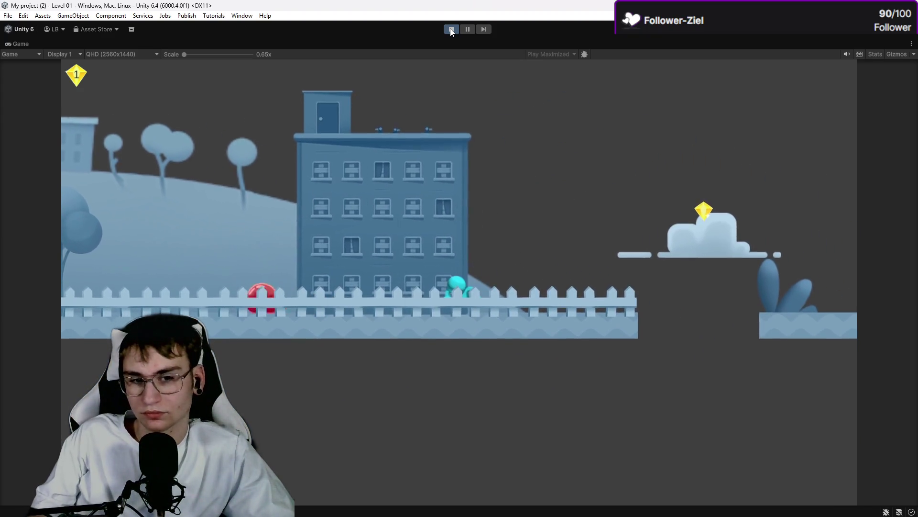
key("a")
key("space")
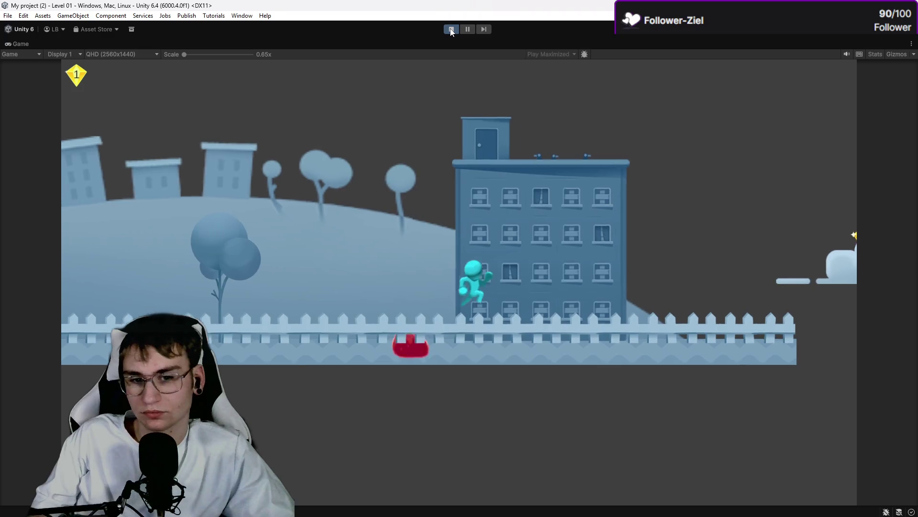
key("d")
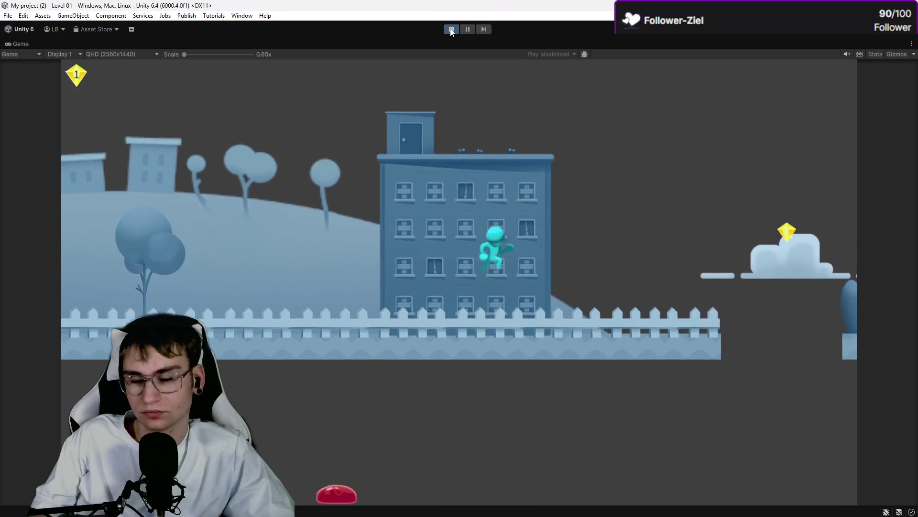
key("space")
key("d")
key("space")
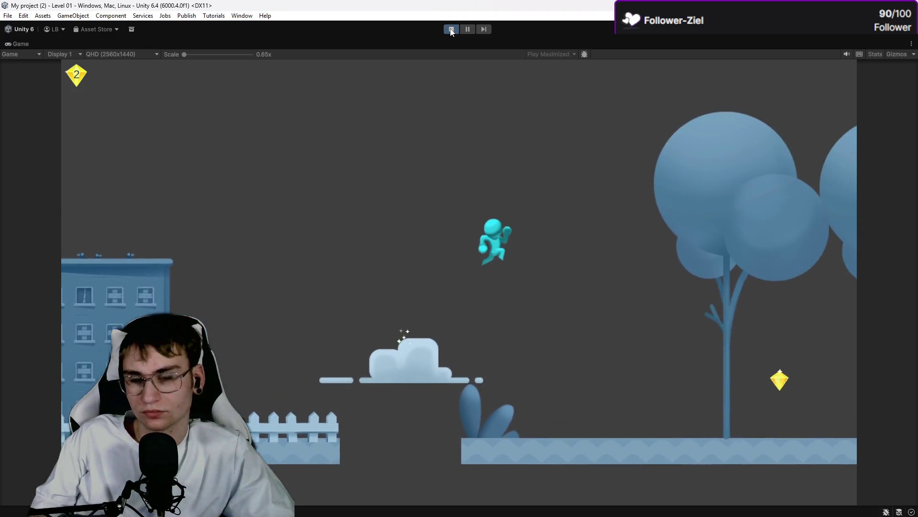
key("space")
key("d")
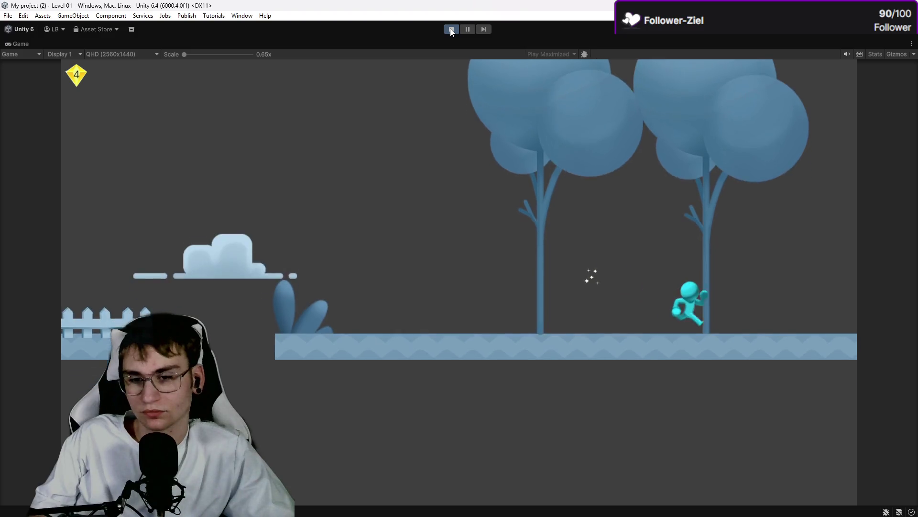
key("d")
Step: Run through Level 02, collecting its gem and jumping over the red blobs
key("space")
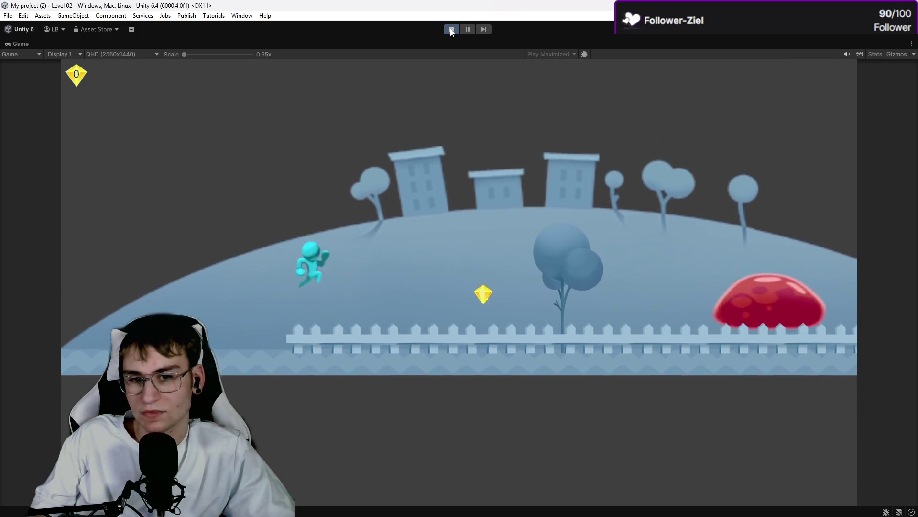
key("space")
key("d")
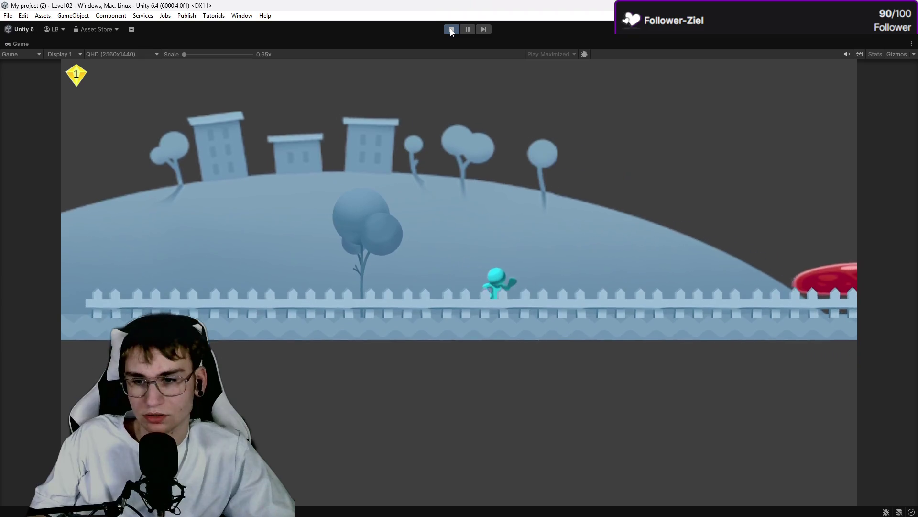
key("space")
key("d")
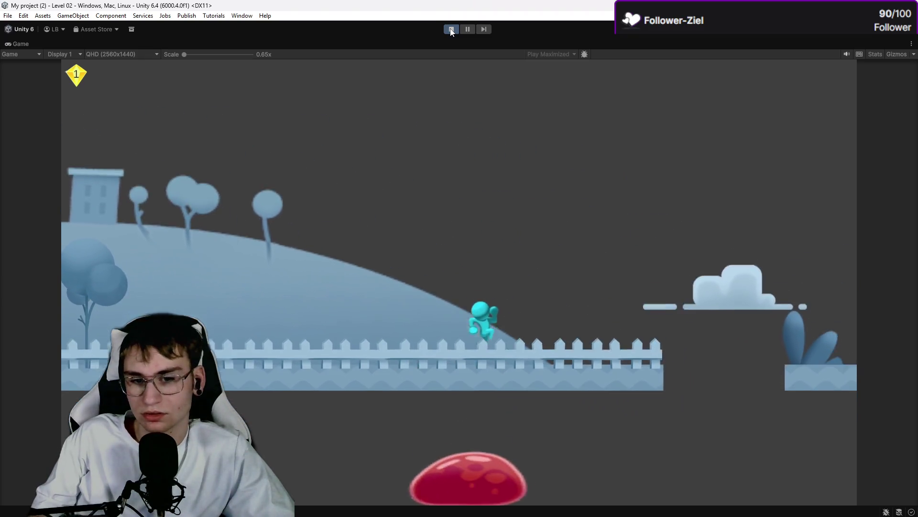
key("space")
key("d")
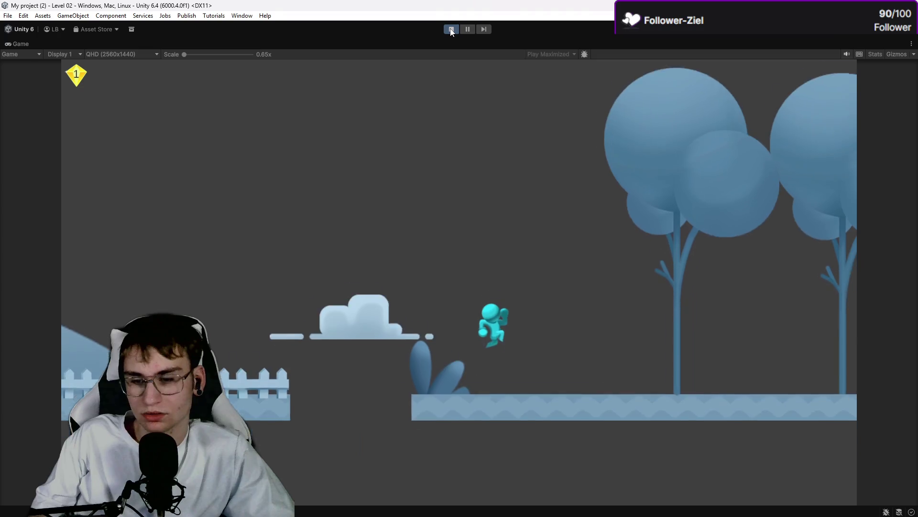
key("space")
key("d")
key("space")
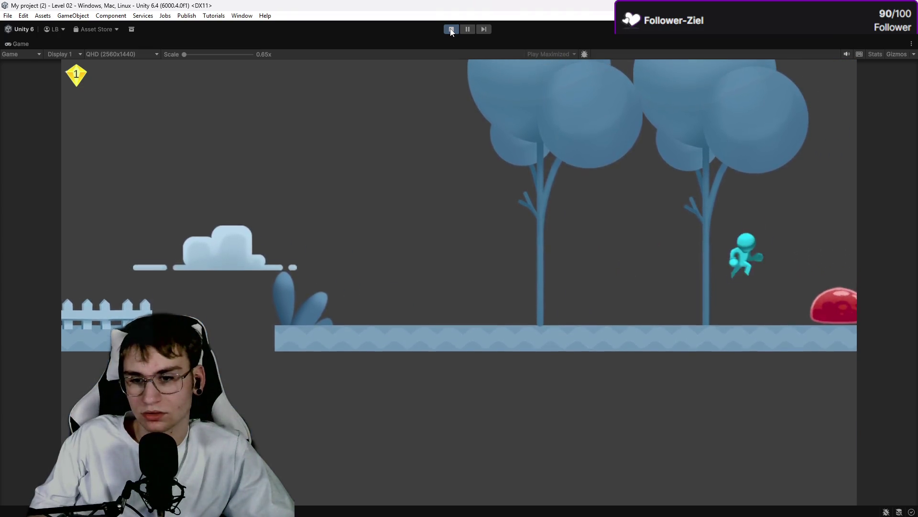
key("a")
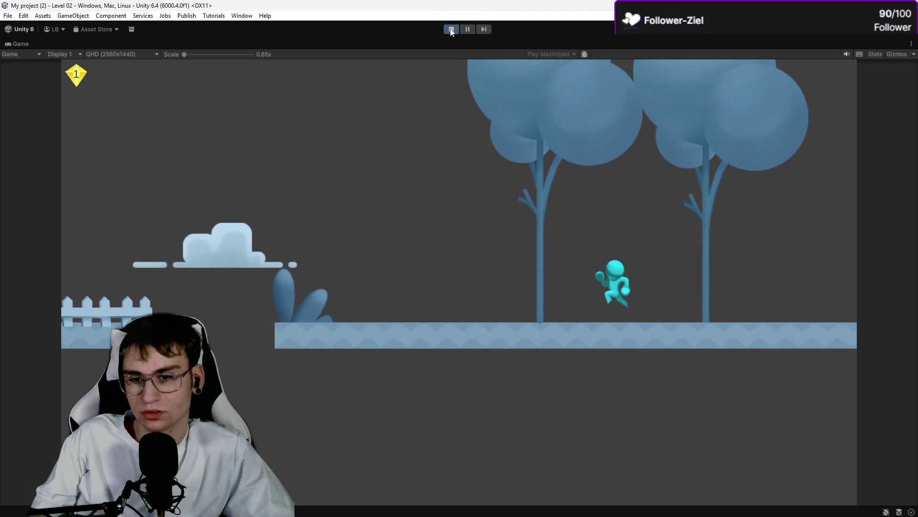
key("space")
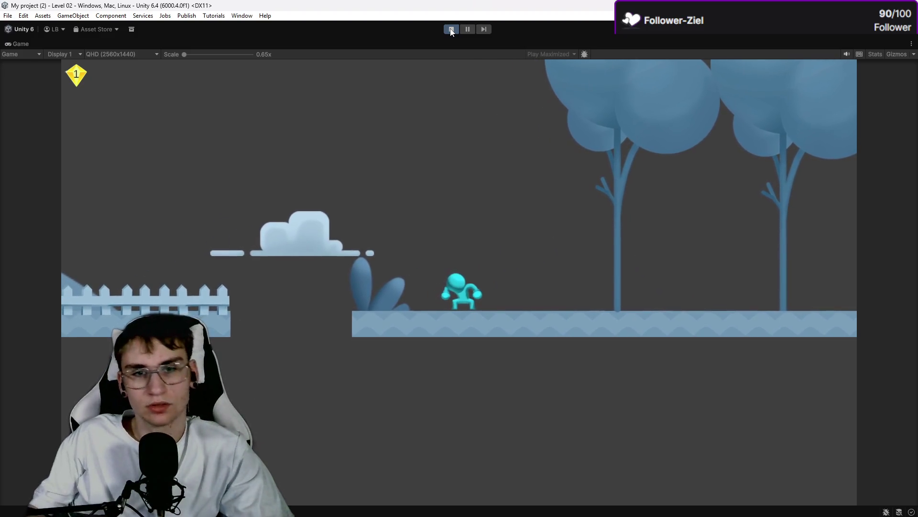
Step: Stop the play test and switch to the Twitch page in the browser
left_click(450, 30)
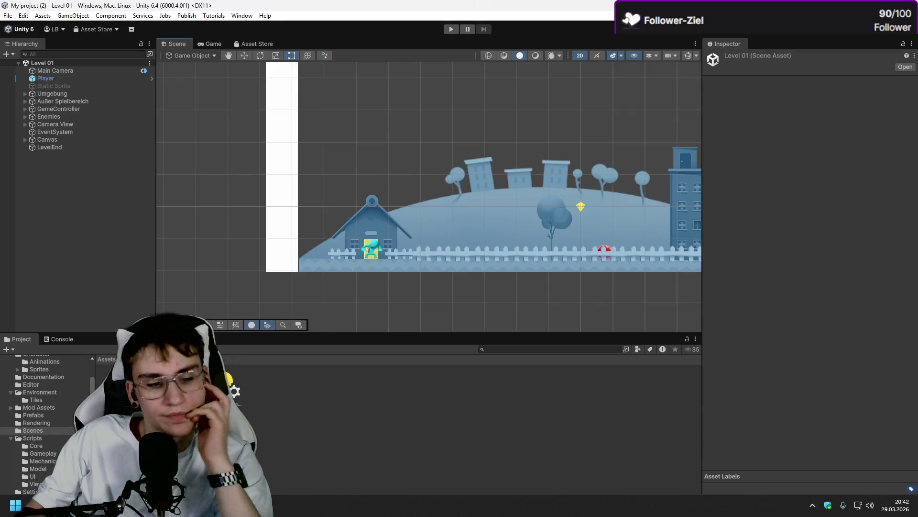
key("alt+Tab")
left_click(230, 11)
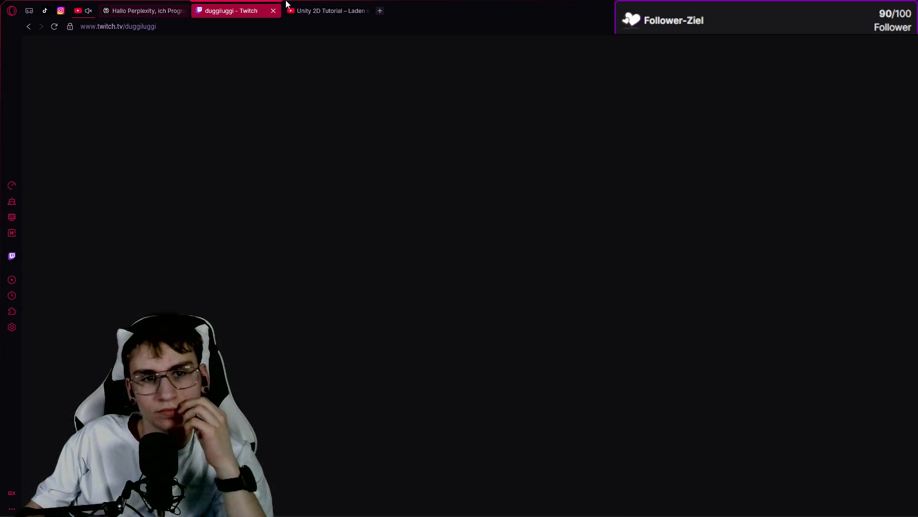
Step: Switch to the 'Unity 2D Tutorial – Laden weiterer Level' tab and play the video
left_click(293, 5)
left_click(439, 230)
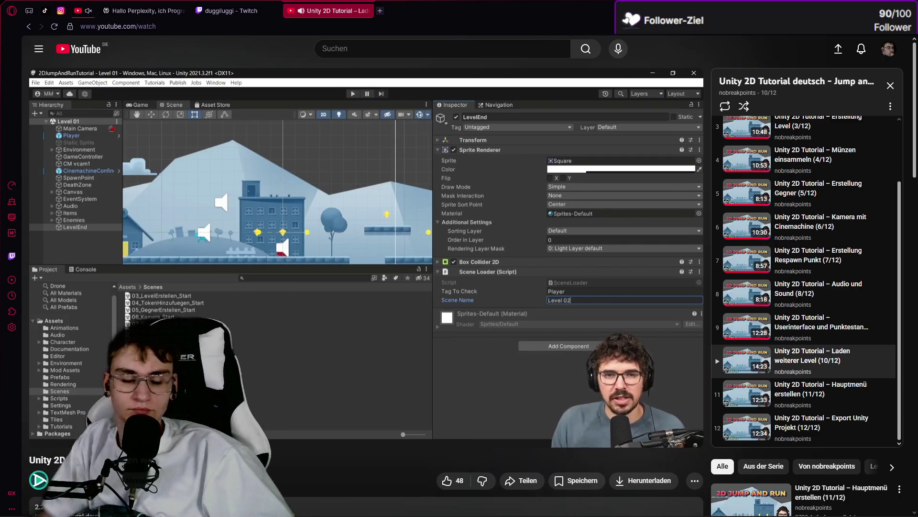
Step: Leave the previous tutorial and start the 'Hauptmenü erstellen (11/12)' playlist video
mouse_move(251, 386)
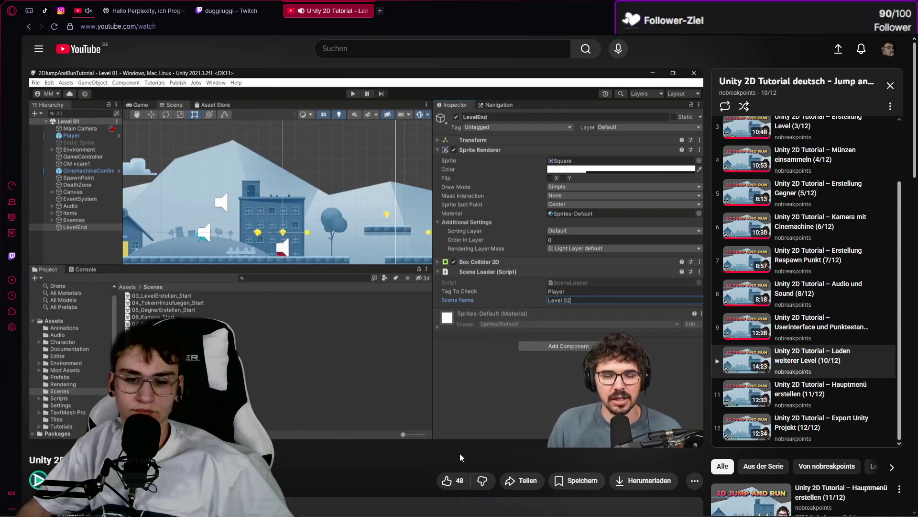
mouse_move(259, 197)
left_click(234, 13)
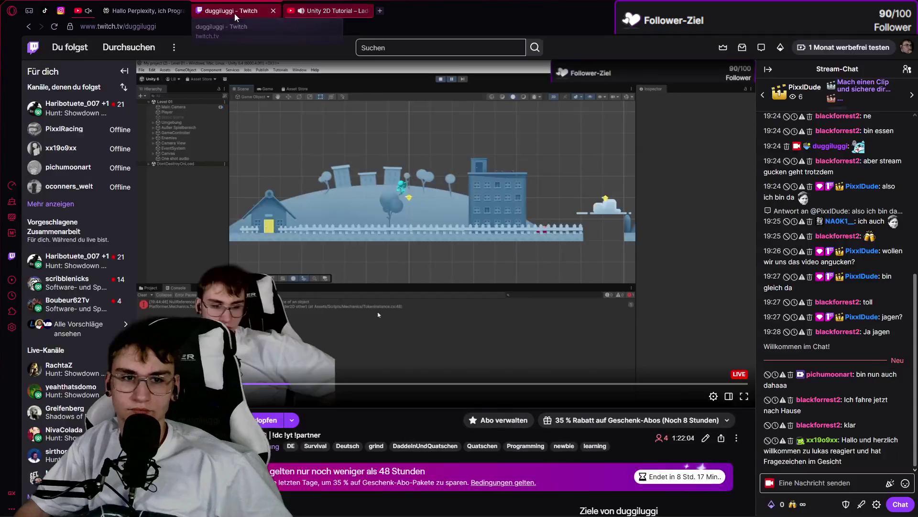
left_click(306, 8)
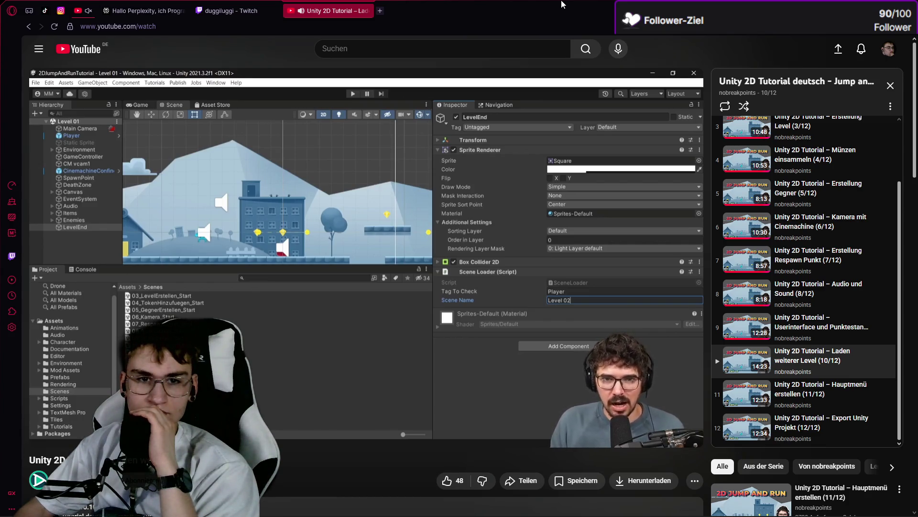
left_click(495, 269)
left_click(795, 392)
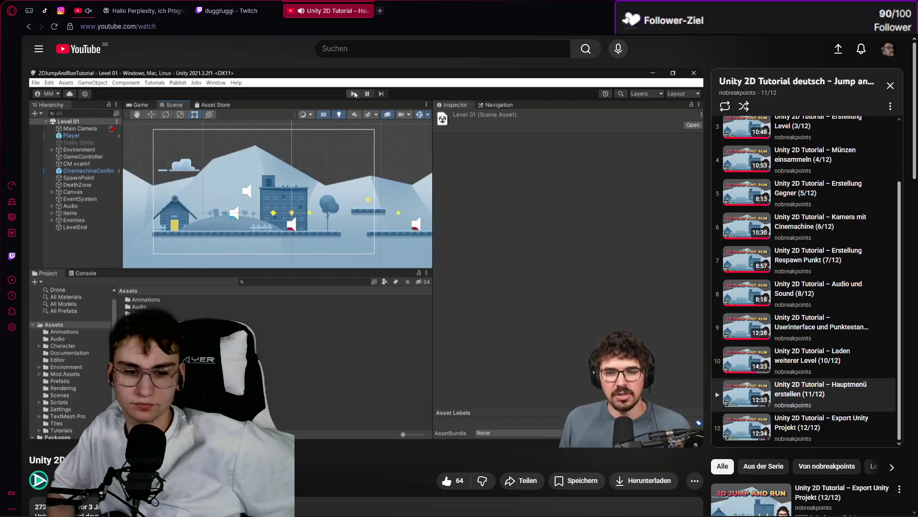
Step: Pause and resume the tutorial, then pop it into a floating picture-in-picture window
left_click(337, 85)
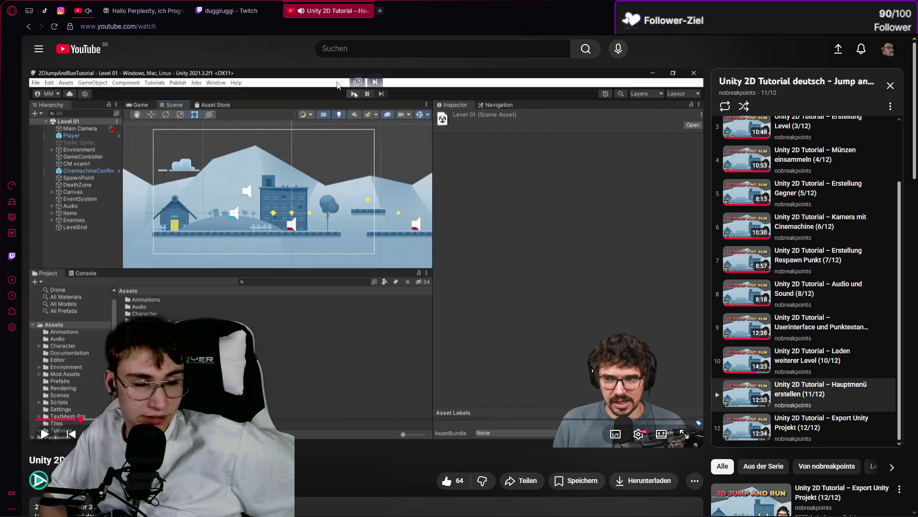
left_click(473, 164)
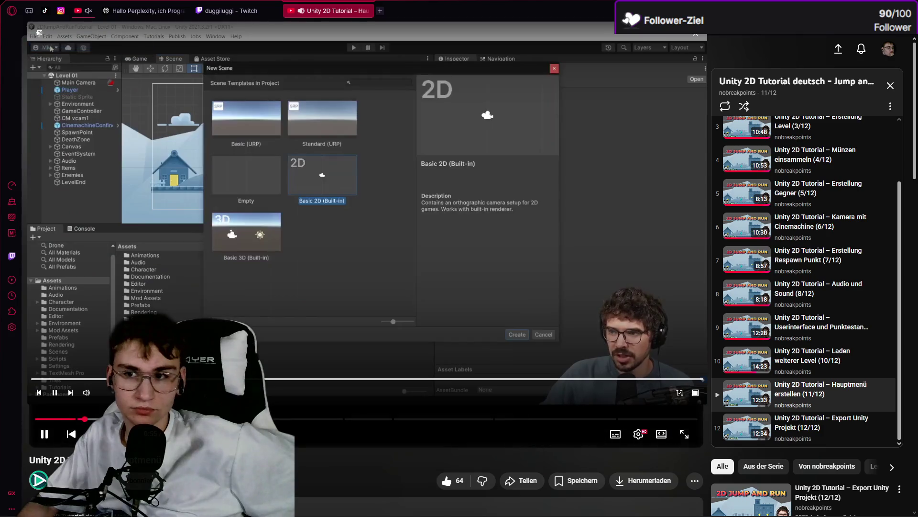
left_click(358, 82)
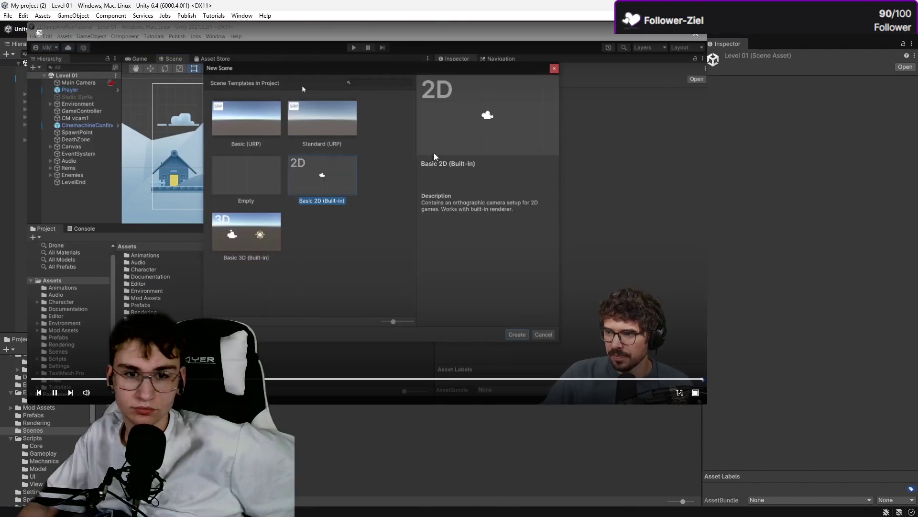
Step: Create a new Unity scene from the Basic 2D (Built-in) template
left_click(8, 15)
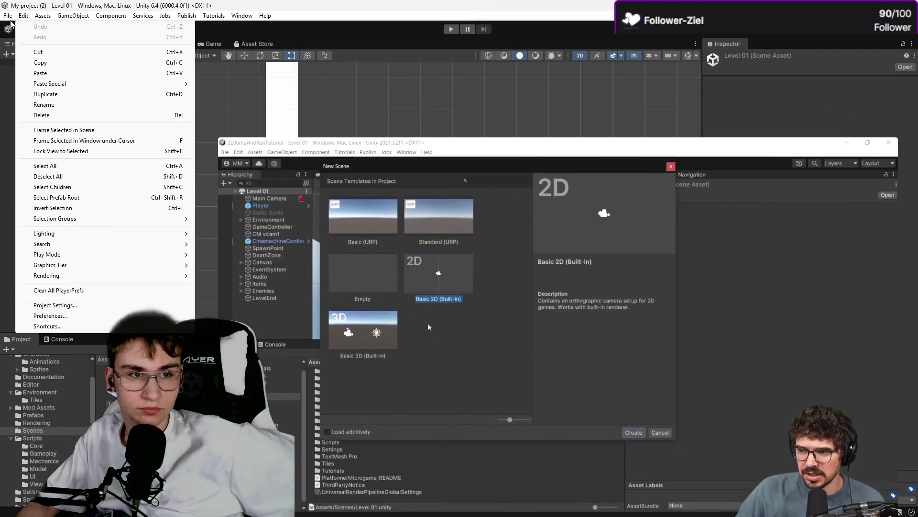
left_click(13, 28)
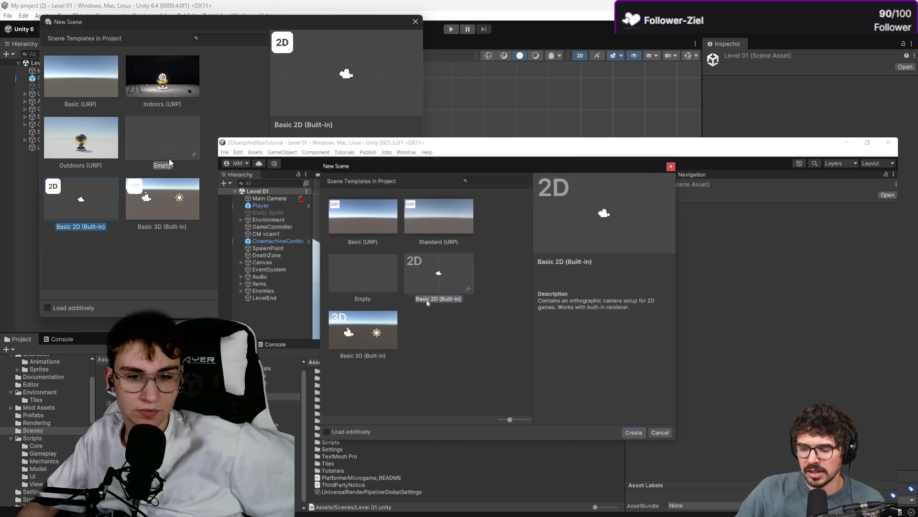
double_click(88, 206)
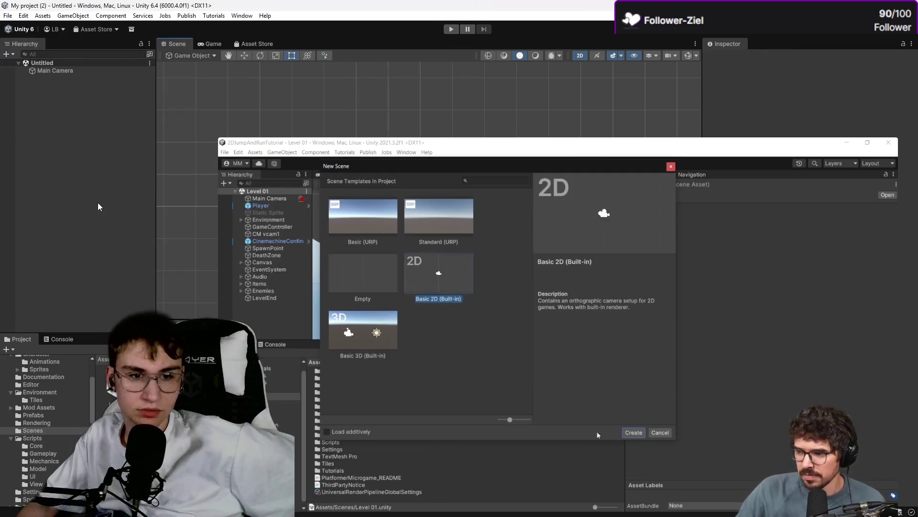
Step: Shrink the floating tutorial video and park it in the lower right corner
mouse_move(360, 152)
left_mouse_down()
mouse_move(628, 191)
mouse_move(333, 141)
mouse_move(268, 116)
left_mouse_up()
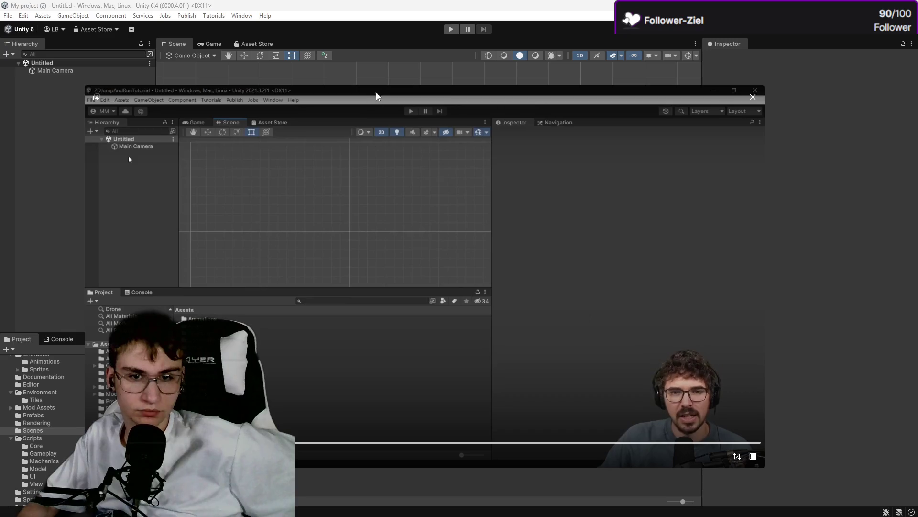
left_click_drag(767, 92, 462, 257)
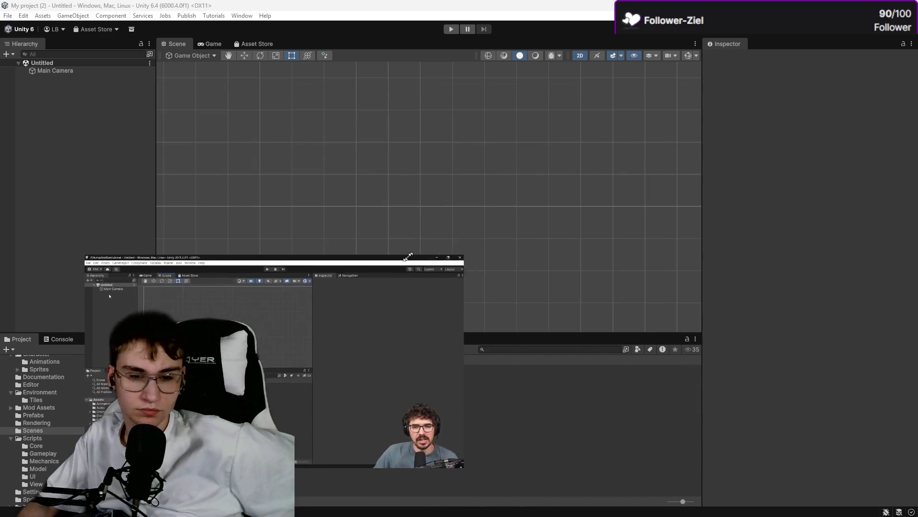
mouse_move(298, 328)
left_mouse_down()
mouse_move(694, 331)
mouse_move(753, 374)
left_mouse_up()
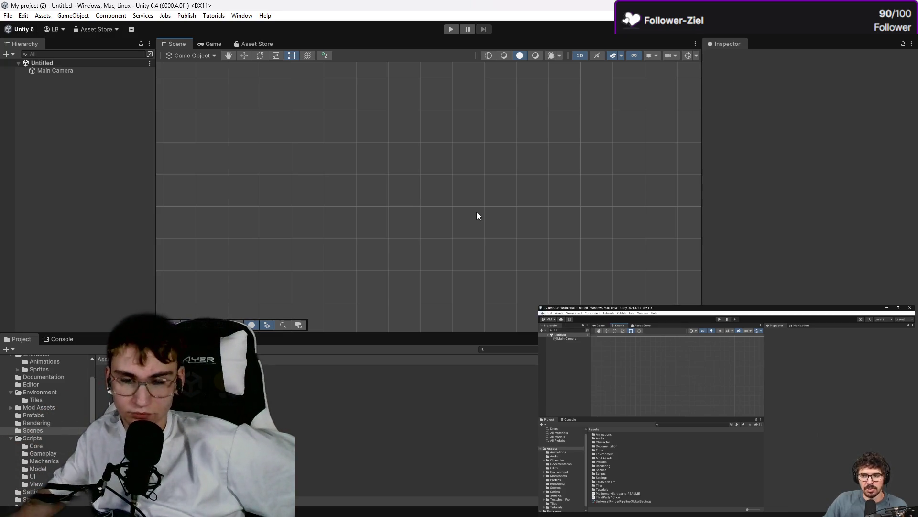
left_click(6, 15)
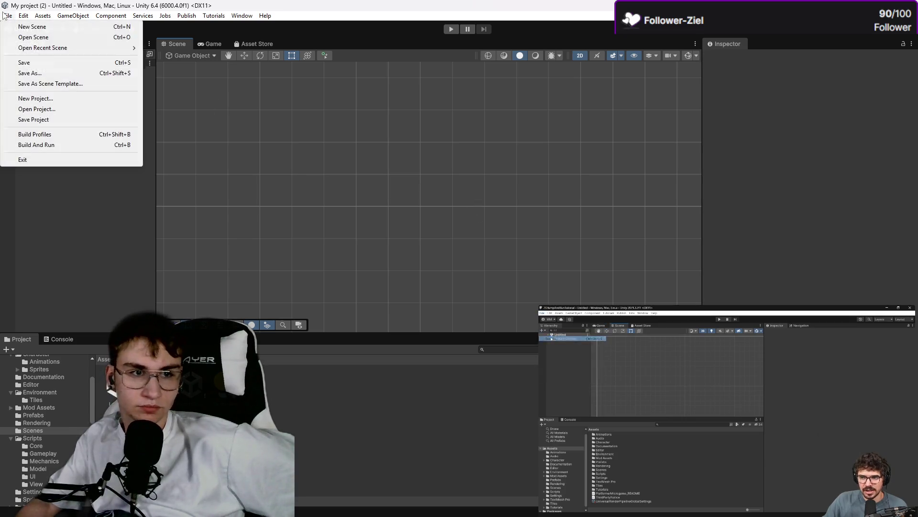
Step: Save the scene as 'Mainmenü' inside the Assets/Scenes folder
left_click(28, 63)
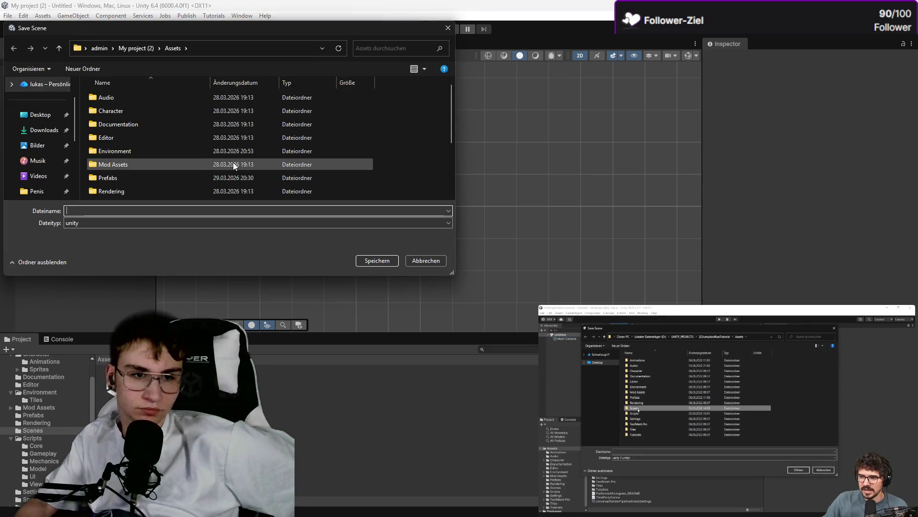
scroll(191, 139, "down", 2)
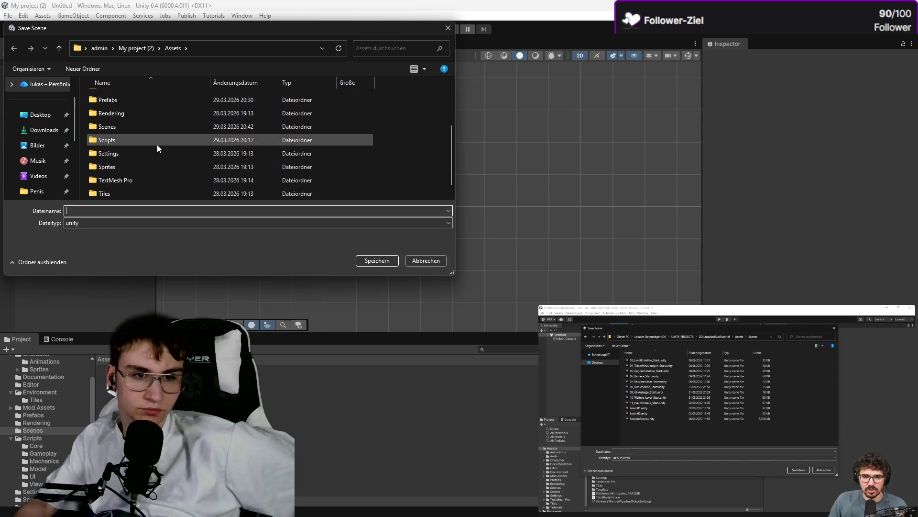
double_click(157, 126)
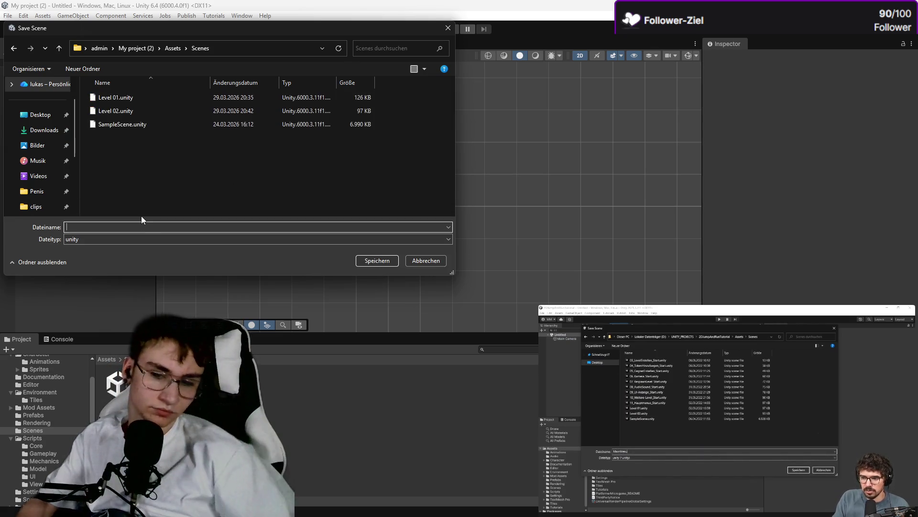
type("MainM")
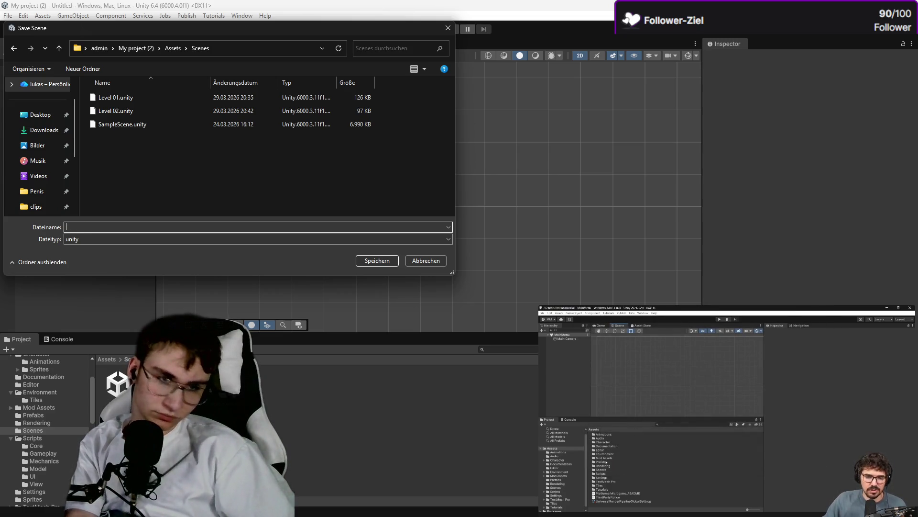
type("enu")
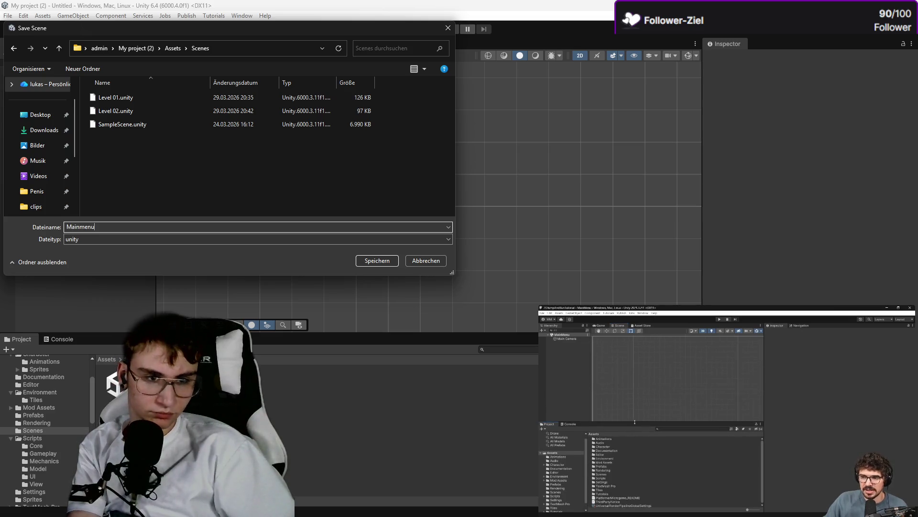
key("Return")
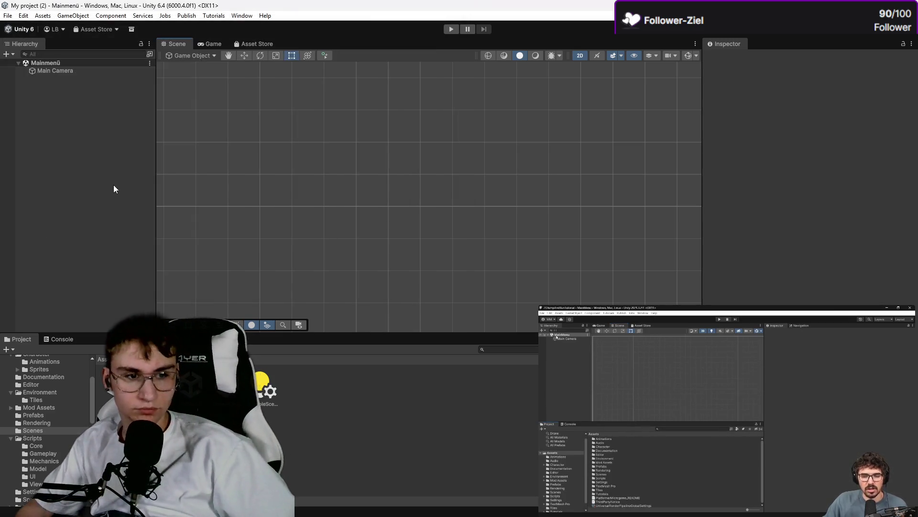
left_click(104, 138)
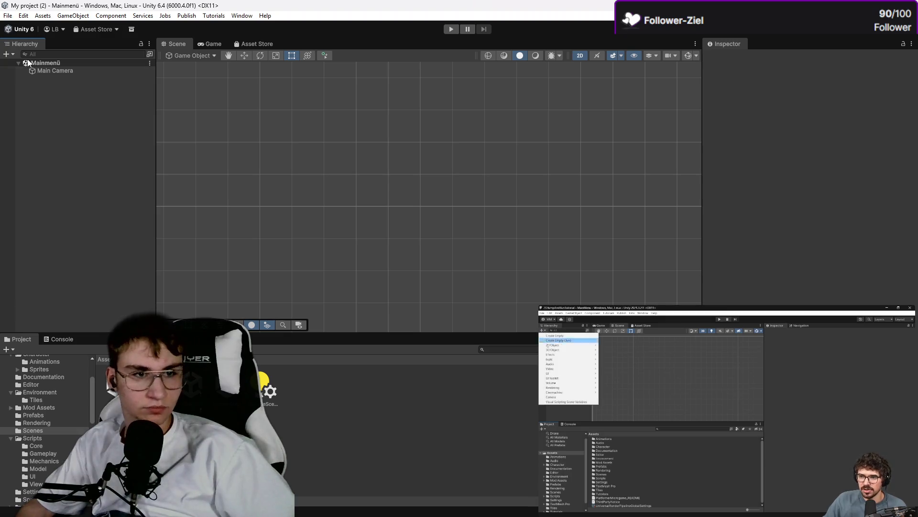
Step: Add a UI Panel from the Hierarchy's create list, generating a Canvas and EventSystem
left_click(7, 54)
mouse_move(69, 158)
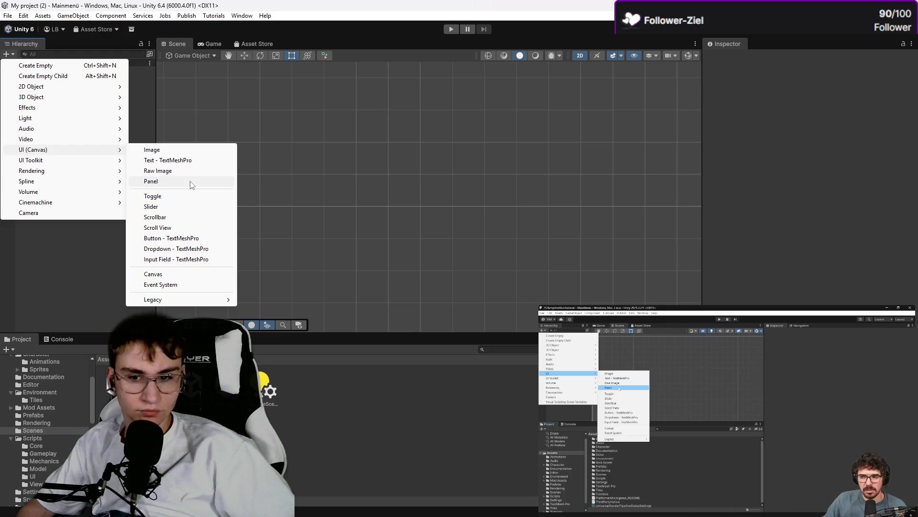
left_click(190, 184)
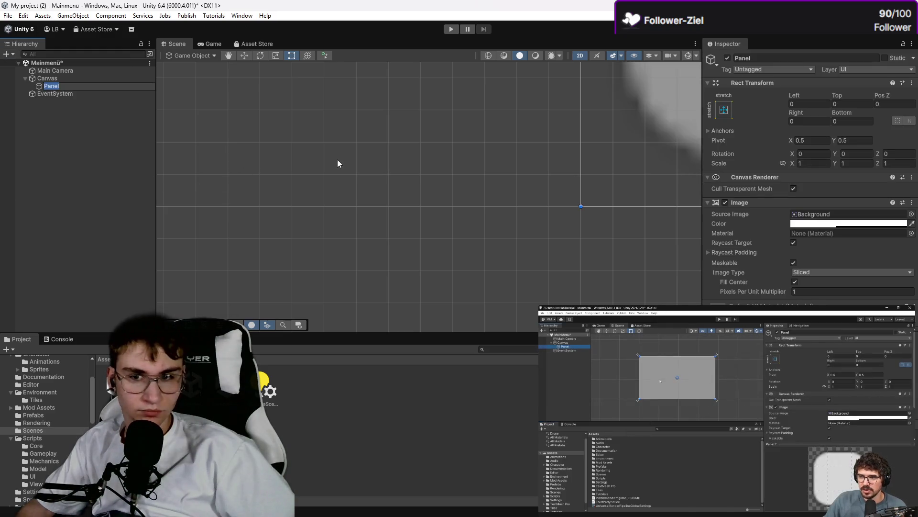
Step: Select the Panel in the Hierarchy and frame it in the Scene view
left_click(660, 108)
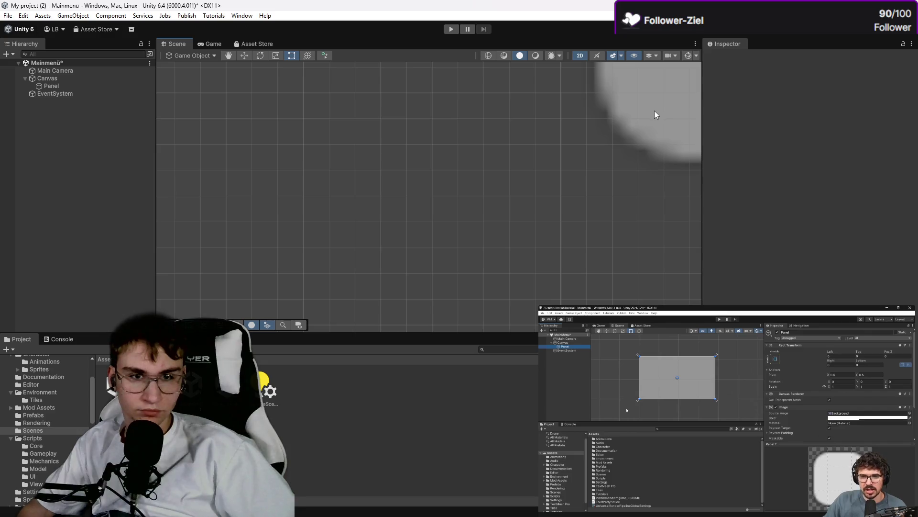
scroll(655, 111, "up", 5)
scroll(526, 211, "down", 4)
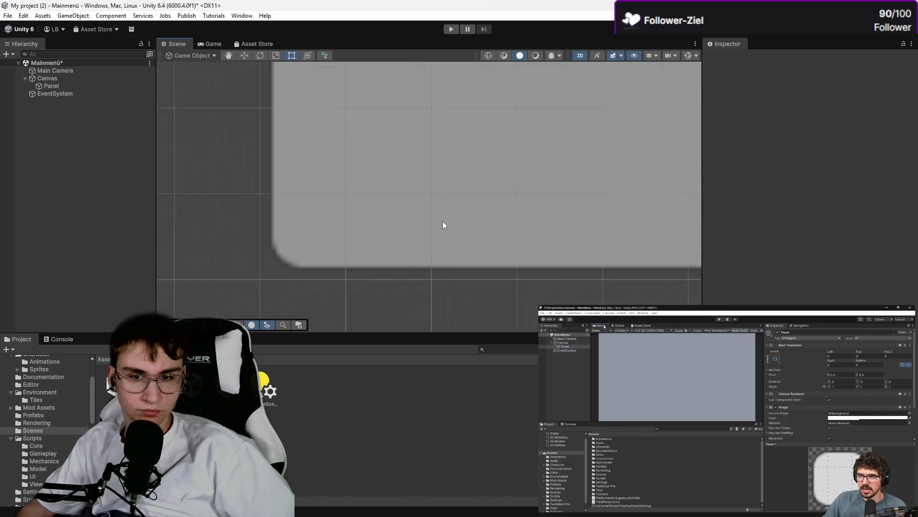
scroll(470, 203, "down", 3)
scroll(419, 219, "up", 3)
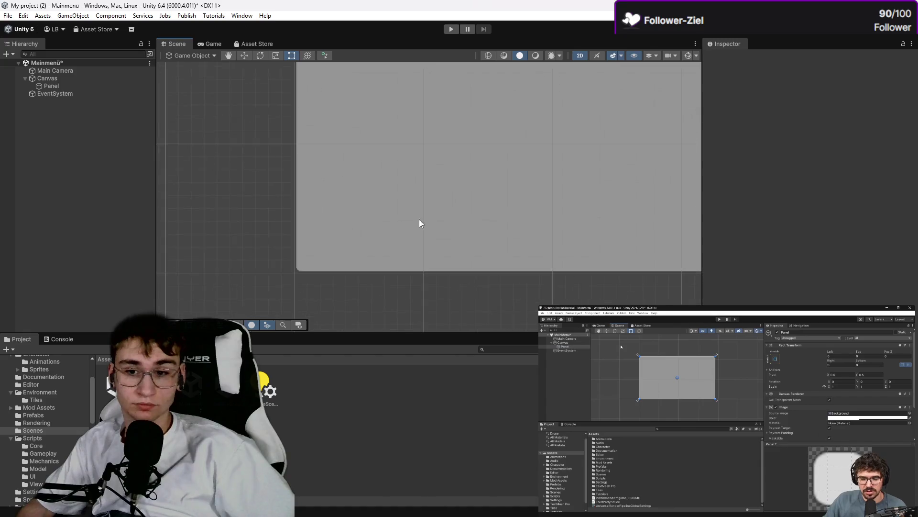
scroll(419, 219, "down", 2)
left_click(79, 96)
double_click(67, 84)
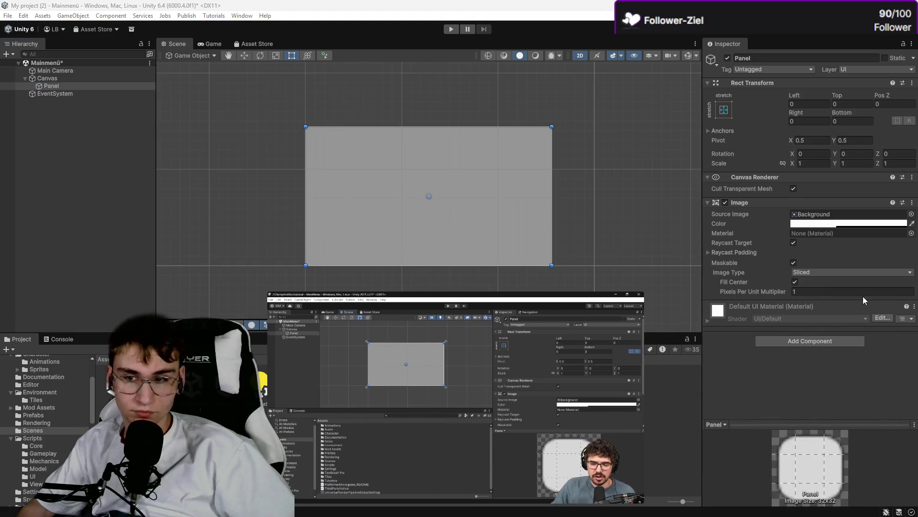
left_click(911, 214)
Step: Find the MidgroundFiller_yellow sprite in Select Sprite and assign it as the Panel's Source Image
scroll(880, 298, "up", 3)
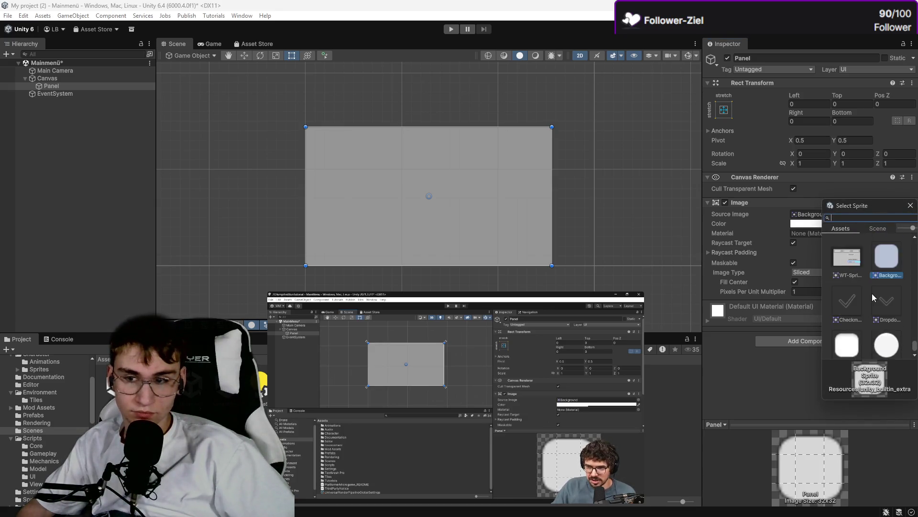
scroll(854, 269, "up", 3)
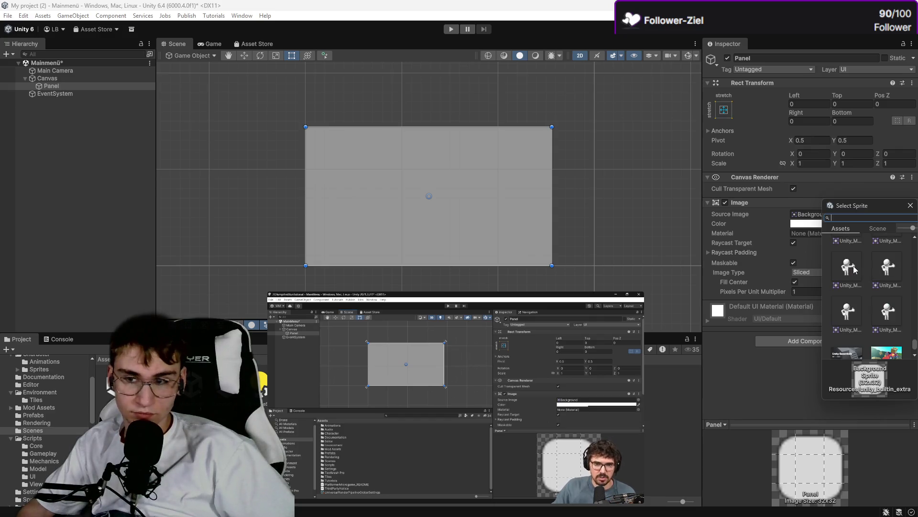
scroll(855, 275, "up", 5)
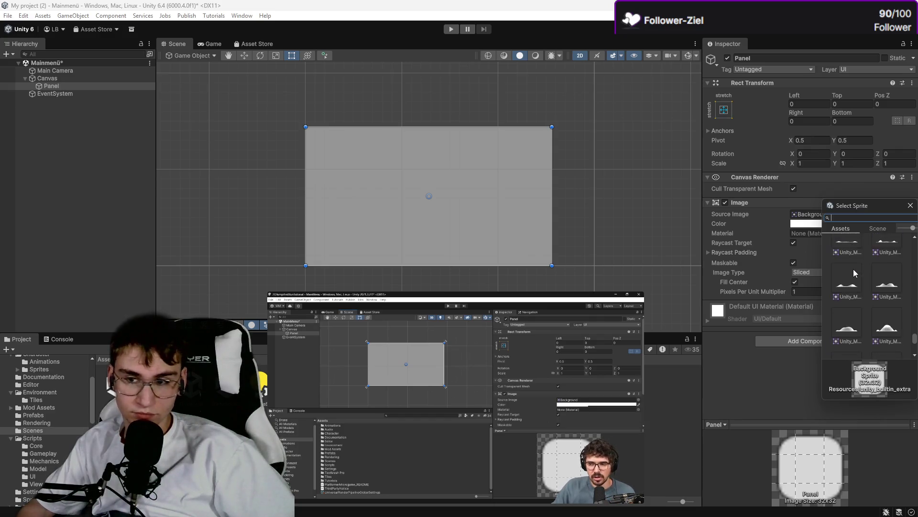
scroll(861, 287, "up", 3)
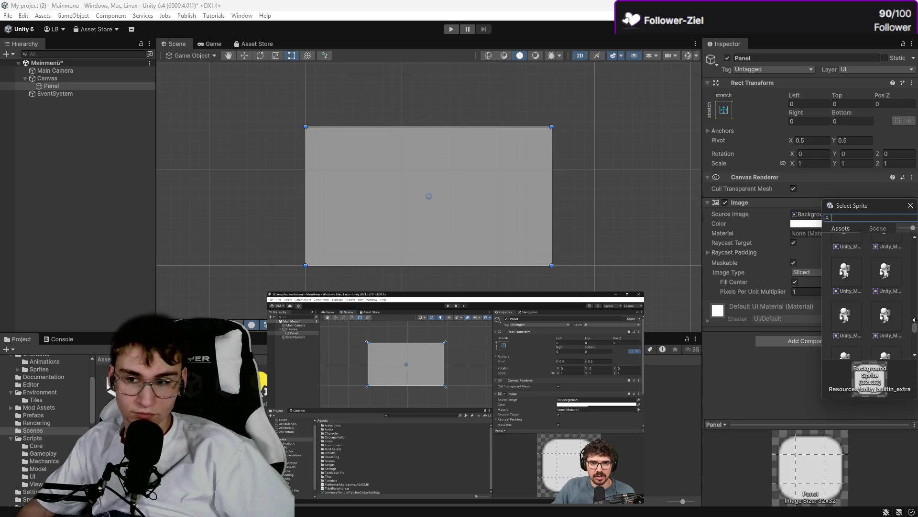
left_click_drag(914, 329, 901, 235)
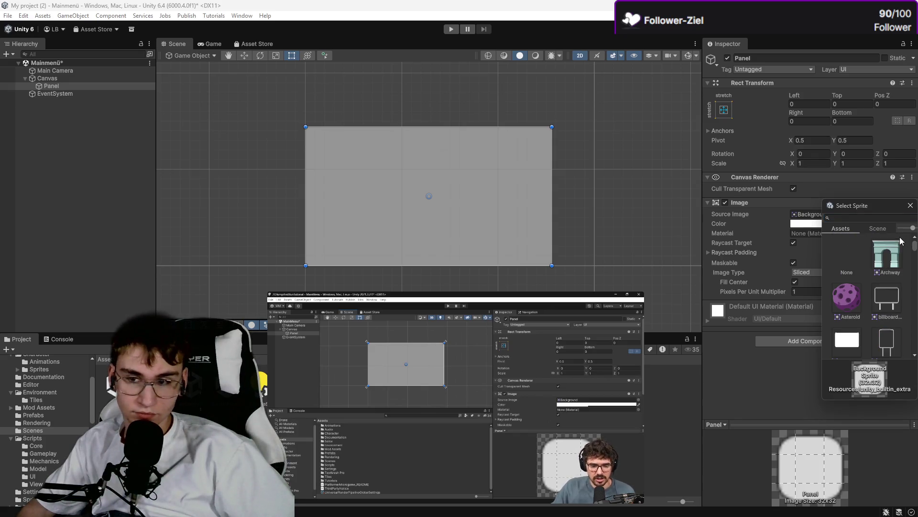
scroll(882, 273, "down", 5)
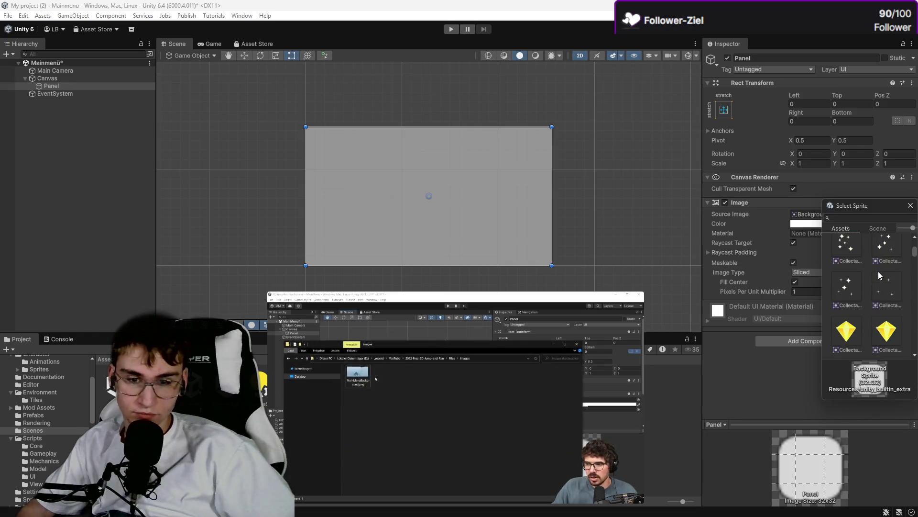
scroll(880, 275, "down", 2)
scroll(880, 275, "down", 1)
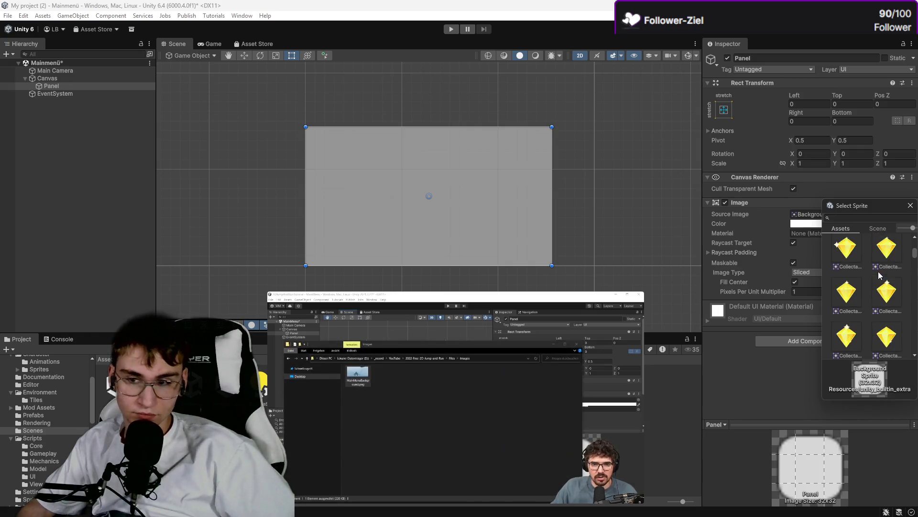
scroll(881, 287, "down", 10)
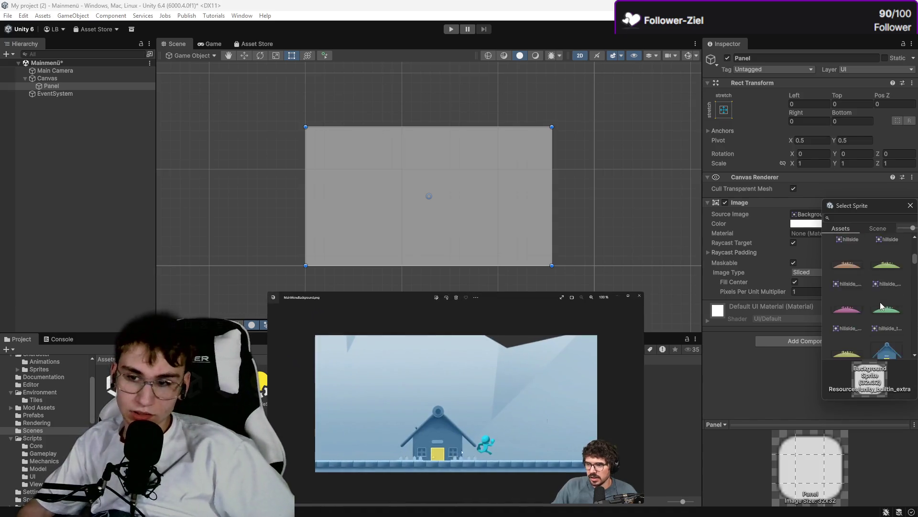
scroll(880, 302, "down", 6)
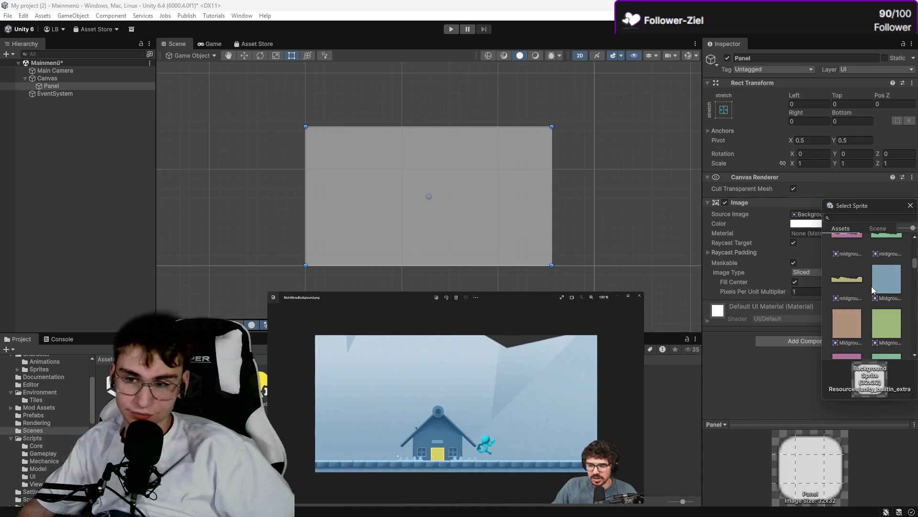
scroll(871, 288, "down", 5)
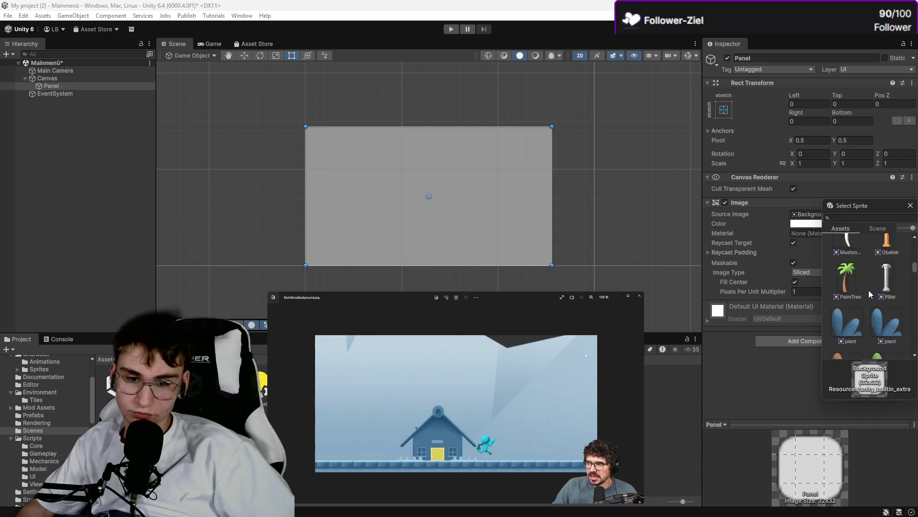
scroll(870, 293, "down", 3)
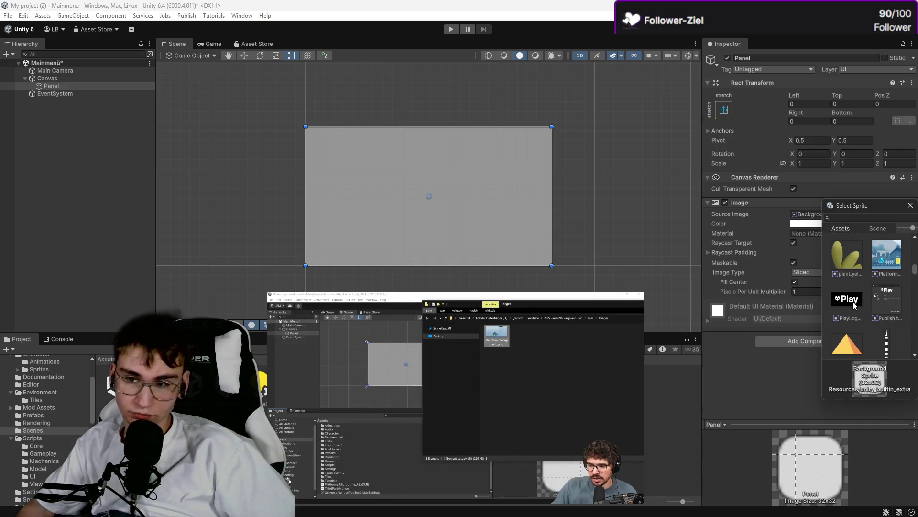
scroll(871, 289, "up", 4)
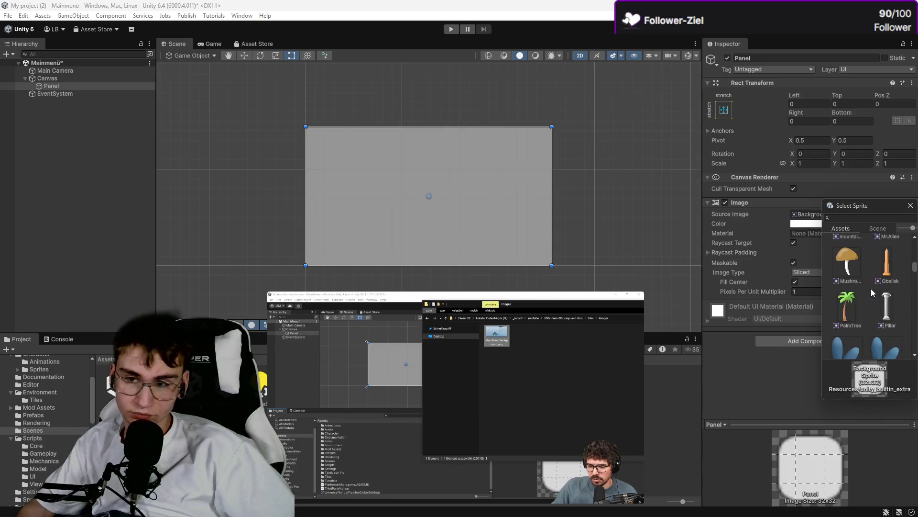
left_click(847, 268)
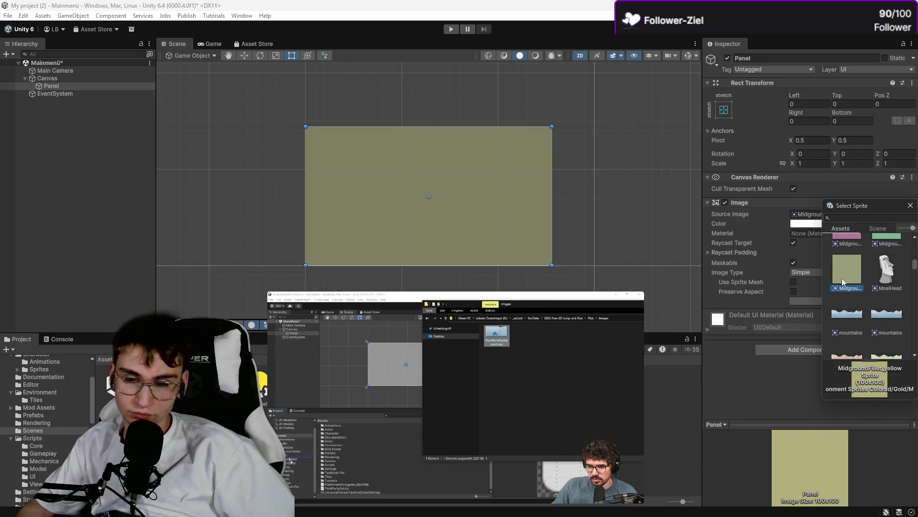
double_click(842, 275)
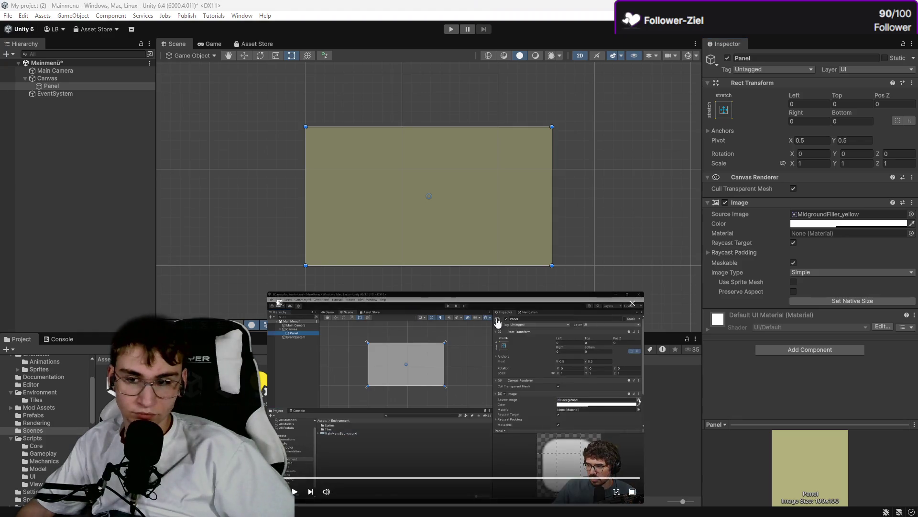
Step: Select the Canvas and set its Render Mode to Screen Space - Camera
left_click(496, 217)
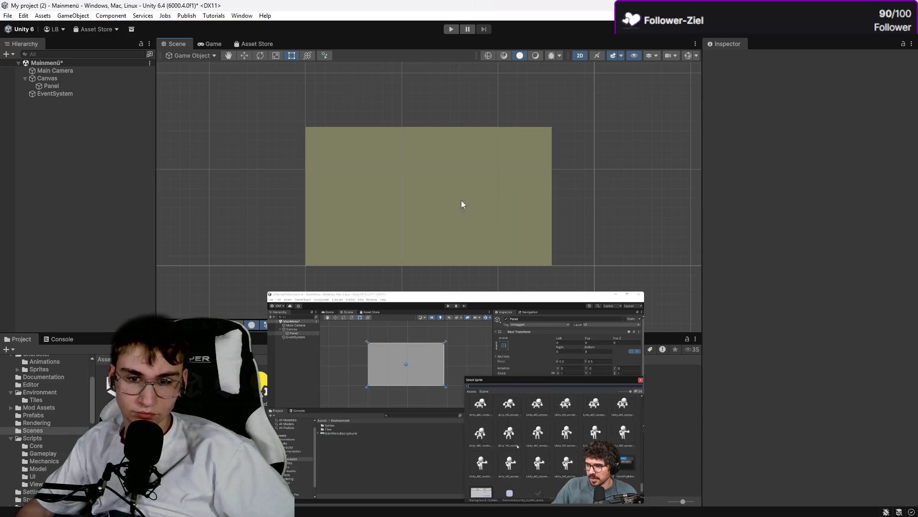
left_click(80, 86)
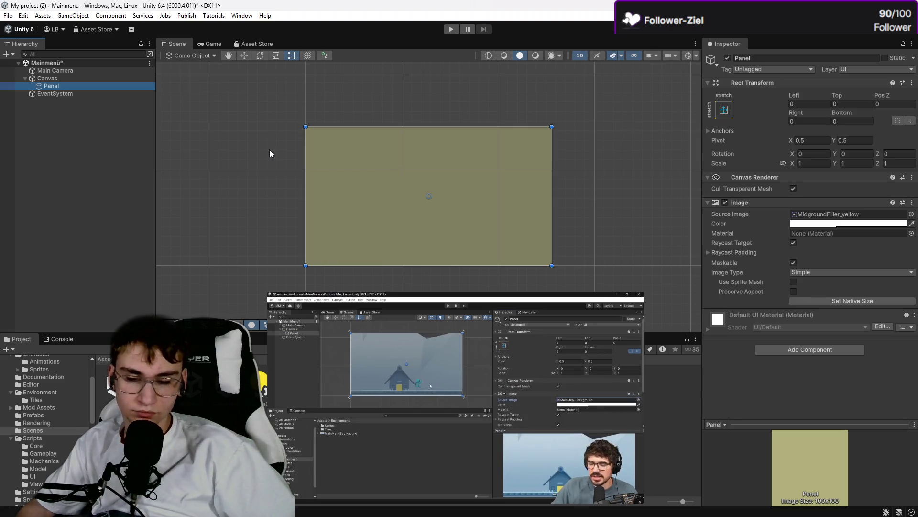
mouse_move(394, 440)
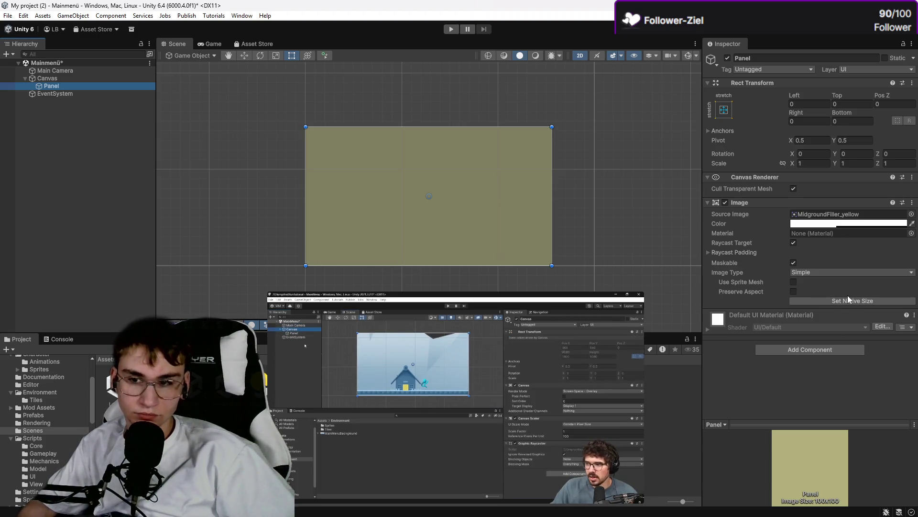
left_click(47, 78)
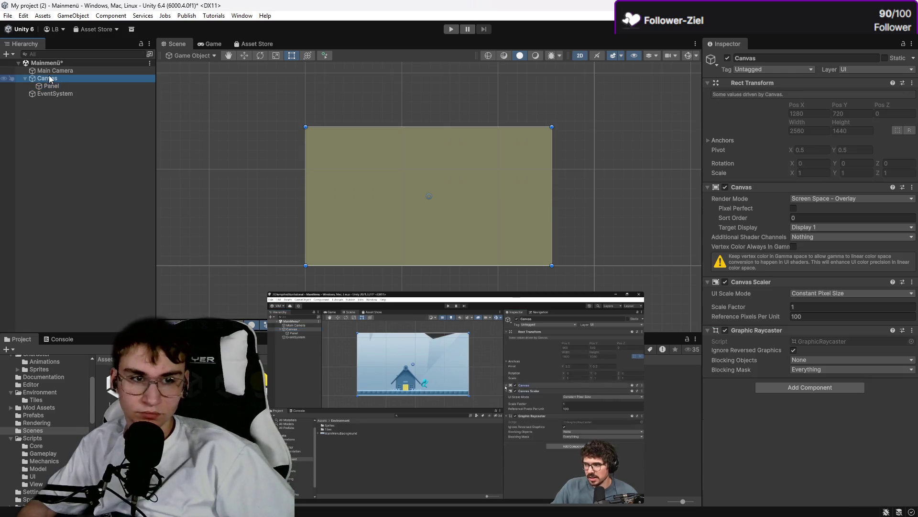
left_click(814, 199)
left_click(816, 220)
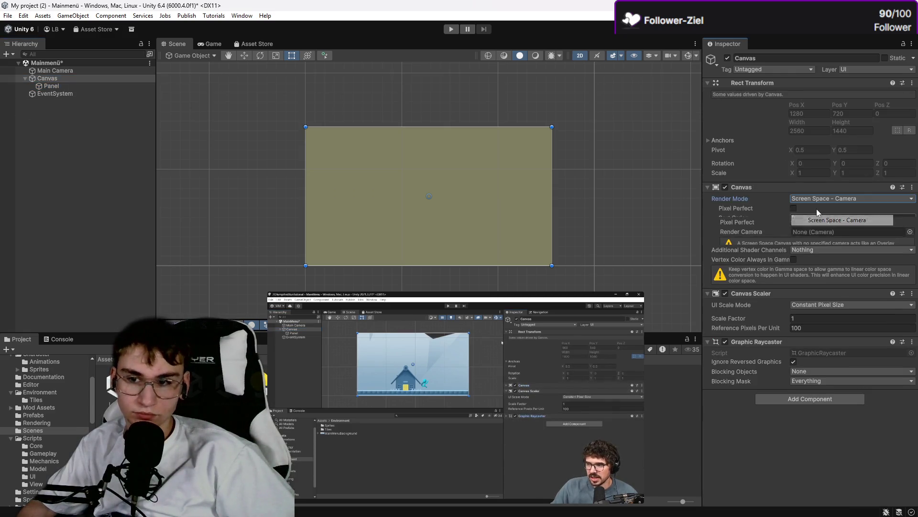
Step: Restore Screen Space - Overlay and use Scale With Screen Size at 1920 × 1080
left_click(815, 200)
left_click(816, 211)
left_click(836, 293)
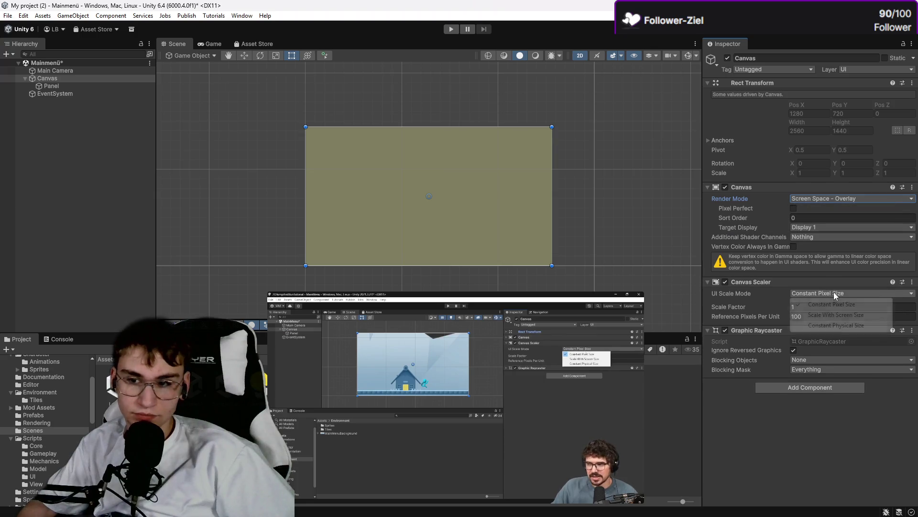
left_click(816, 312)
type("1")
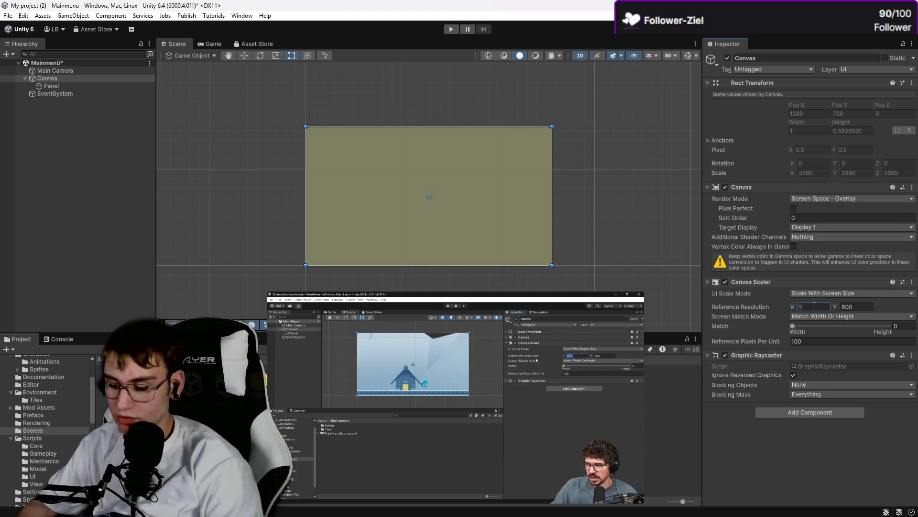
type("92")
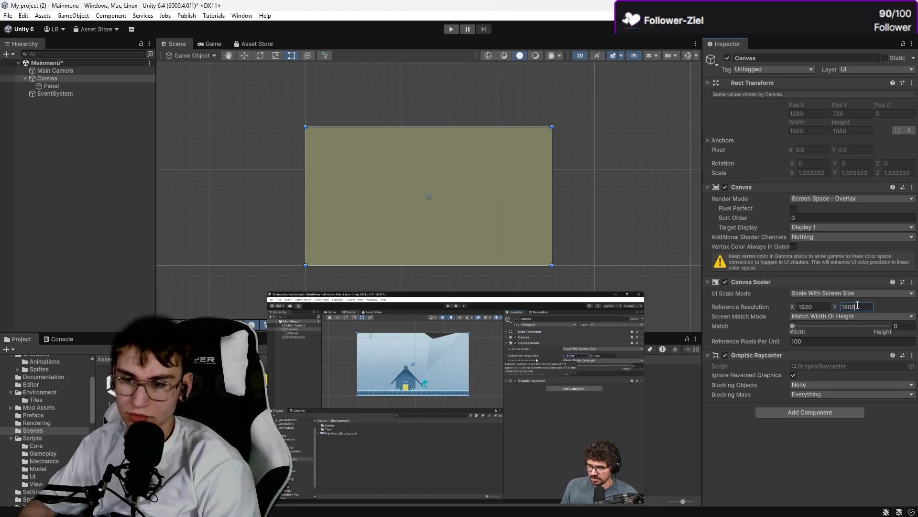
type("0")
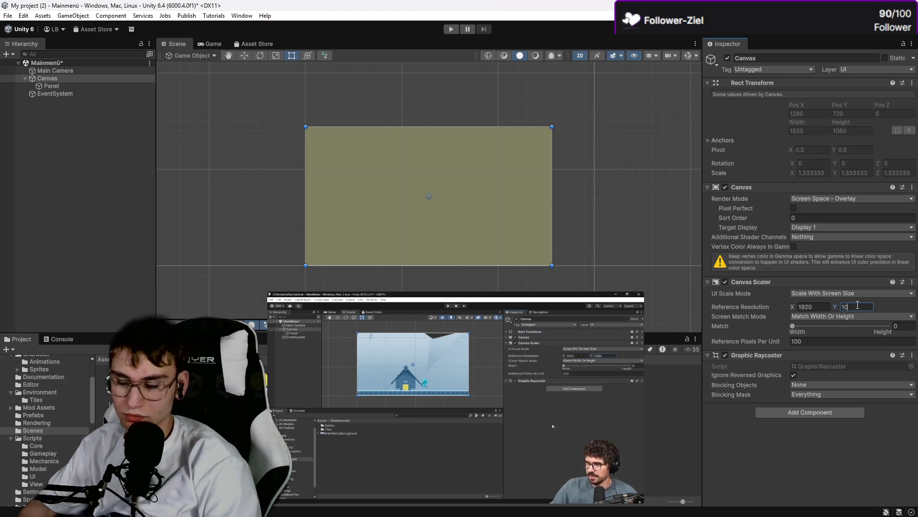
left_click(664, 257)
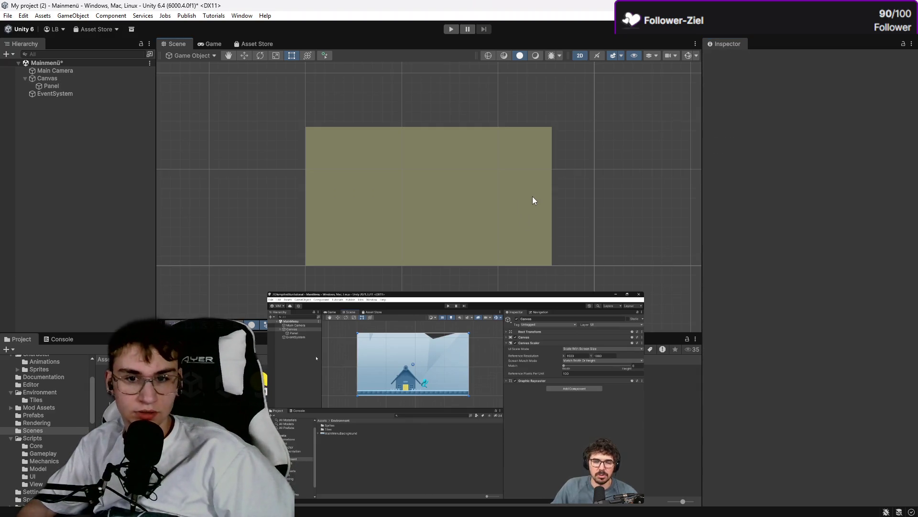
left_click(94, 87)
Step: Add a TextMeshPro Button to the Canvas and frame it in the Scene view
left_click(93, 94)
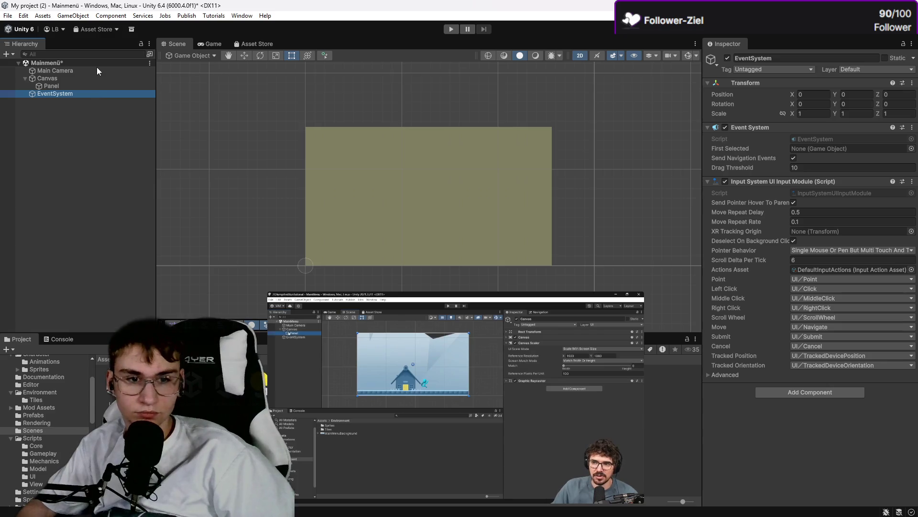
left_click(96, 85)
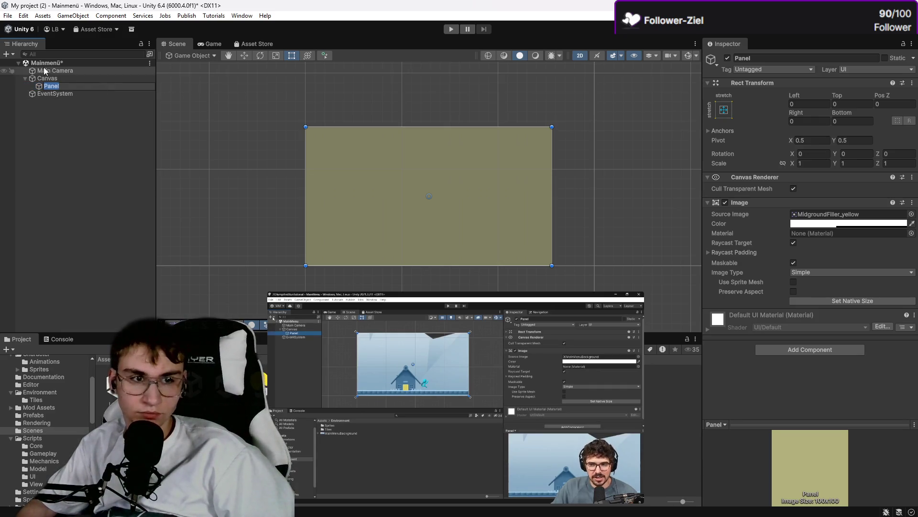
left_click(75, 102)
left_click(75, 85)
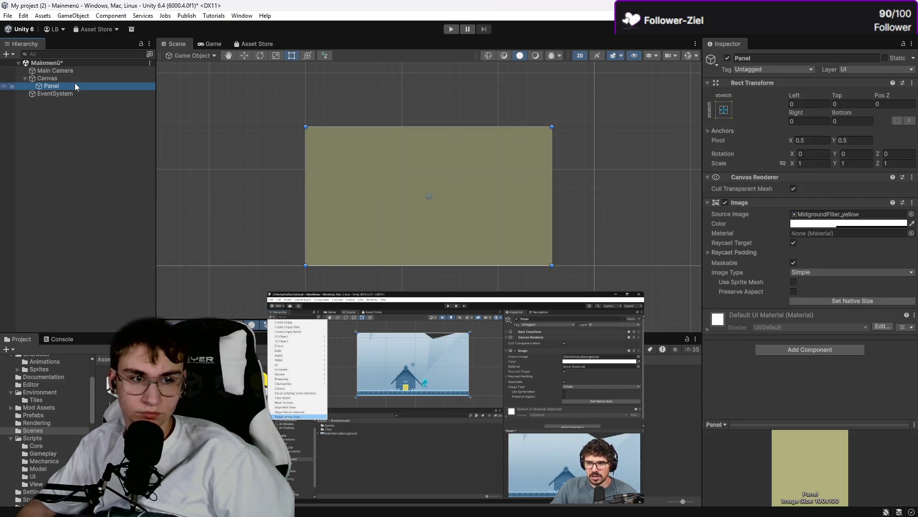
left_click(8, 54)
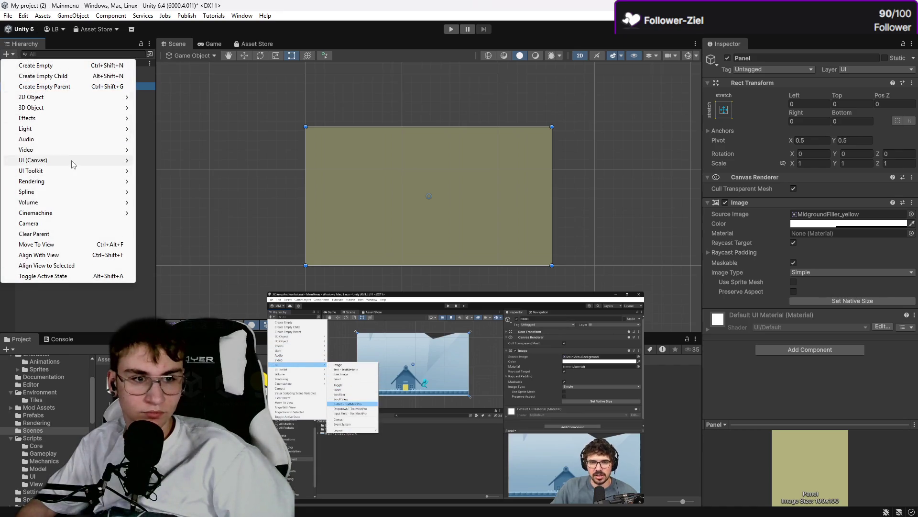
mouse_move(71, 159)
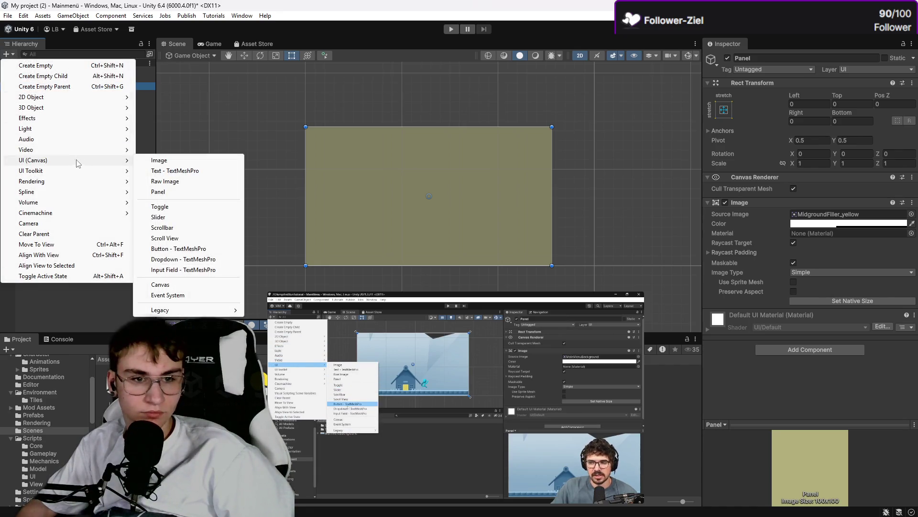
left_click(194, 248)
key("f")
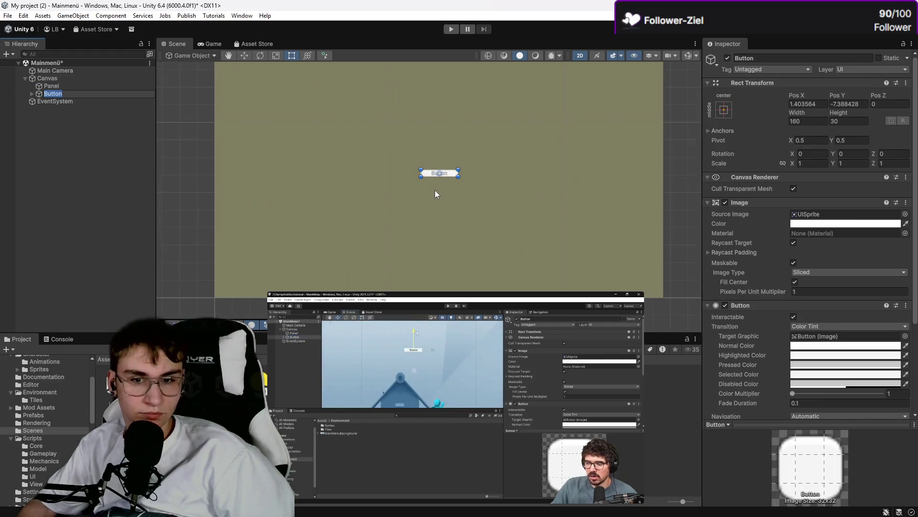
Step: Drag the Button to about 518 × 145 at position -27, 189 near the canvas top
scroll(449, 178, "up", 3)
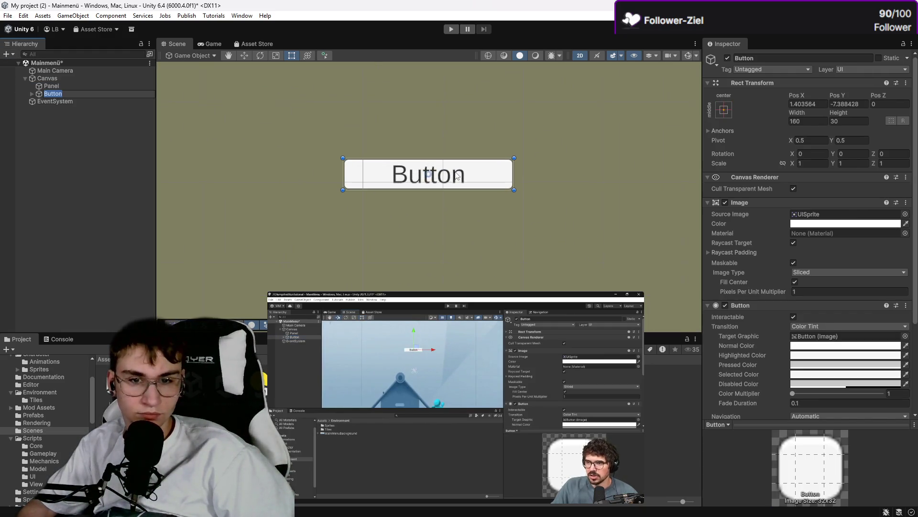
scroll(456, 176, "down", 1)
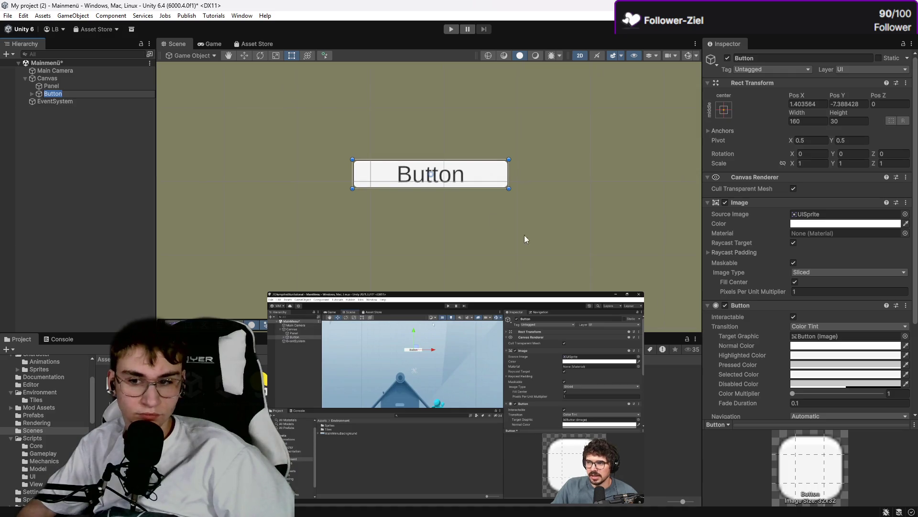
left_click(845, 339)
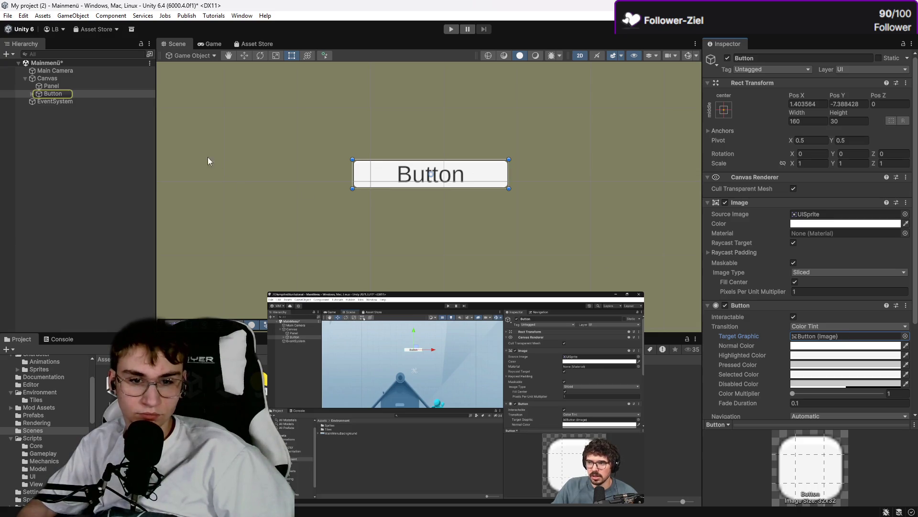
mouse_move(453, 171)
left_mouse_down()
mouse_move(401, 170)
mouse_move(435, 204)
left_mouse_up()
mouse_move(499, 228)
left_mouse_down()
mouse_move(587, 269)
mouse_move(668, 292)
left_mouse_up()
scroll(635, 266, "down", 3)
scroll(628, 250, "down", 5)
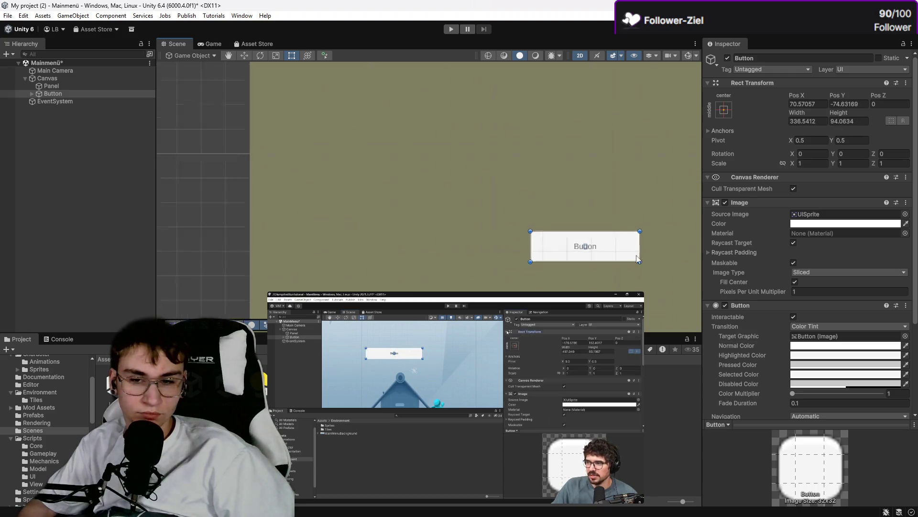
mouse_move(496, 211)
left_mouse_down()
mouse_move(439, 180)
mouse_move(483, 186)
mouse_move(484, 199)
mouse_move(483, 206)
mouse_move(480, 166)
mouse_move(436, 216)
mouse_move(467, 210)
mouse_move(448, 211)
mouse_move(517, 250)
mouse_move(701, 296)
mouse_move(335, 184)
mouse_move(603, 289)
mouse_move(512, 230)
mouse_move(447, 223)
mouse_move(441, 216)
mouse_move(450, 212)
left_mouse_up()
scroll(463, 191, "down", 3)
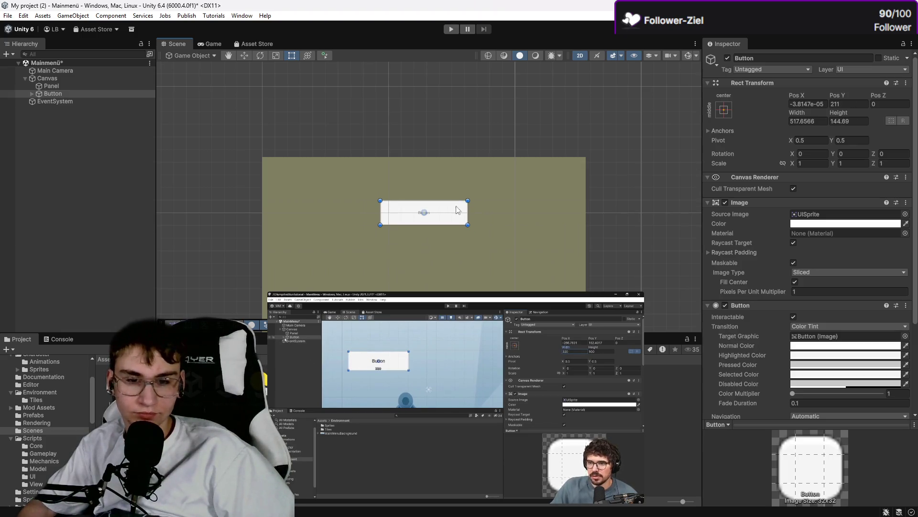
scroll(460, 207, "up", 1)
scroll(454, 214, "up", 2)
scroll(447, 220, "down", 2)
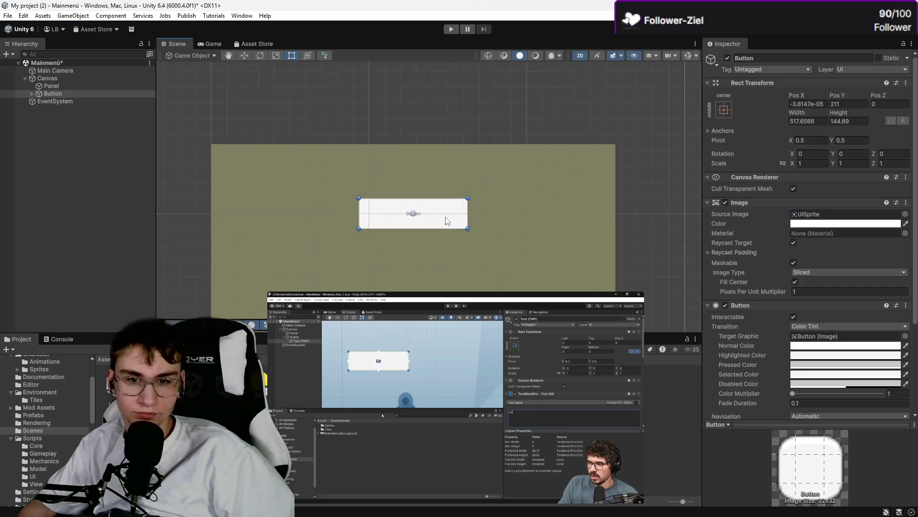
scroll(438, 220, "up", 1)
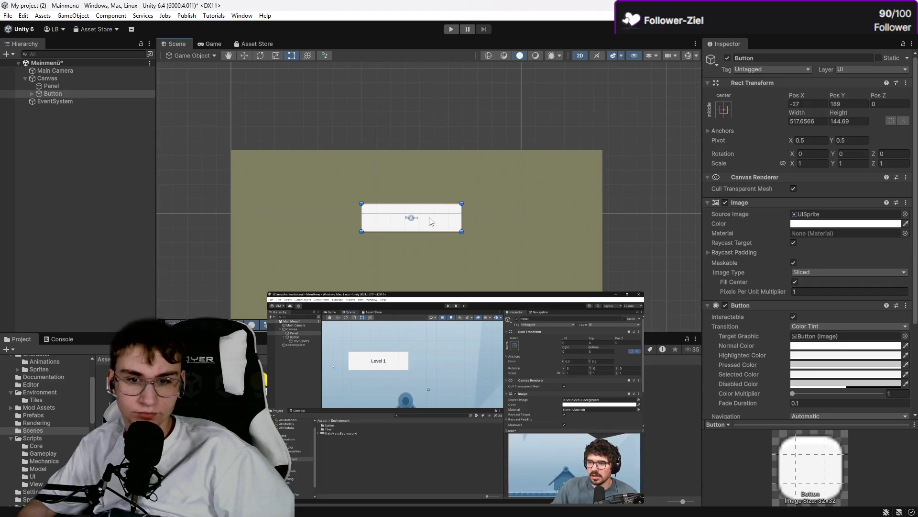
left_click(421, 221)
left_click(67, 94)
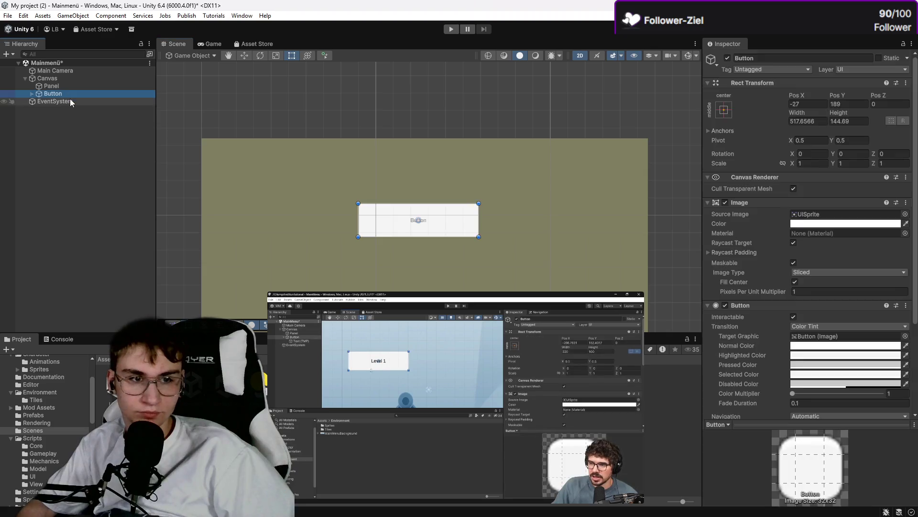
scroll(483, 229, "up", 2)
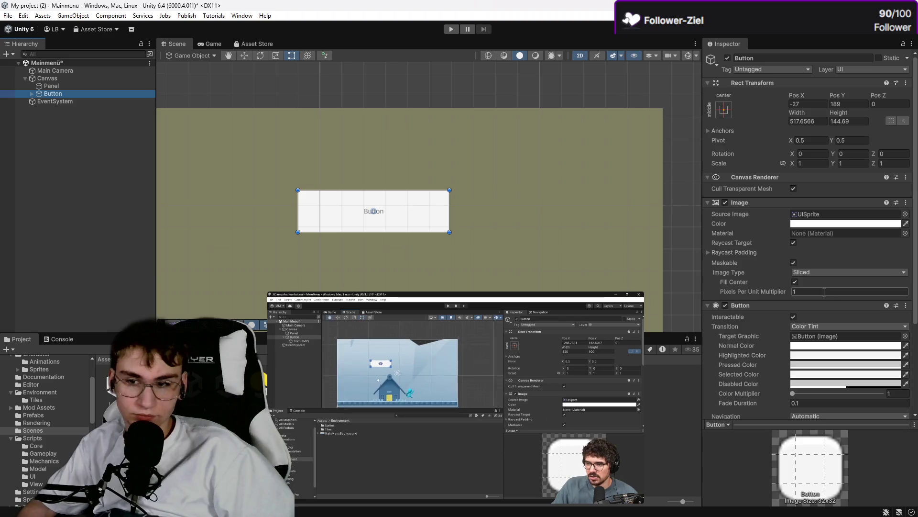
mouse_move(500, 346)
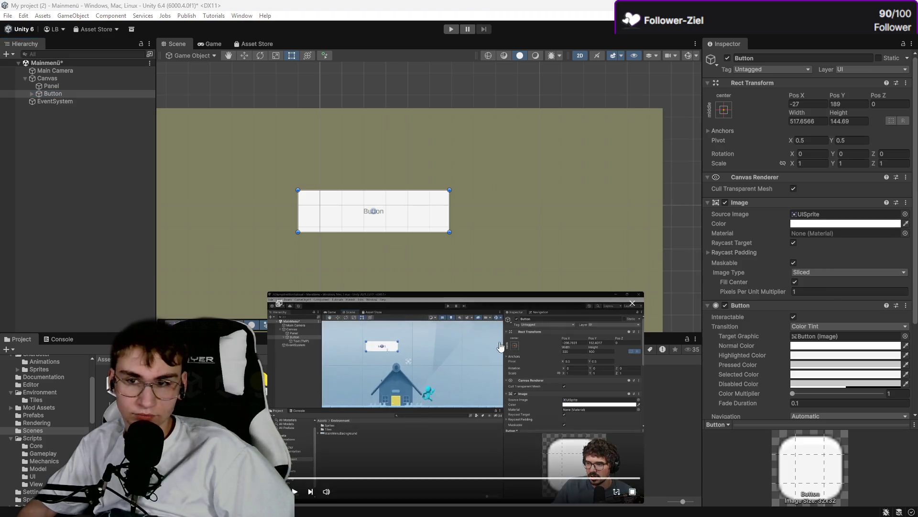
scroll(836, 319, "down", 5)
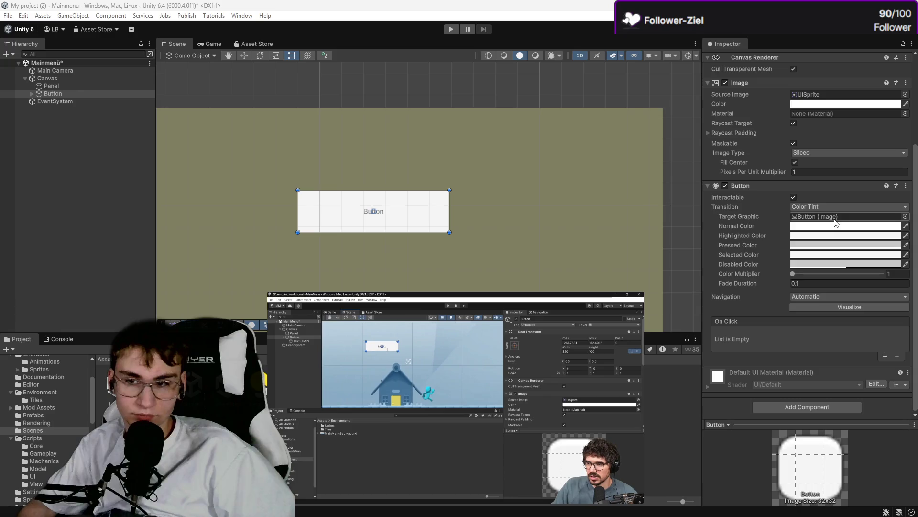
left_click(838, 218)
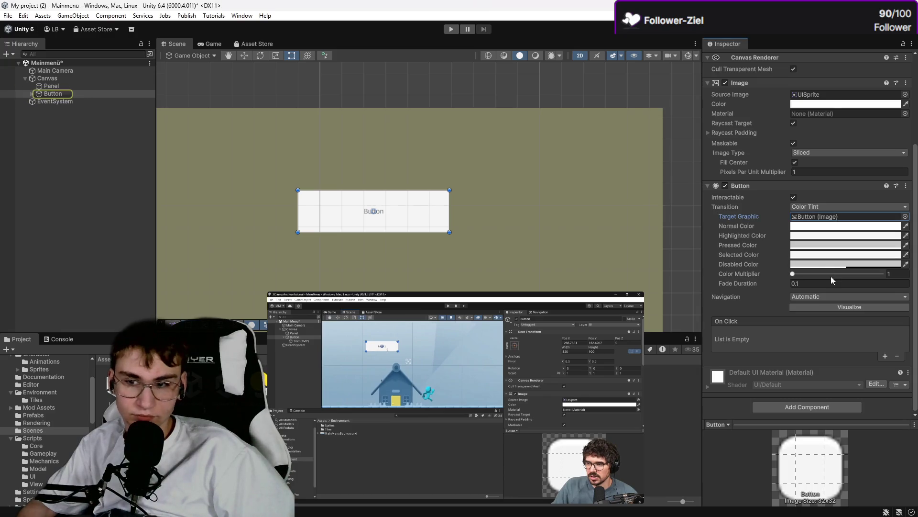
scroll(819, 220, "up", 3)
scroll(822, 206, "down", 3)
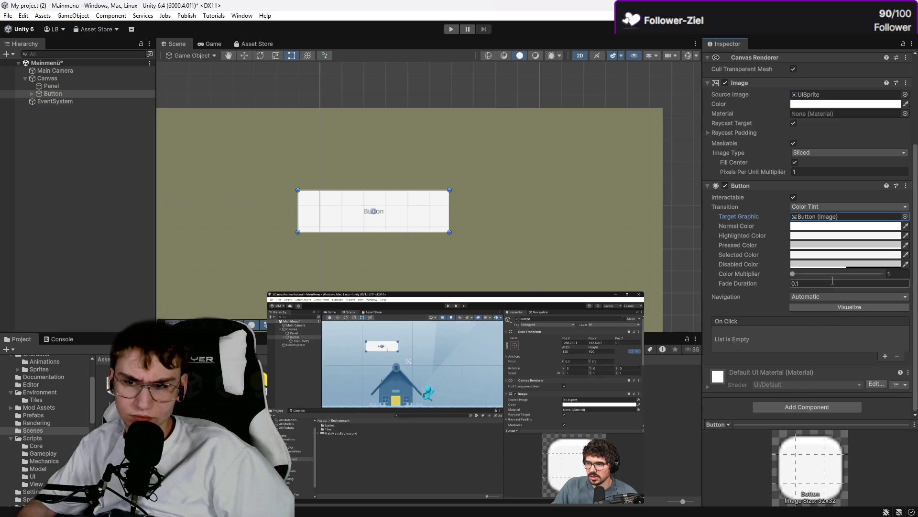
scroll(832, 280, "up", 2)
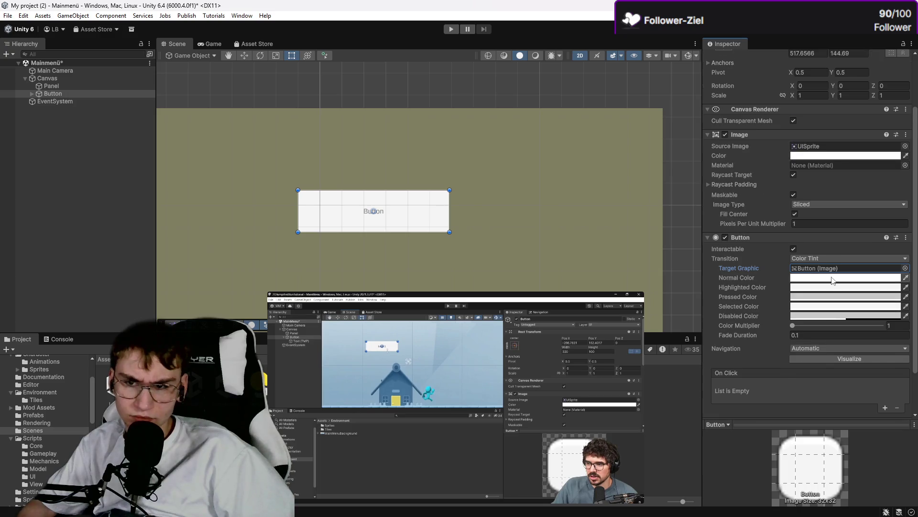
left_click(738, 237)
left_click(741, 301)
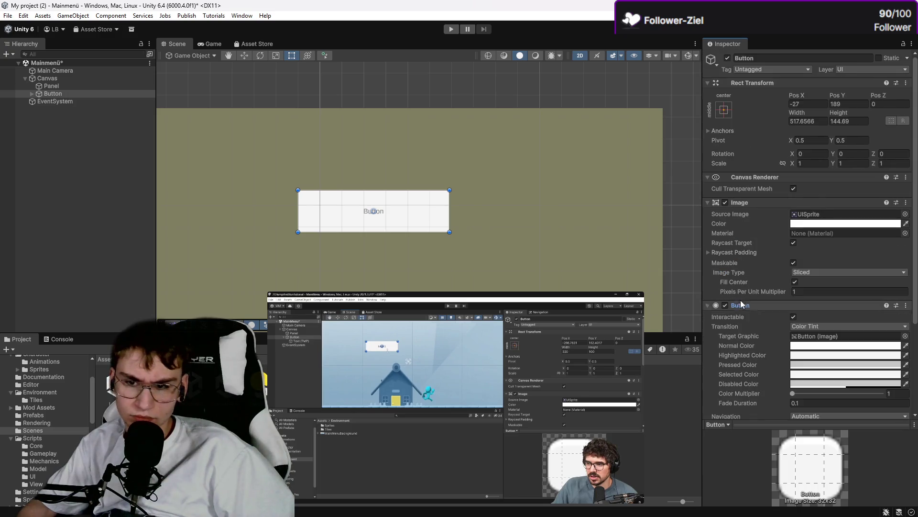
left_click(726, 303)
left_click(726, 305)
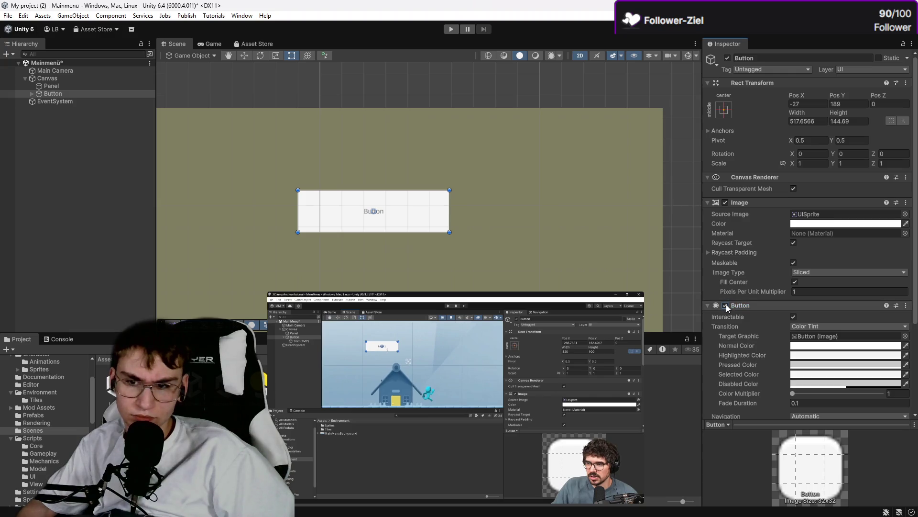
left_click(726, 304)
mouse_move(462, 334)
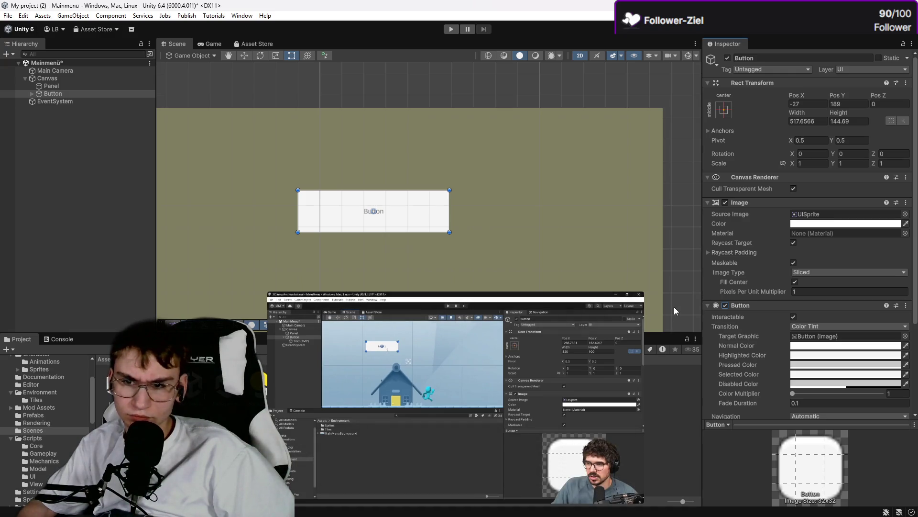
left_click(707, 177)
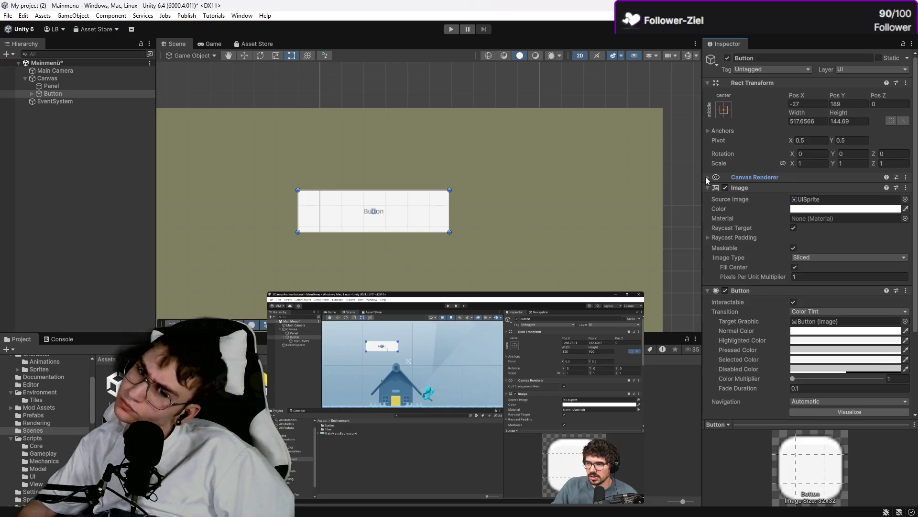
left_click(707, 177)
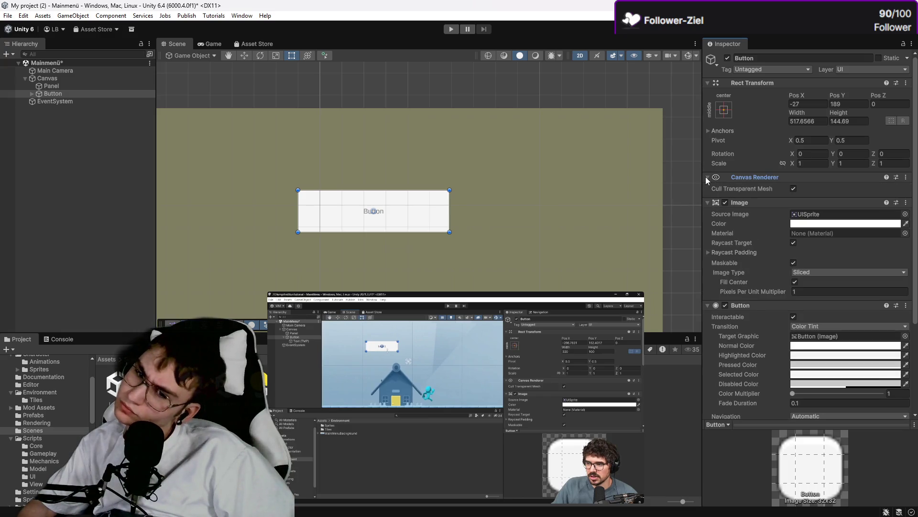
left_click(843, 325)
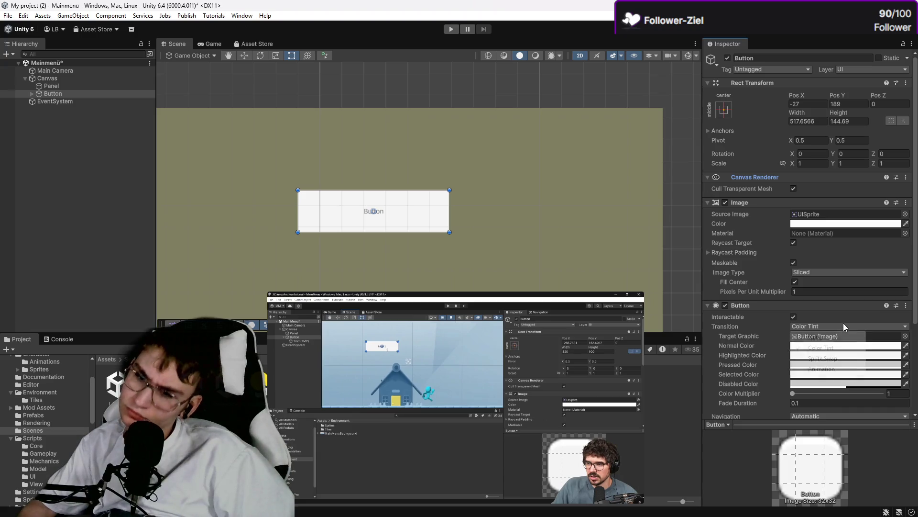
left_click(779, 392)
scroll(779, 391, "down", 5)
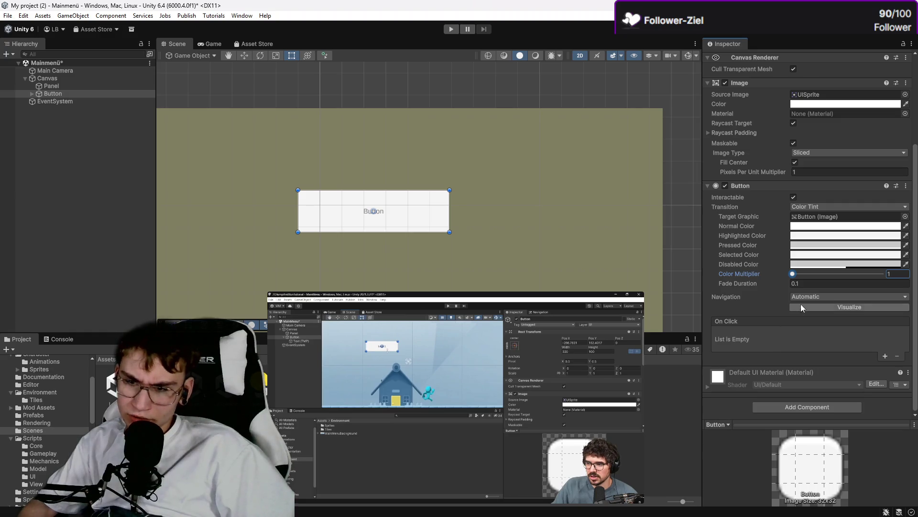
mouse_move(382, 309)
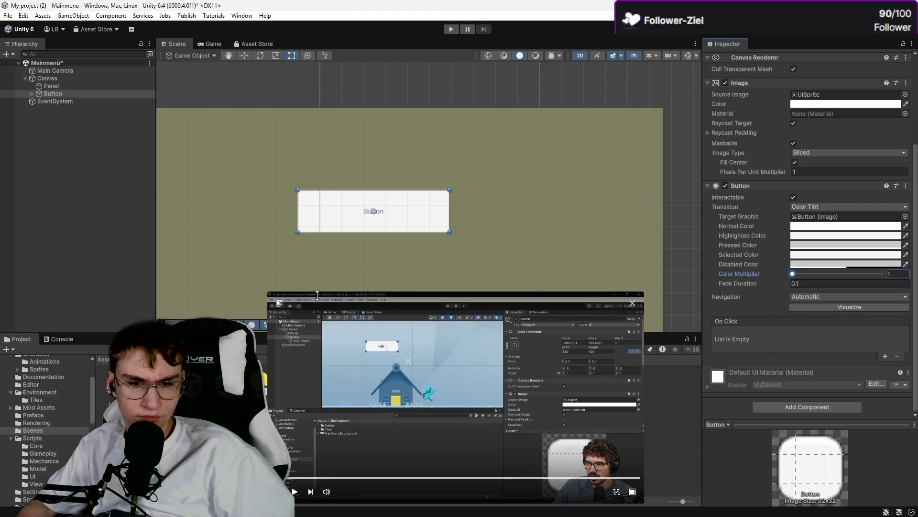
mouse_move(317, 295)
left_mouse_down()
mouse_move(317, 166)
mouse_move(84, 10)
left_mouse_up()
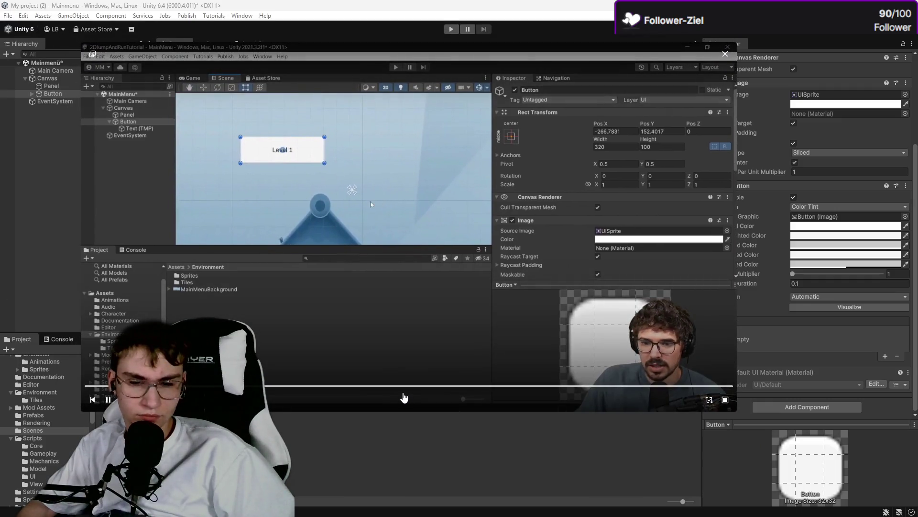
Step: Scrub the floating tutorial to its button-setup section and resume playback
left_click(390, 397)
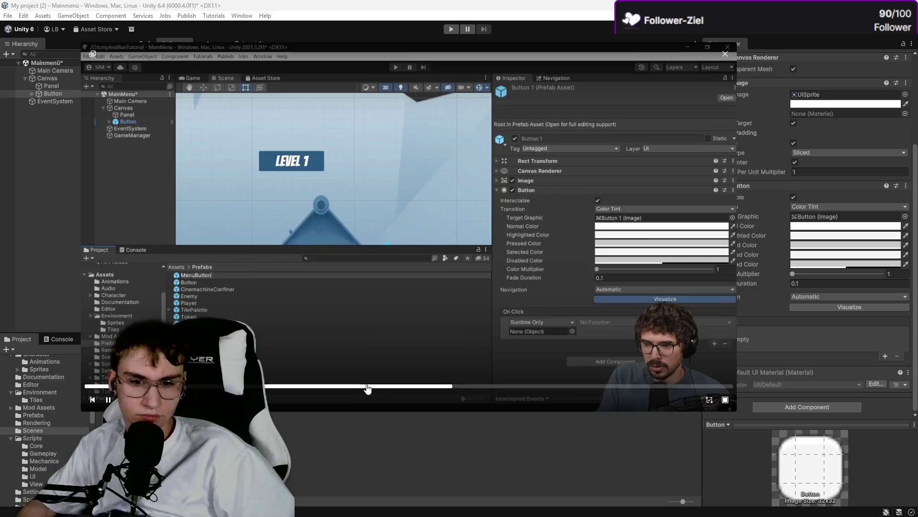
left_click(355, 390)
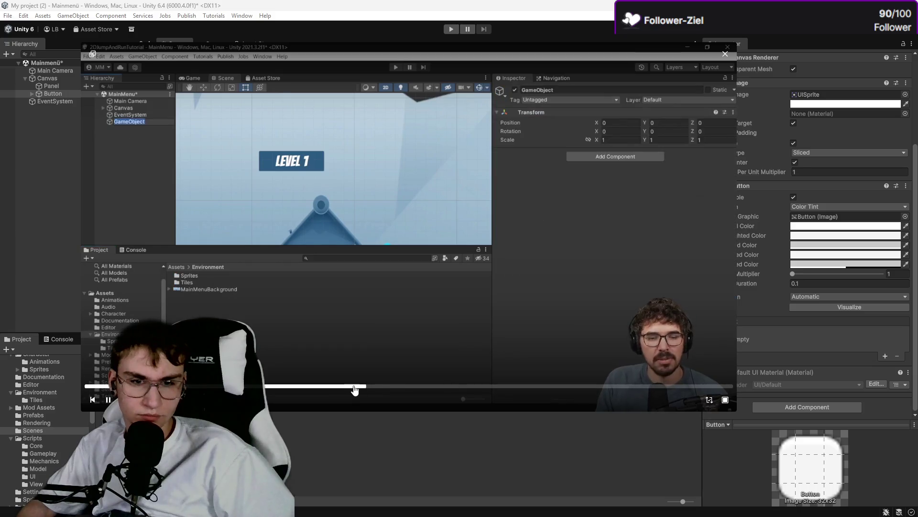
left_click(317, 386)
left_click(270, 386)
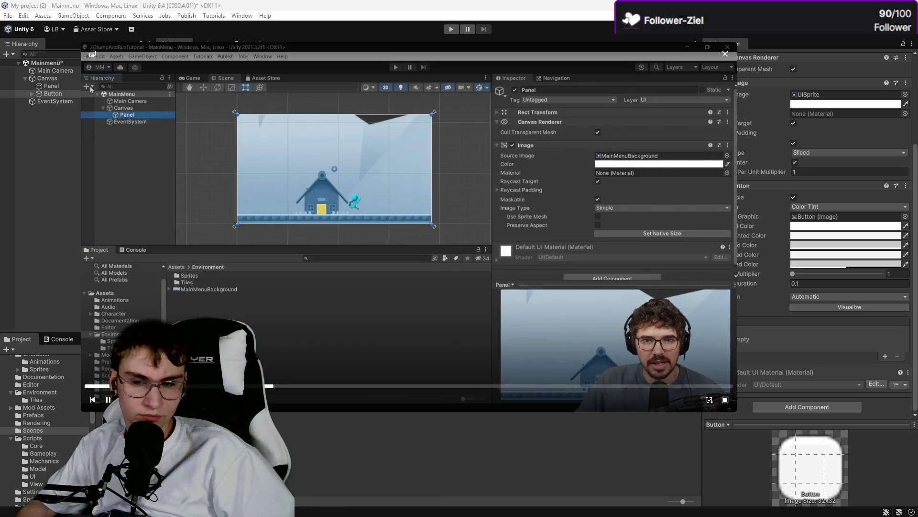
left_click(292, 386)
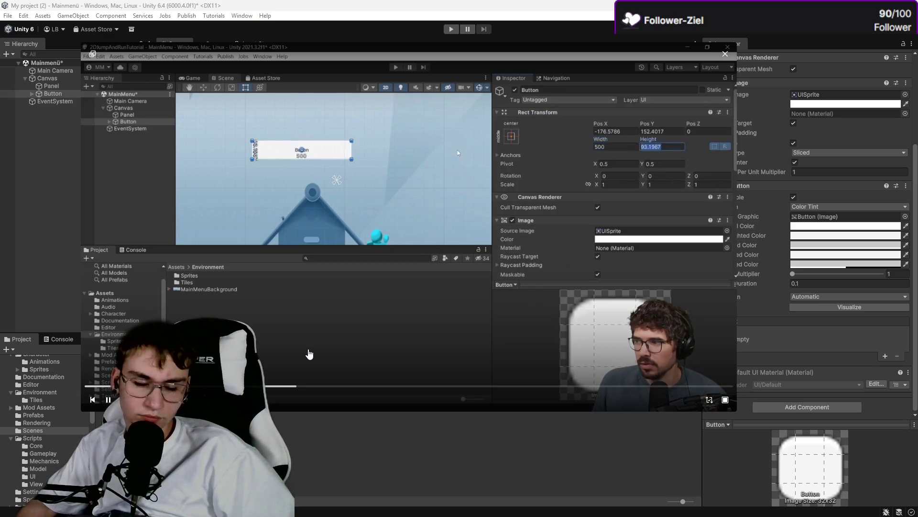
left_click(310, 354)
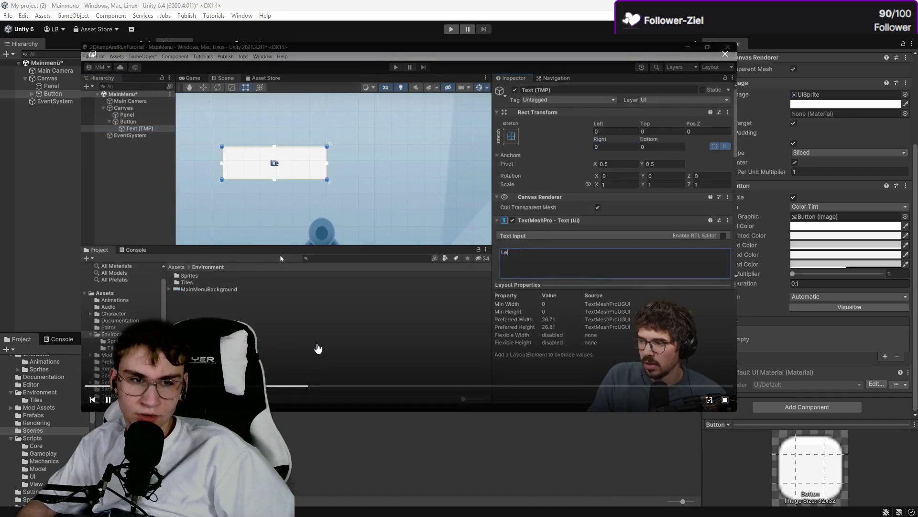
left_click(52, 139)
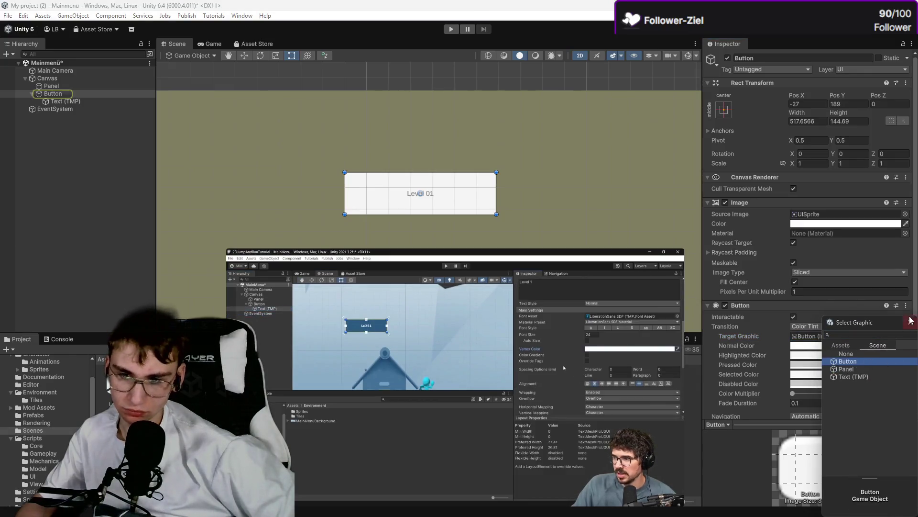
Step: Keep the Button's Image as target graphic and Color Tint as its transition
left_click(911, 323)
left_click(871, 328)
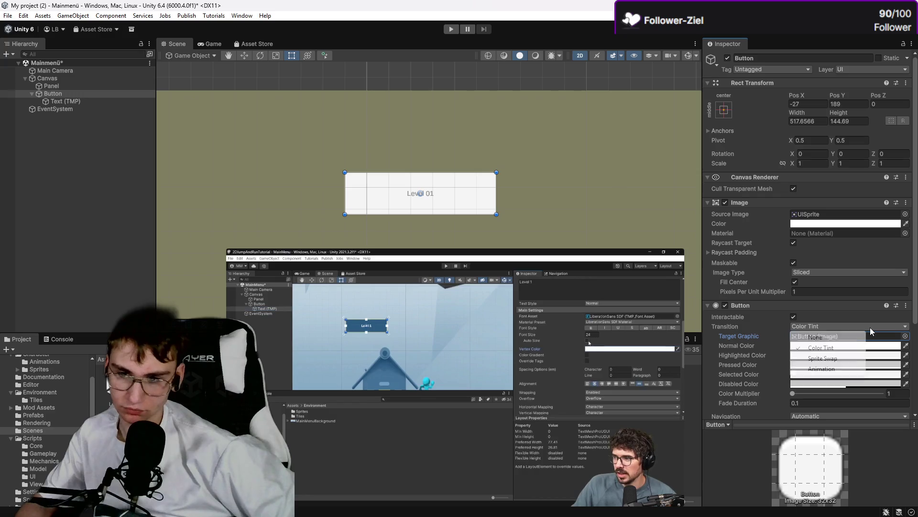
left_click(870, 327)
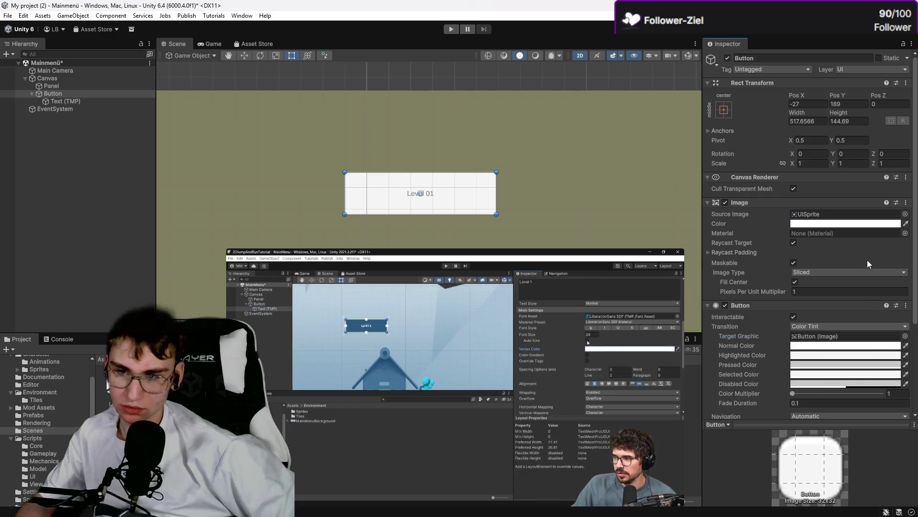
Step: Try gummy bear, flower bush, midground, Licorice and Lollipop sprites as the Button's Source Image
left_click(905, 214)
scroll(889, 306, "up", 5)
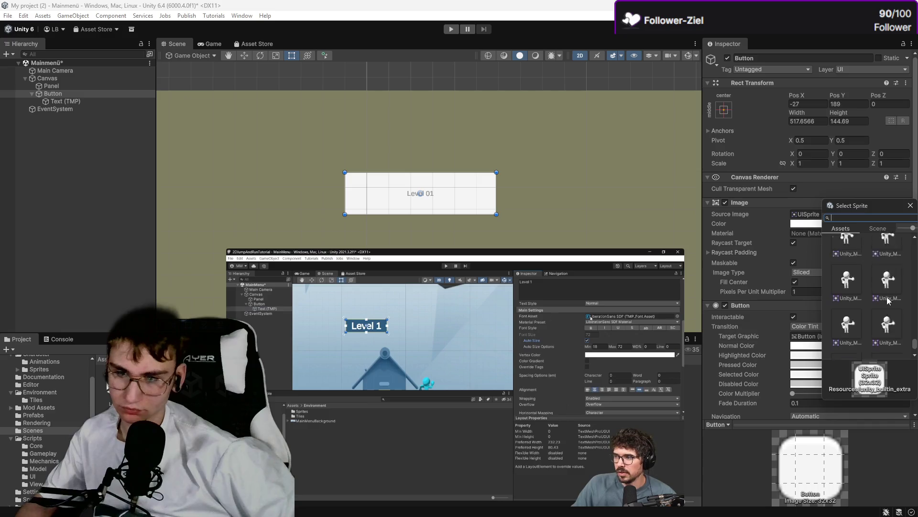
scroll(890, 323, "down", 2)
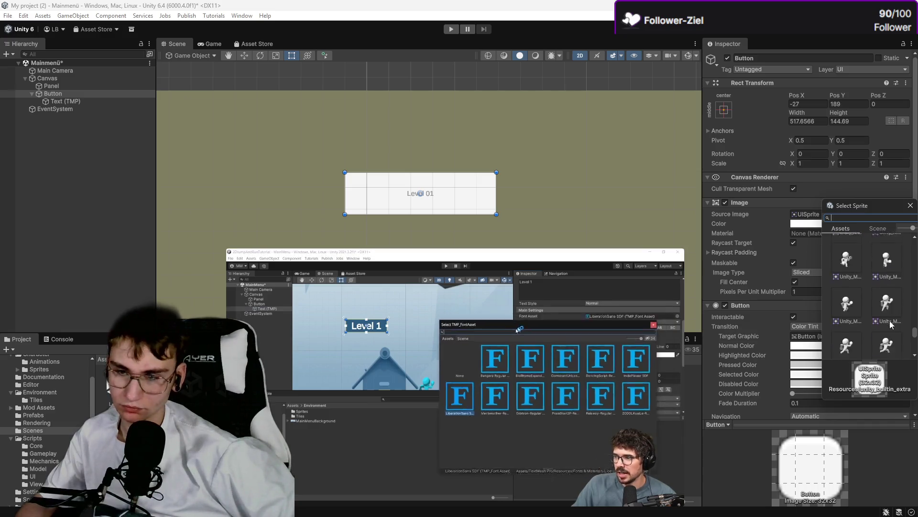
scroll(879, 310, "up", 3)
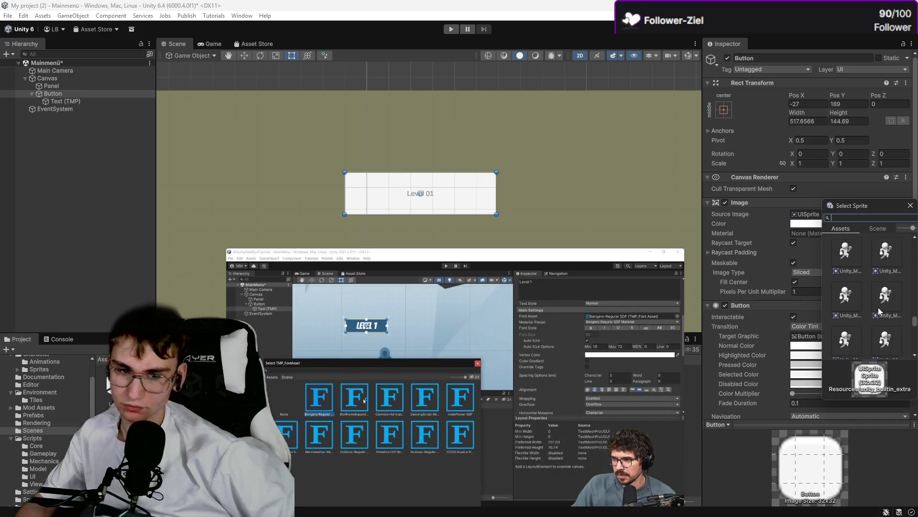
scroll(879, 311, "up", 3)
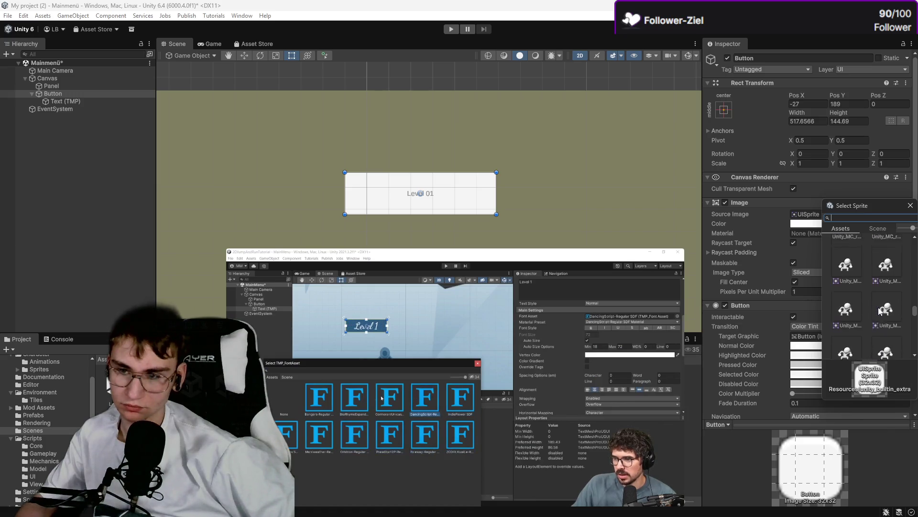
left_click_drag(914, 313, 915, 310)
scroll(889, 306, "up", 3)
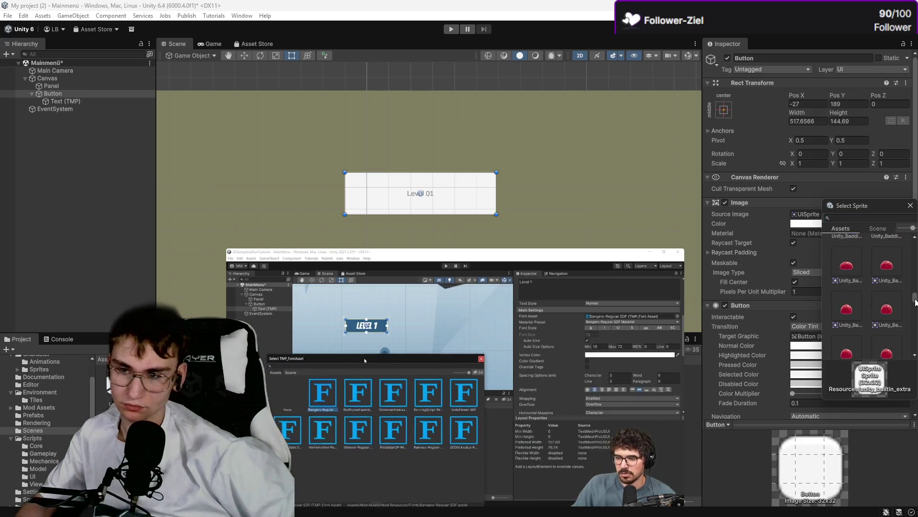
scroll(866, 297, "up", 5)
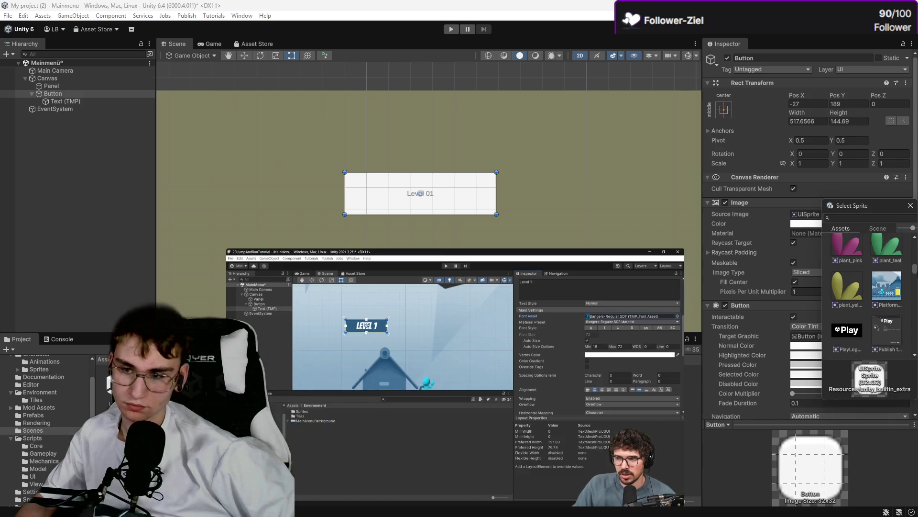
scroll(867, 306, "up", 5)
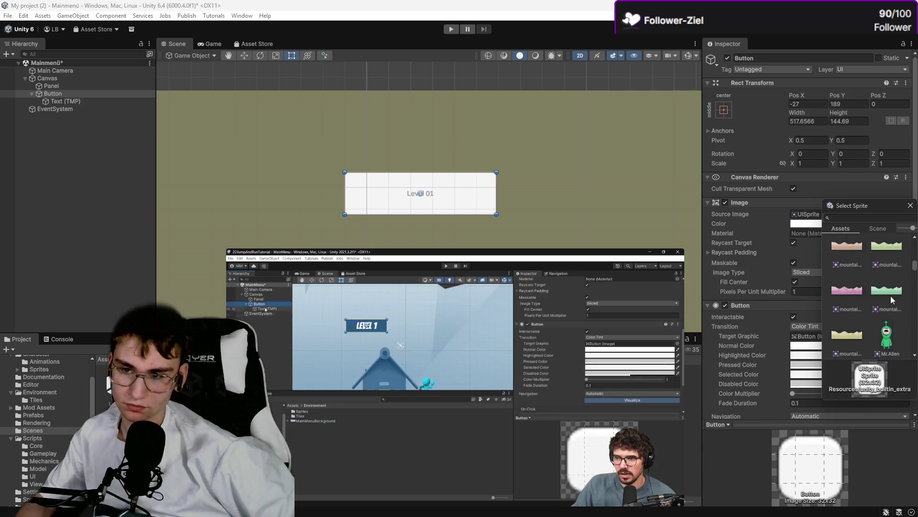
scroll(890, 280, "up", 4)
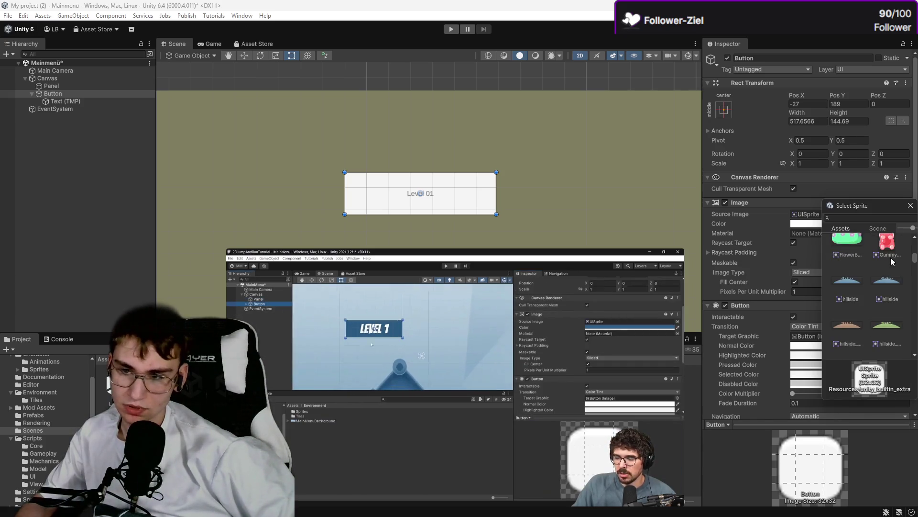
left_click(893, 291)
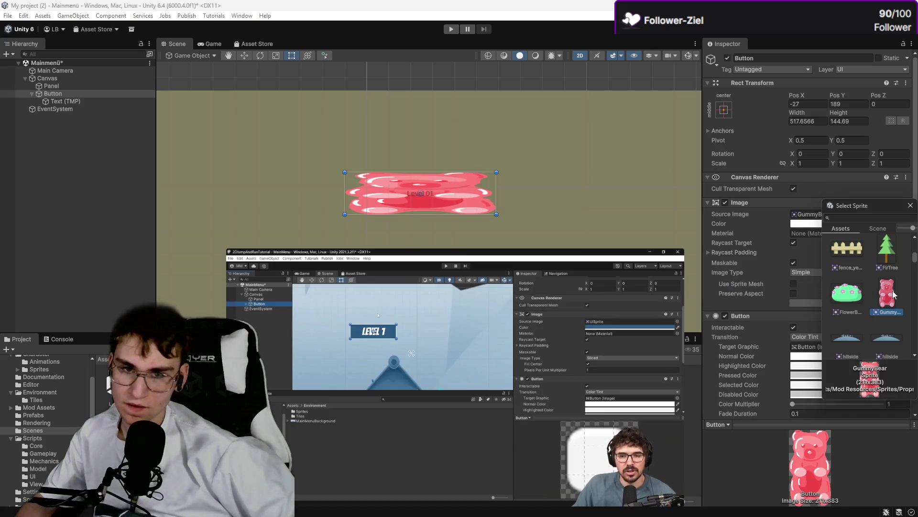
left_click(846, 293)
scroll(855, 288, "down", 2)
scroll(855, 288, "down", 3)
left_click(874, 295)
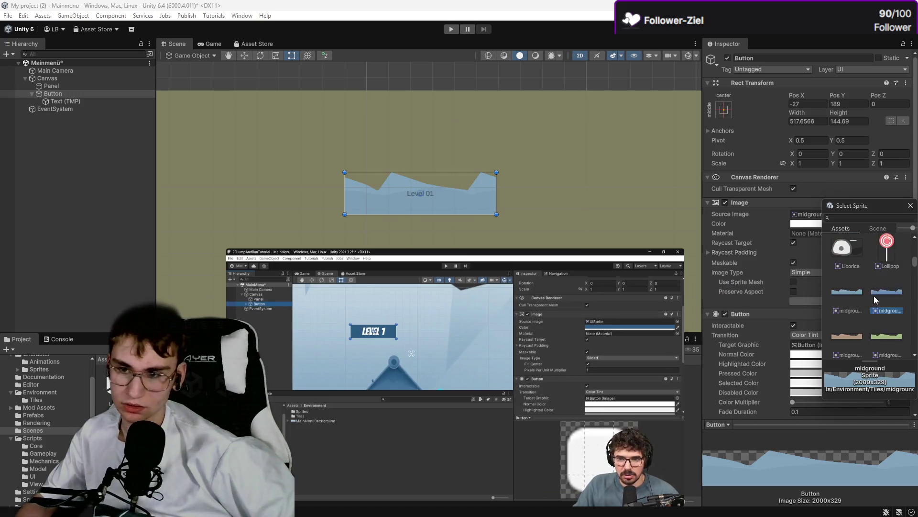
scroll(874, 296, "up", 1)
left_click(860, 281)
left_click(879, 277)
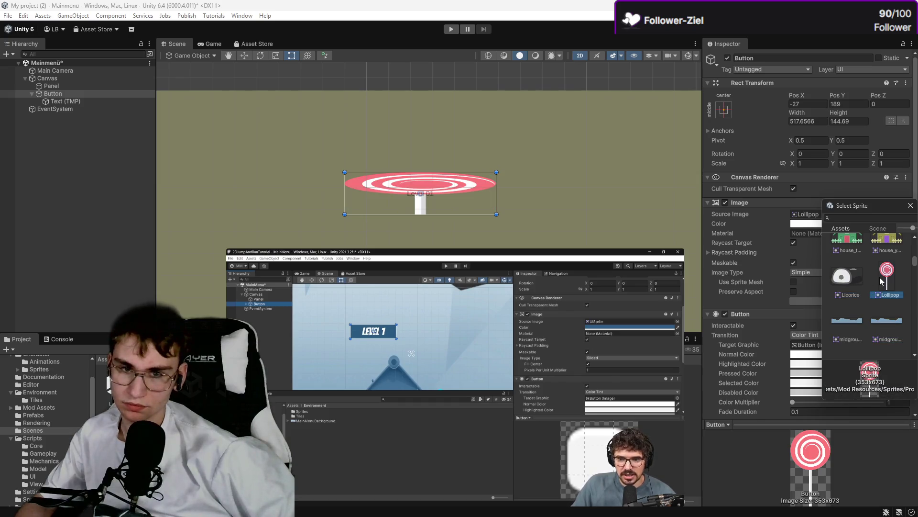
Step: Try teal filler, MoaiHead, Asteroid and billboard sprites, then settle on None and close the picker
scroll(880, 276, "down", 2)
left_click(880, 276)
scroll(881, 282, "down", 2)
scroll(882, 286, "up", 1)
left_click(882, 287)
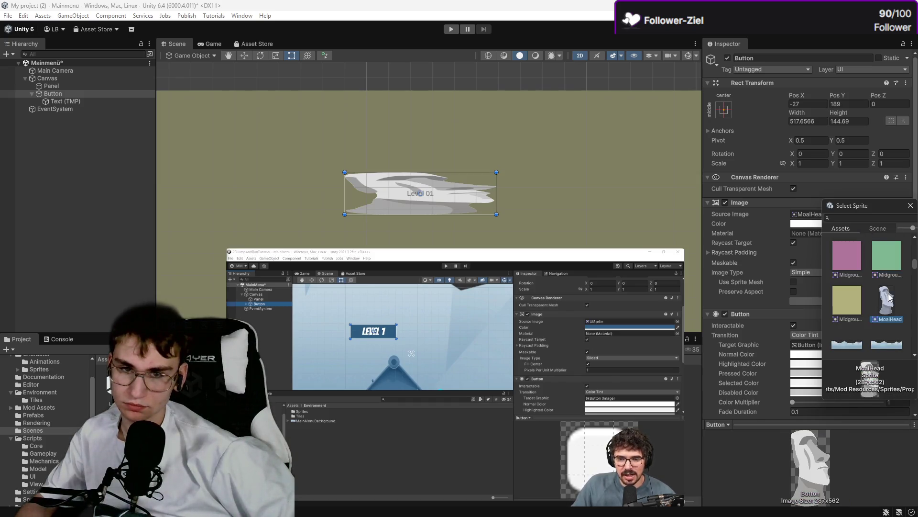
scroll(887, 290, "up", 2)
scroll(891, 275, "up", 5)
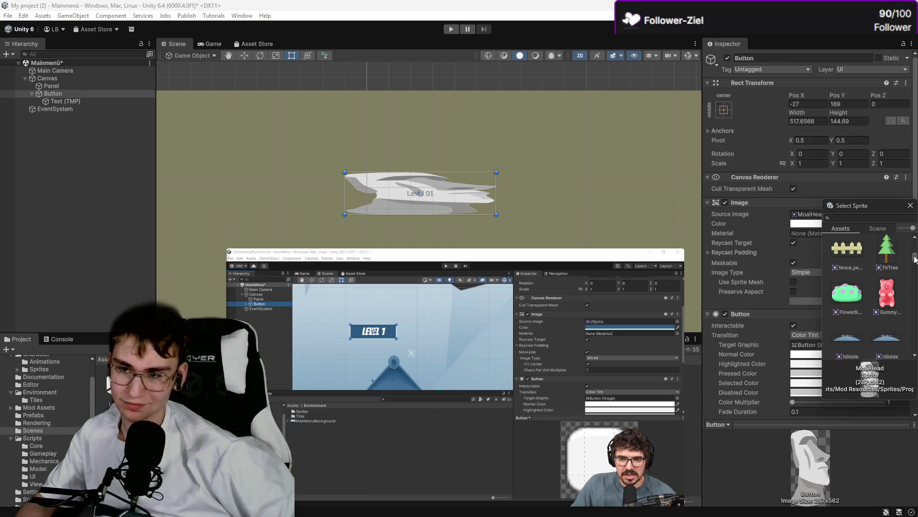
left_click(857, 246)
scroll(888, 271, "down", 1)
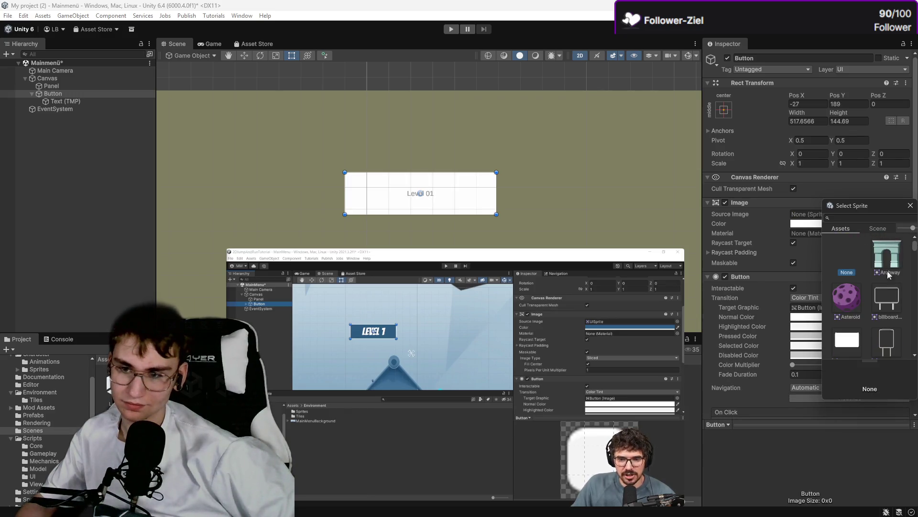
left_click(851, 294)
left_click(846, 336)
left_click(857, 251)
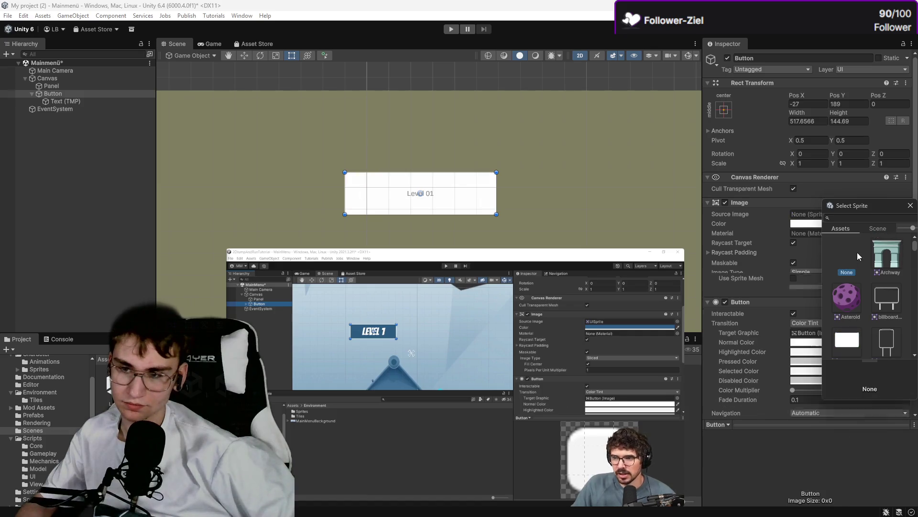
left_click(911, 205)
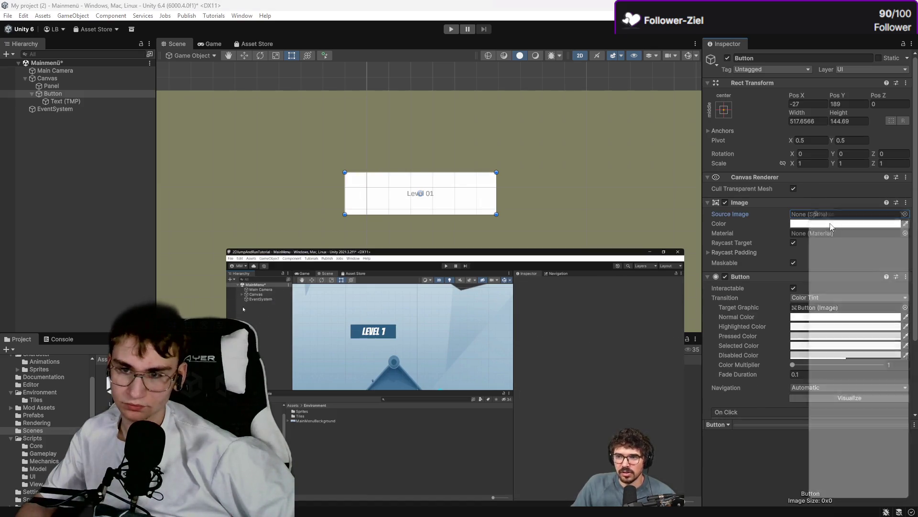
Step: Tint the Level 01 button's Image colour a dark maroon red in the colour picker
left_click(846, 224)
left_click(882, 262)
left_click_drag(883, 265, 875, 278)
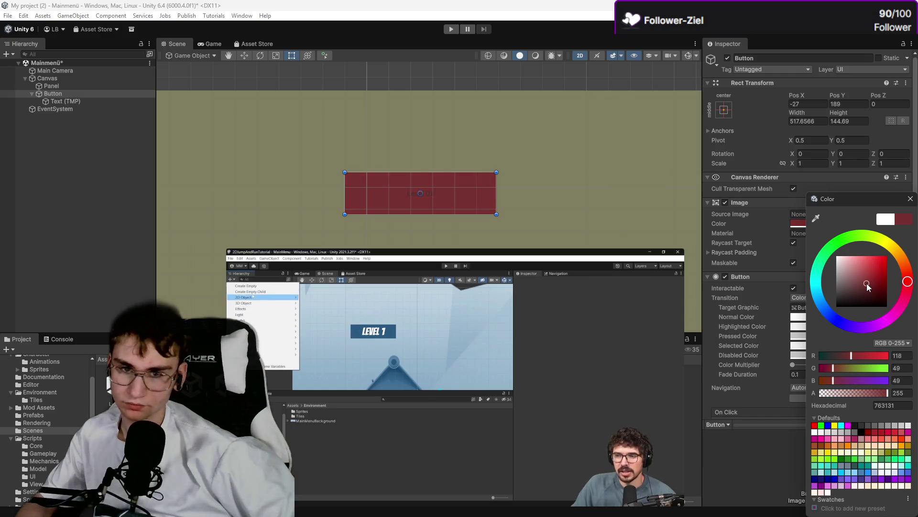
left_click(910, 198)
mouse_move(367, 325)
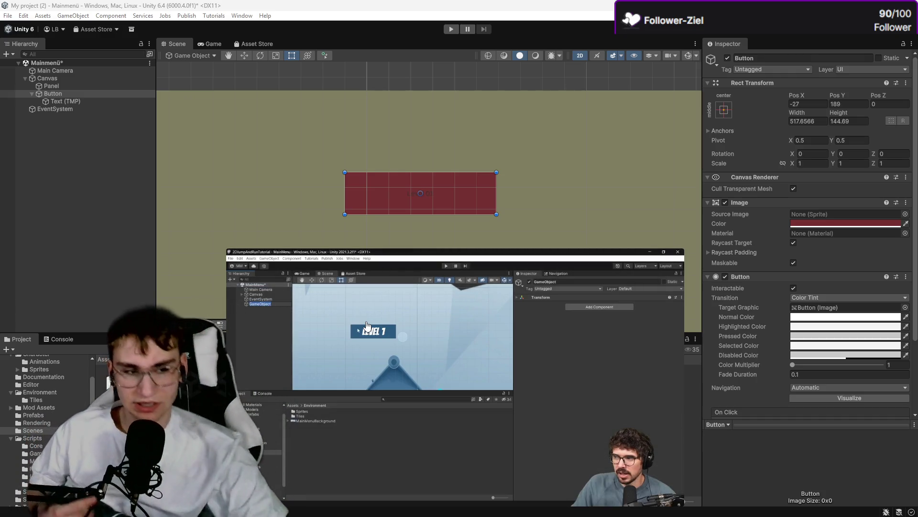
mouse_move(421, 441)
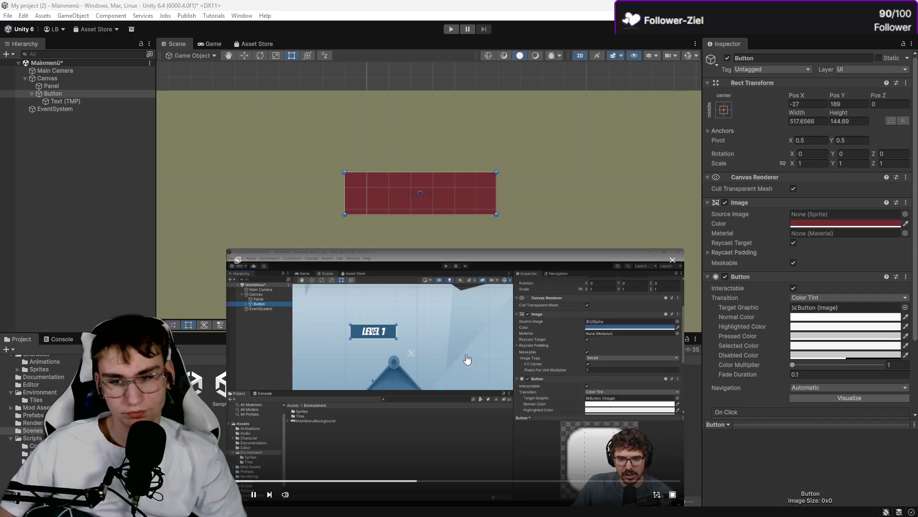
left_click(64, 137)
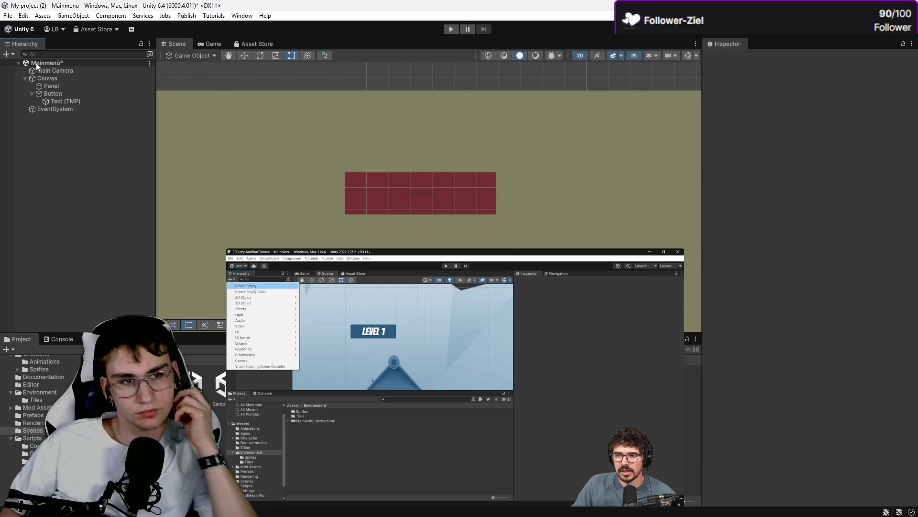
Step: Create an empty GameObject named GameManager and open its Add Component list
left_click(13, 54)
left_click(27, 64)
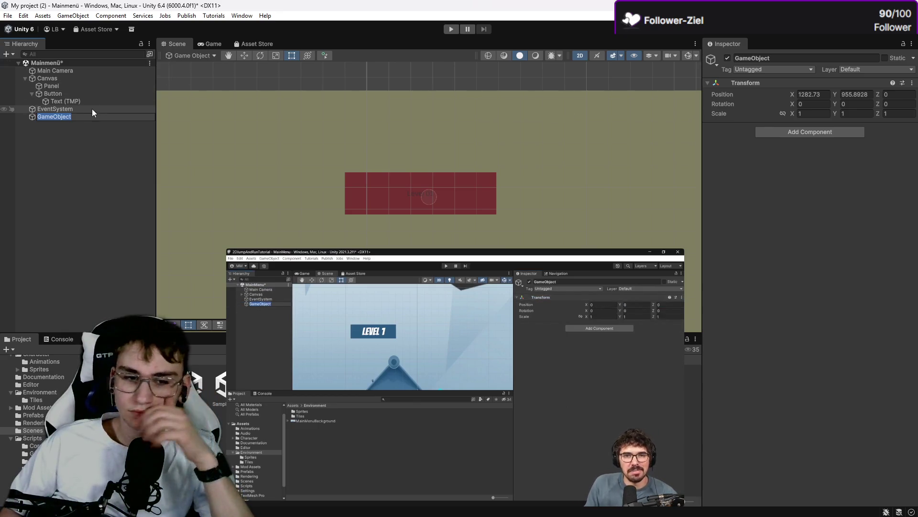
type("GameMabnag")
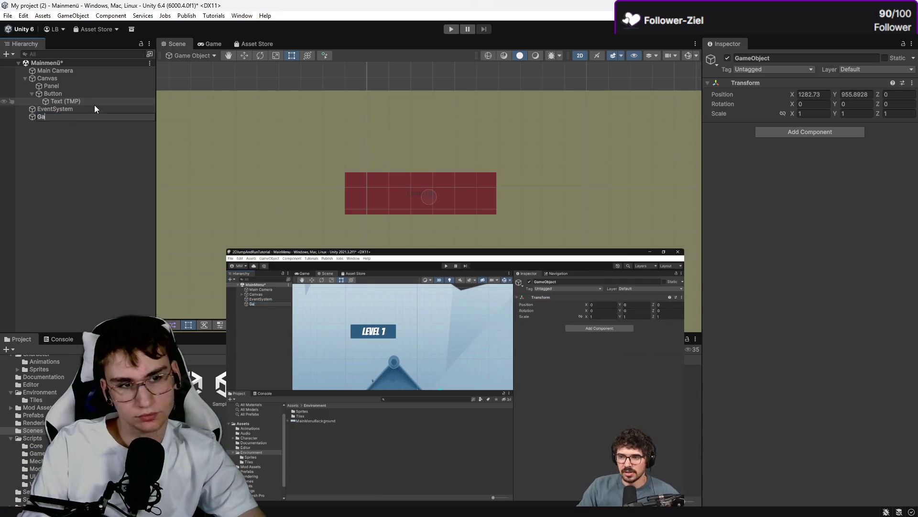
key("BackSpace")
type("nager")
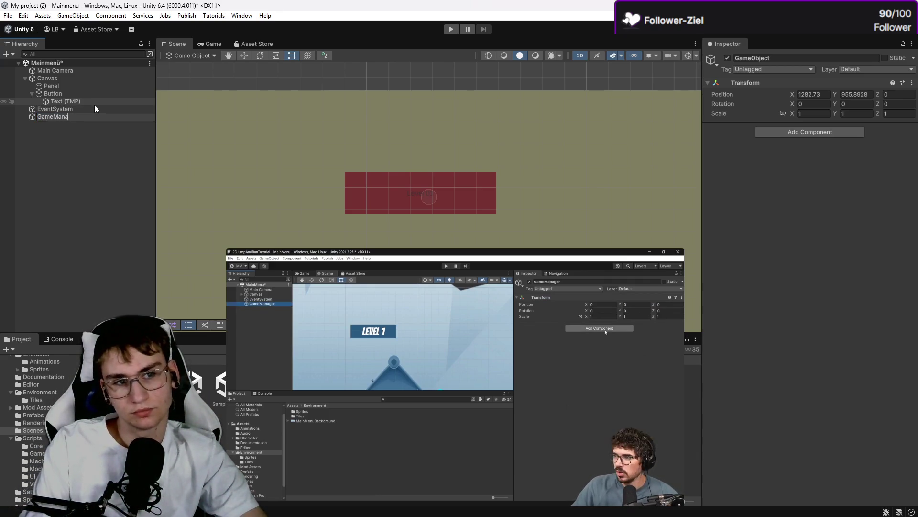
key("Return")
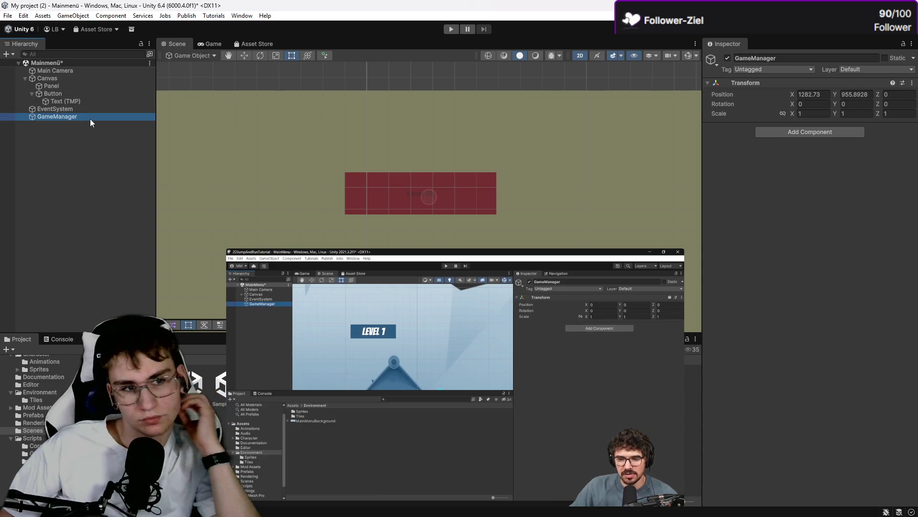
left_click(845, 134)
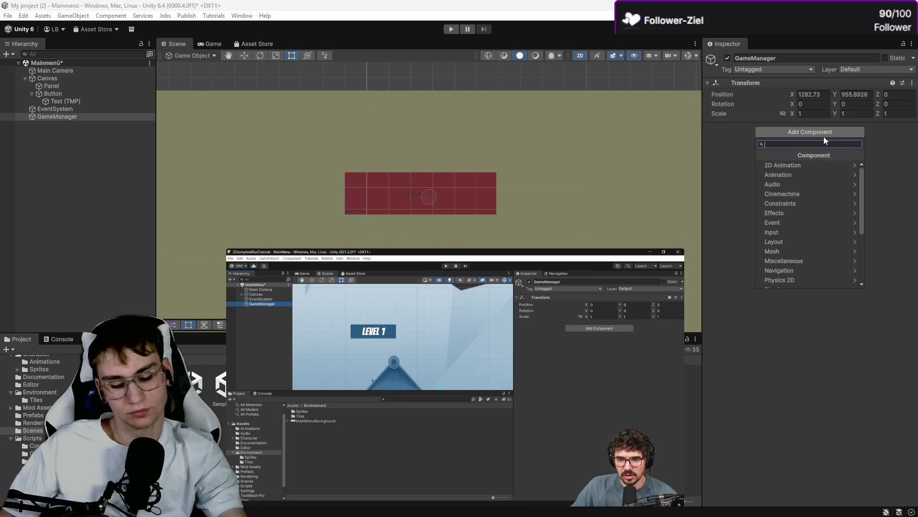
Step: Attach the Scene Loader script to GameManager with Scene Name set to 'Level 01'
type("sc")
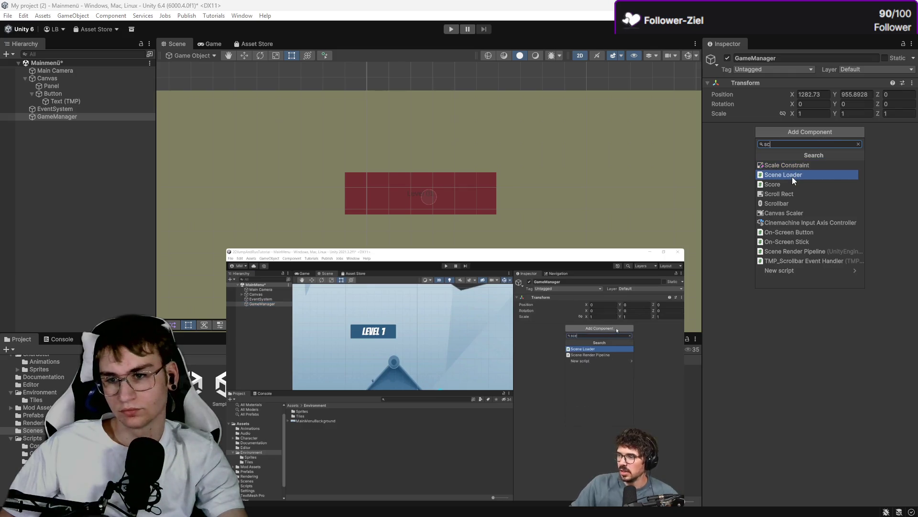
left_click(792, 175)
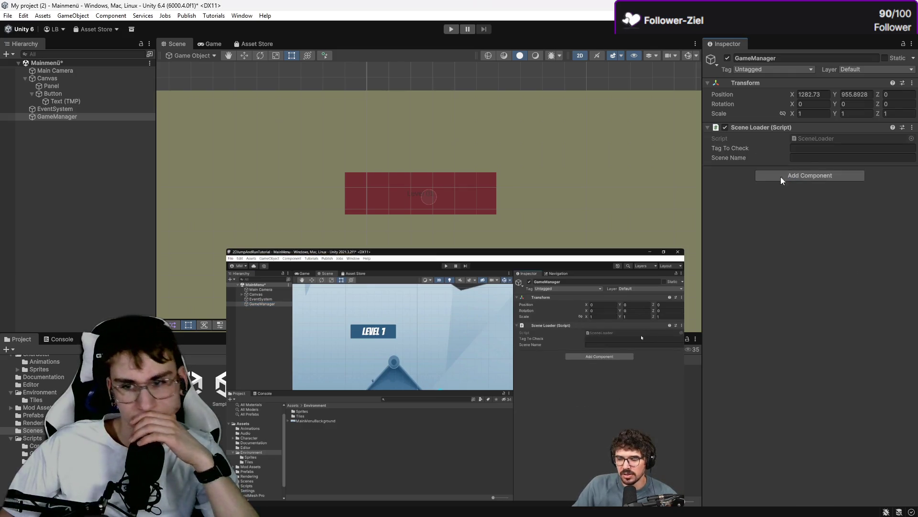
left_click(820, 156)
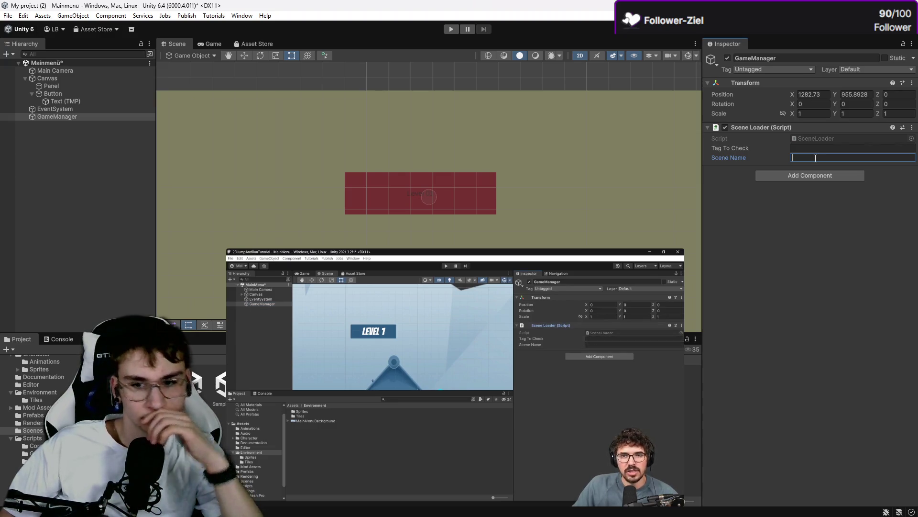
type("Leg")
key("BackSpace")
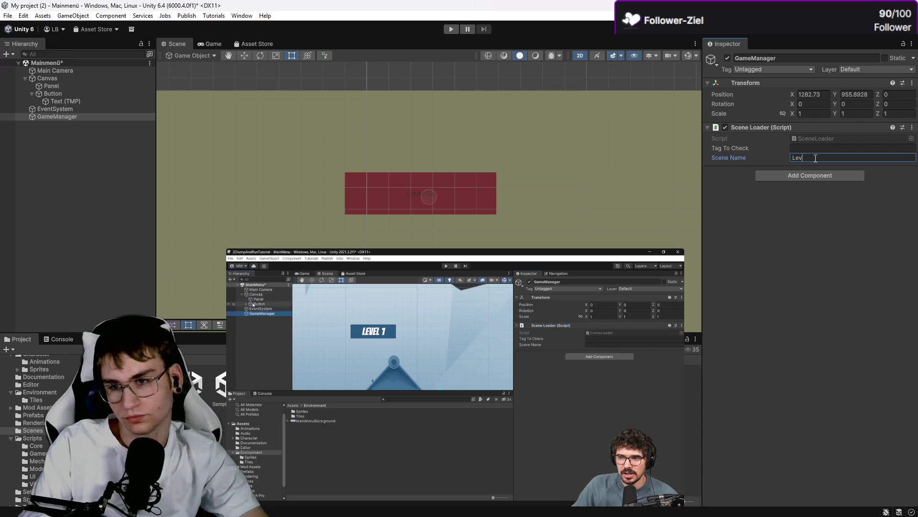
type("vel 01")
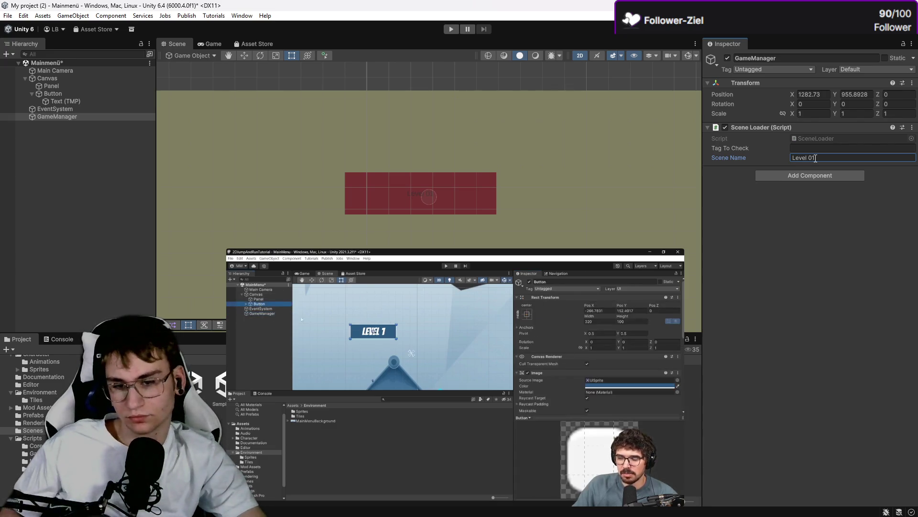
left_click(810, 392)
left_click(94, 94)
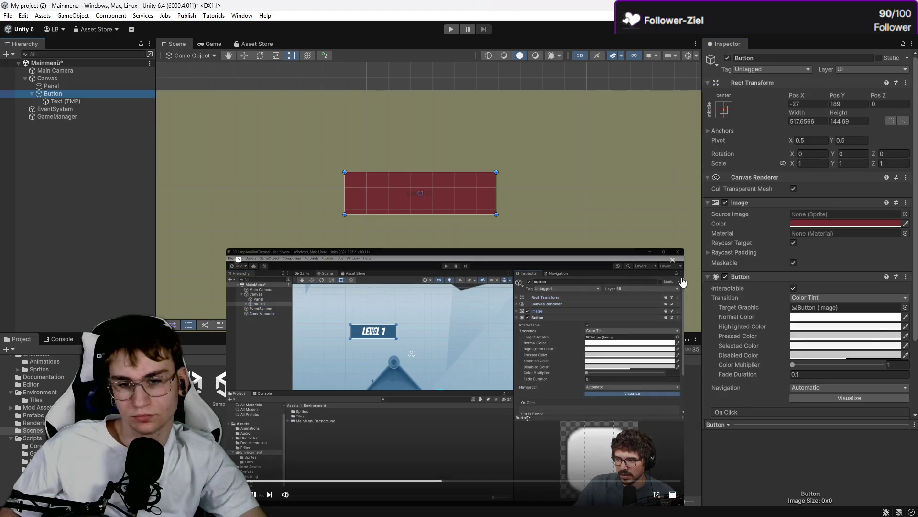
Step: Add an On Click entry to Button and assign GameManager as its target object
scroll(803, 291, "down", 1)
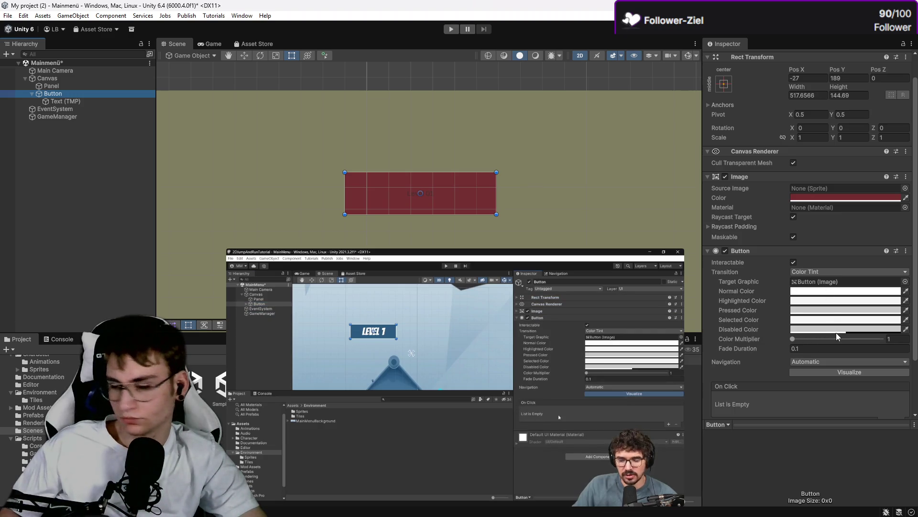
scroll(789, 355, "down", 3)
left_click(785, 378)
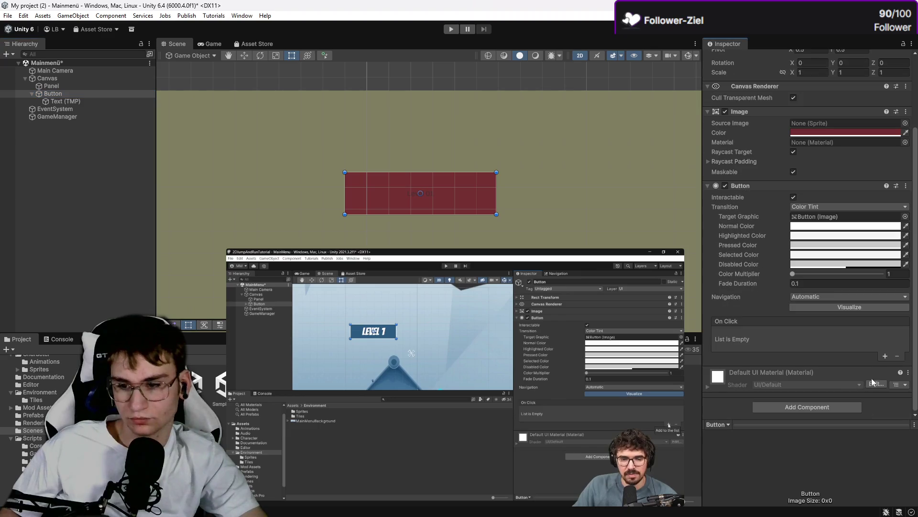
left_click(885, 356)
left_click(765, 334)
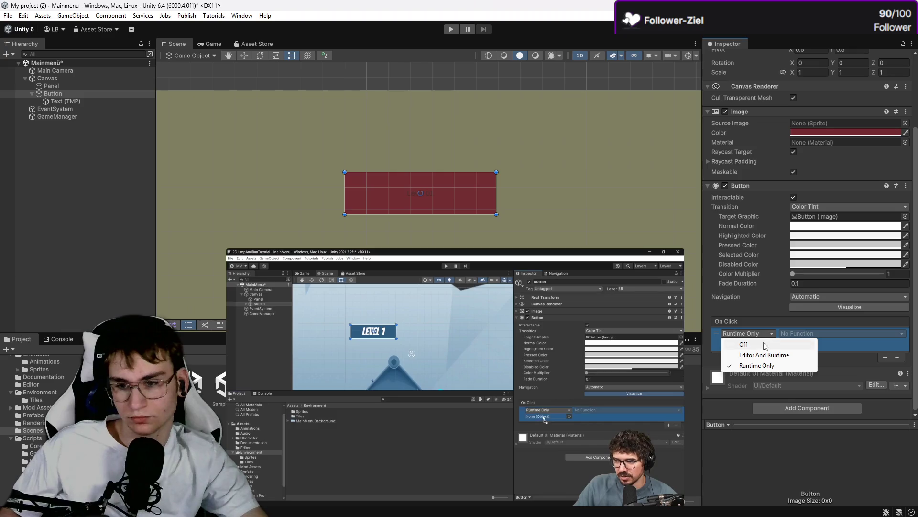
left_click(776, 328)
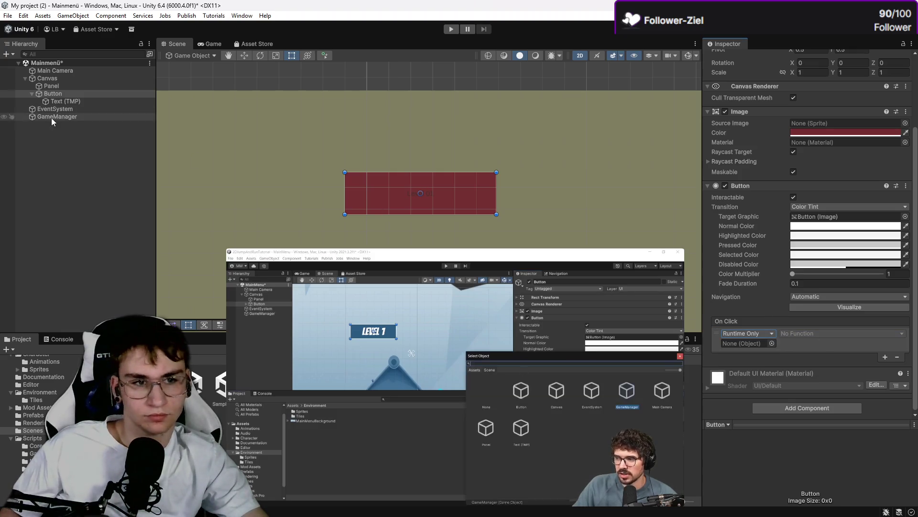
mouse_move(57, 117)
left_mouse_down()
mouse_move(390, 211)
mouse_move(739, 345)
left_mouse_up()
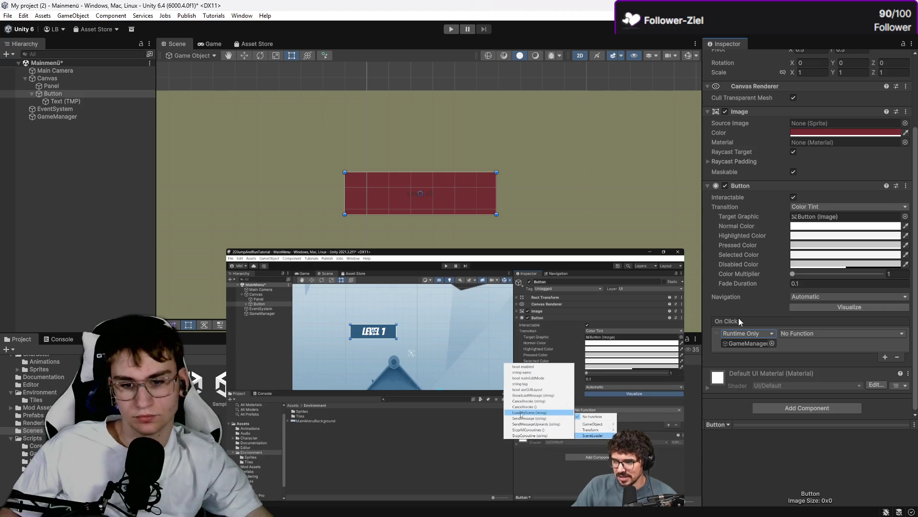
Step: Set the On Click function to SceneLoader.LoadMyScene with the argument 'Level 01'
left_click(747, 334)
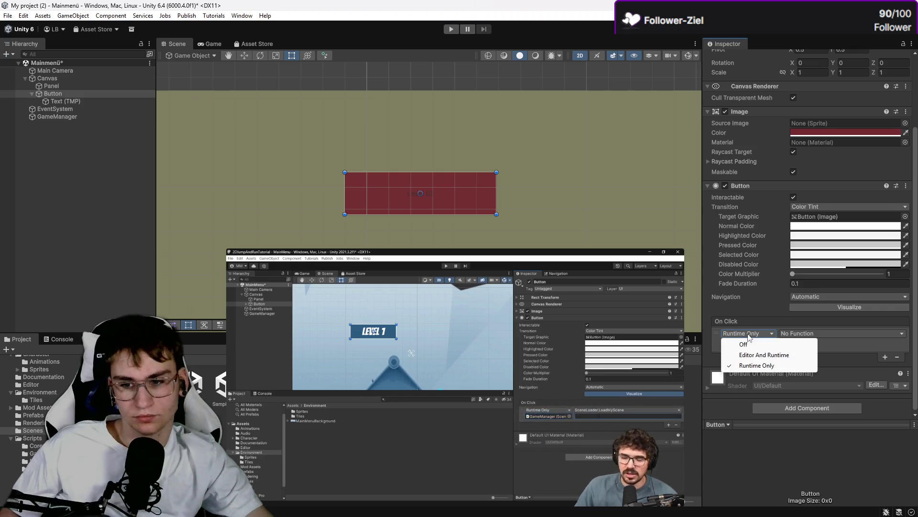
left_click(816, 337)
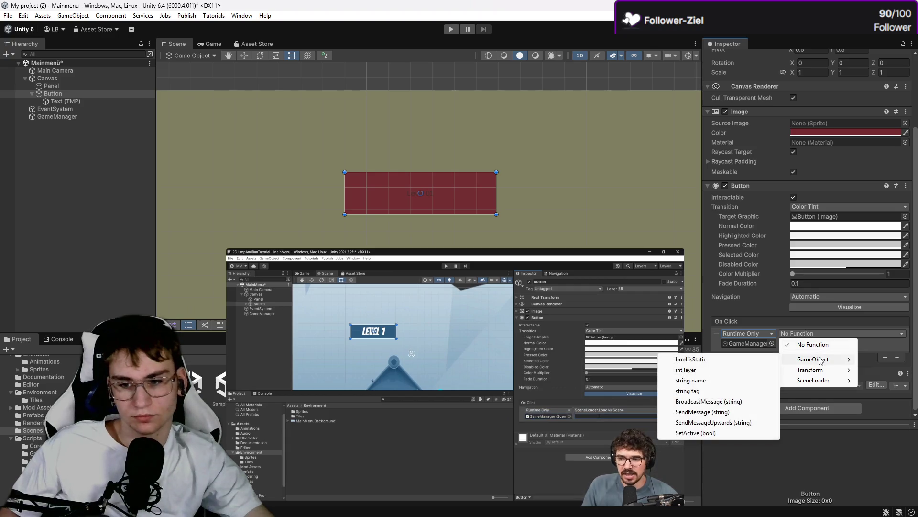
mouse_move(819, 372)
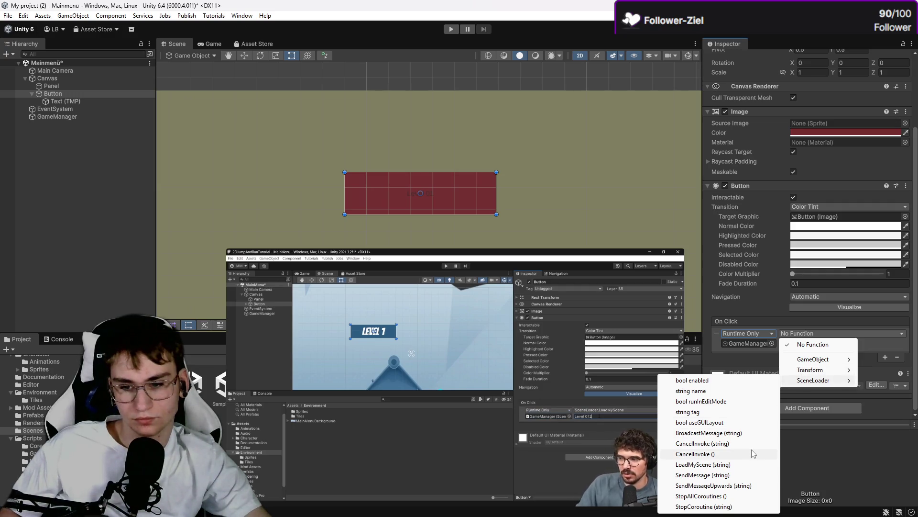
left_click(751, 464)
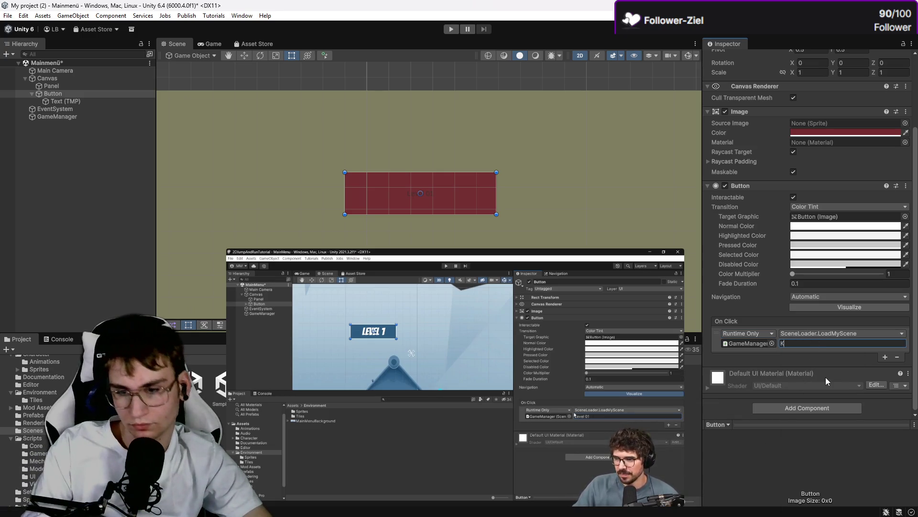
type("Level 01")
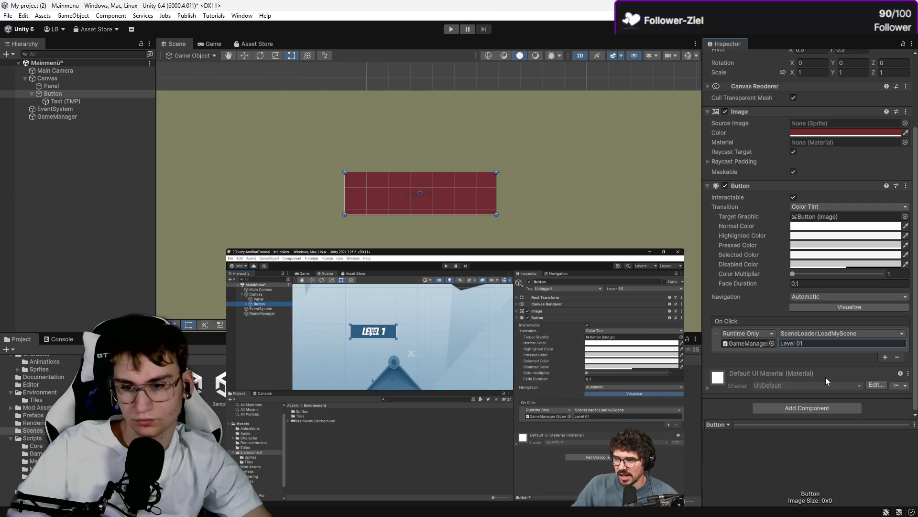
left_click(57, 116)
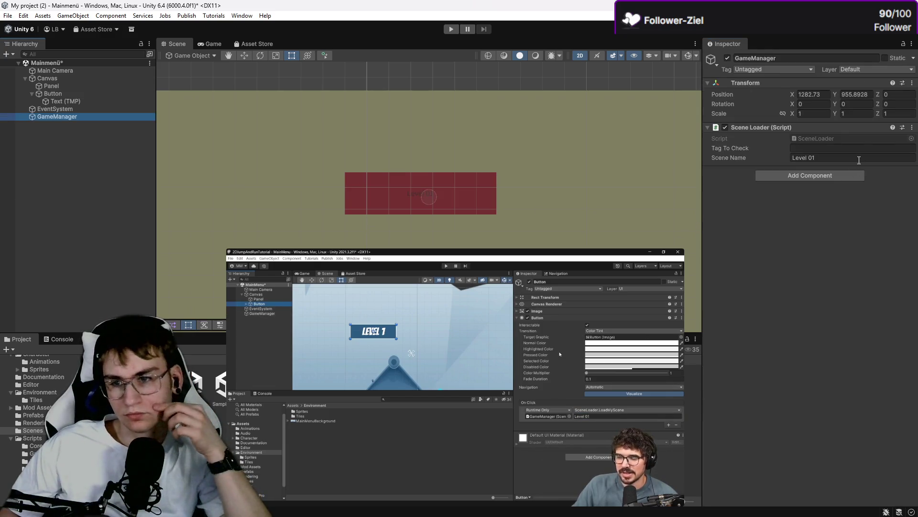
Step: Clear the GameManager's Scene Name field
left_click(859, 161)
key("BackSpace")
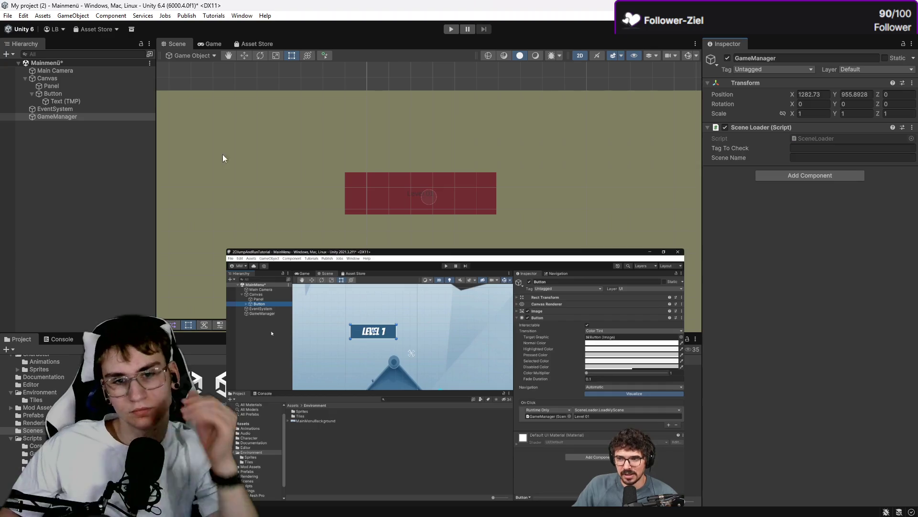
left_click(49, 101)
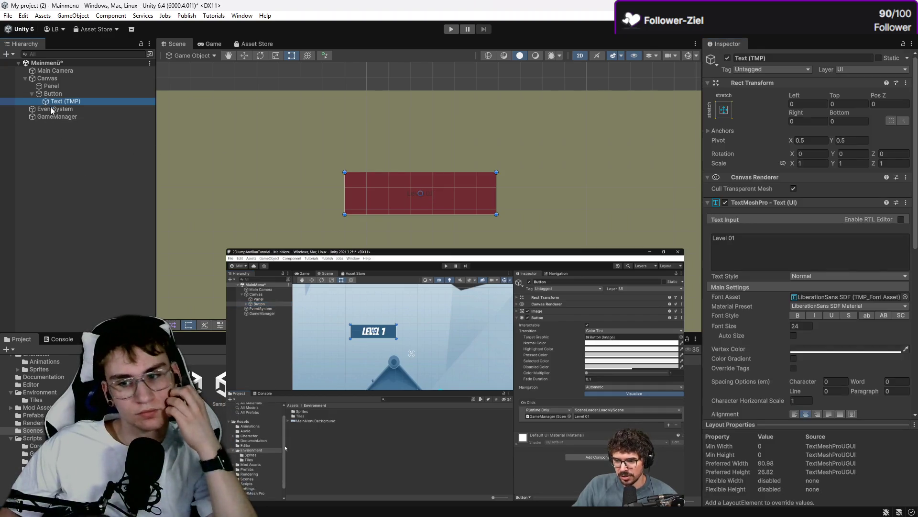
Step: Save Button as a prefab in Assets/Prefabs and add a second copy, Button 1
scroll(772, 318, "down", 10)
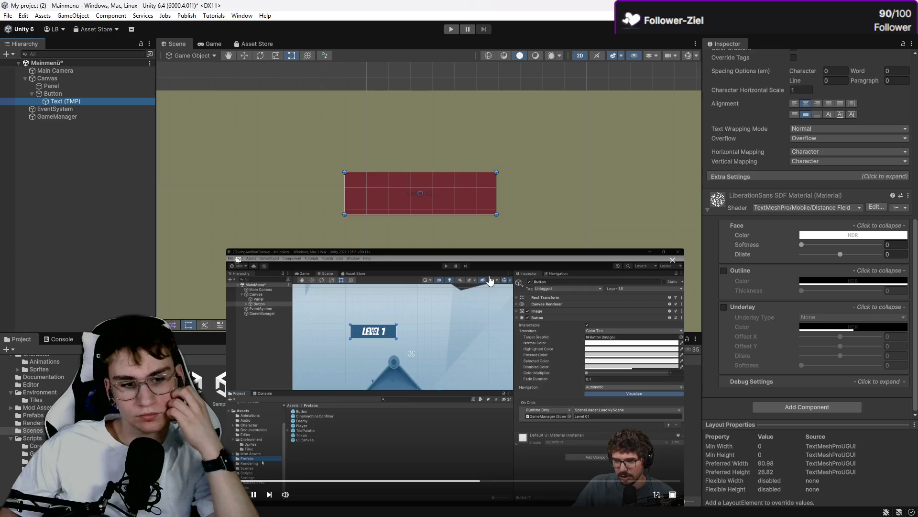
left_click(33, 415)
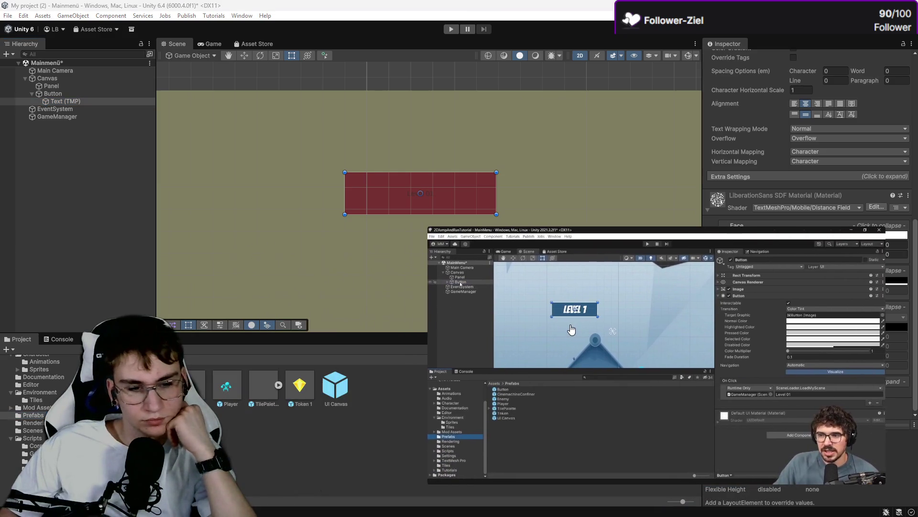
mouse_move(53, 93)
left_mouse_down()
mouse_move(203, 143)
mouse_move(363, 389)
left_mouse_up()
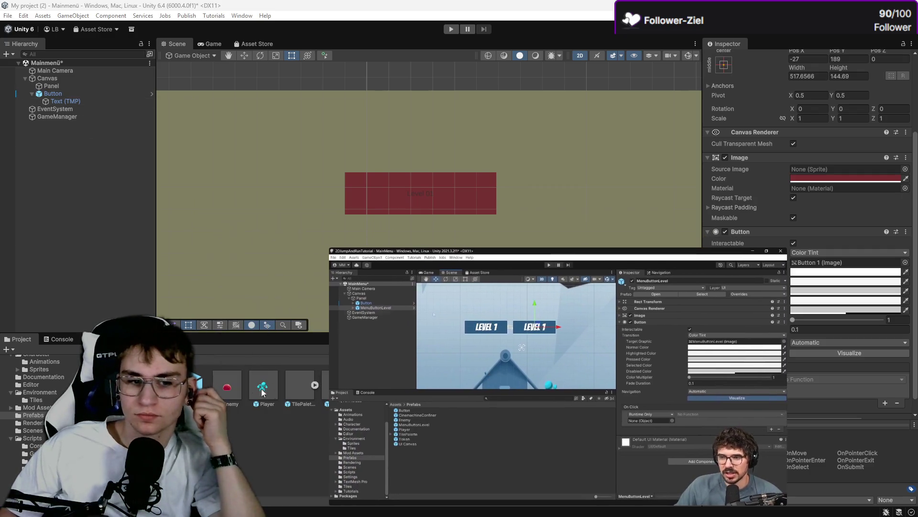
left_click_drag(45, 124, 49, 105)
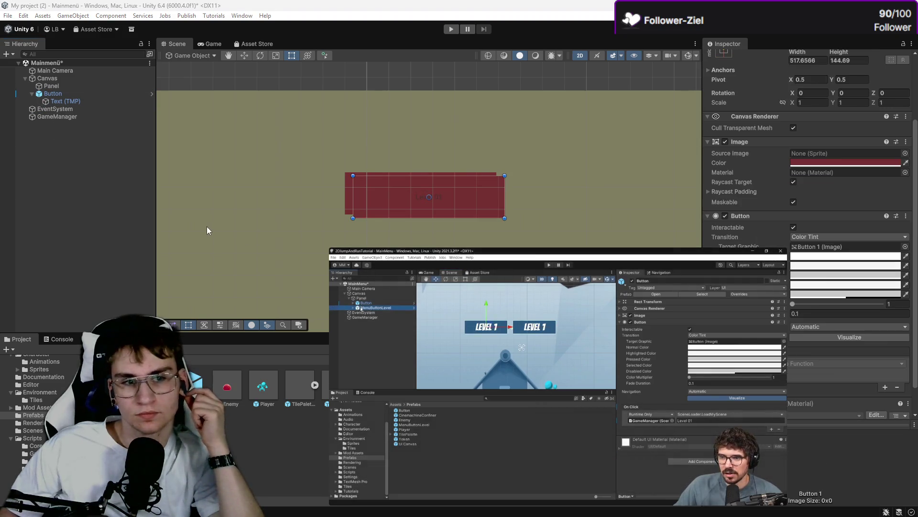
left_click(42, 189)
Step: Create an empty object named Buttons and parent Button and Button 1 under it
right_click(58, 160)
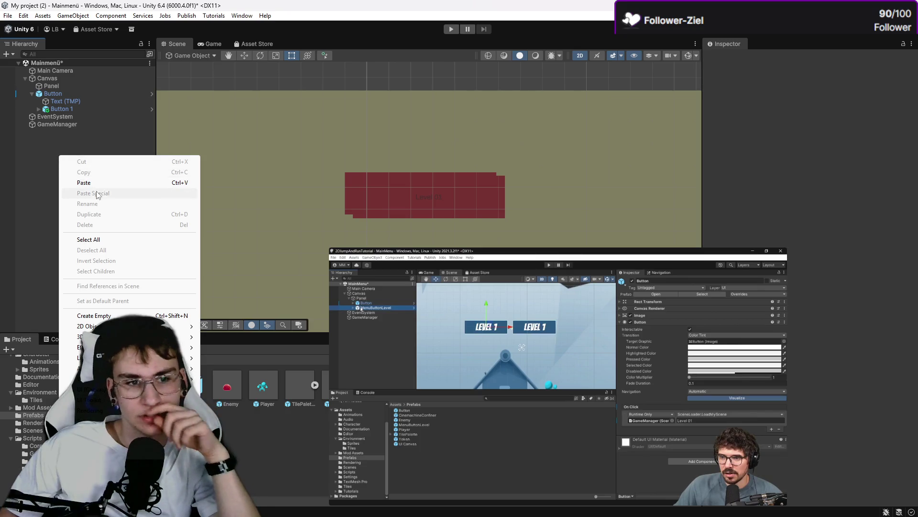
left_click(16, 56)
left_click(16, 56)
left_click(25, 62)
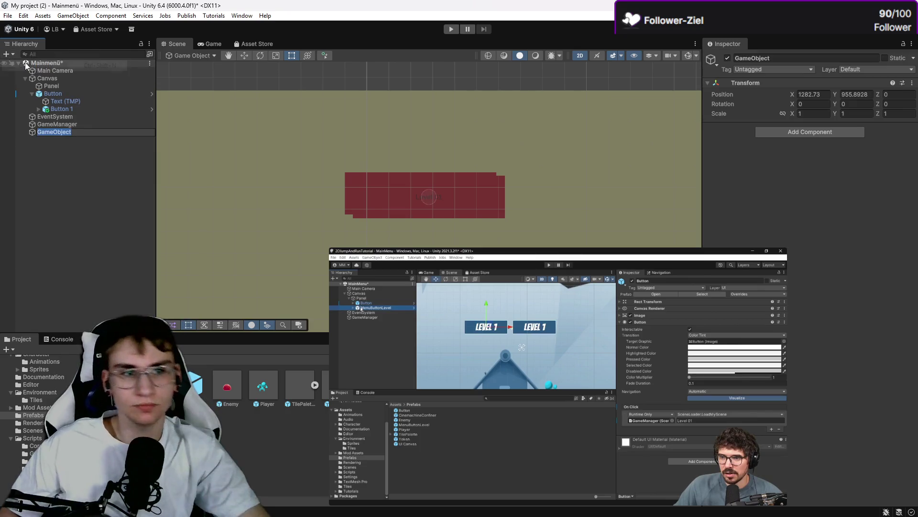
type("V")
key("BackSpace")
type("Buttons")
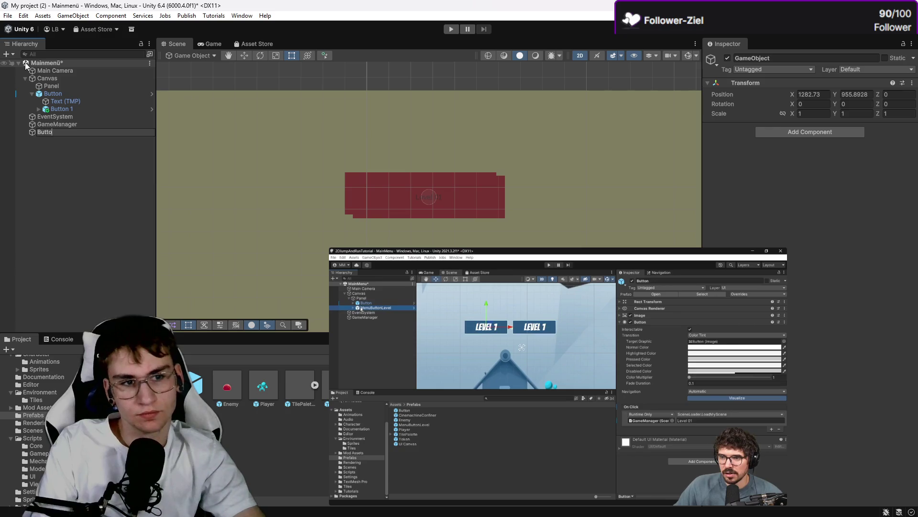
key("Return")
mouse_move(48, 94)
left_mouse_down()
mouse_move(42, 102)
mouse_move(61, 119)
mouse_move(51, 134)
mouse_move(51, 108)
left_mouse_up()
left_click(50, 184)
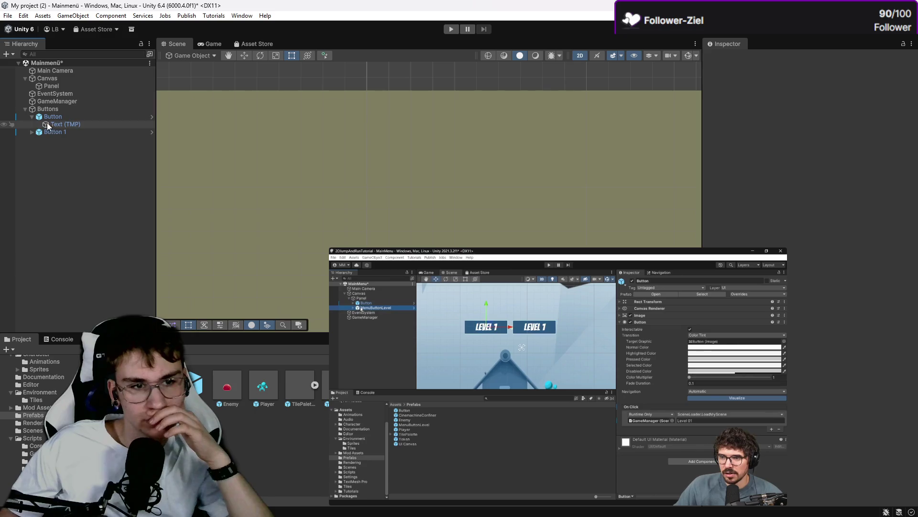
Step: Move the tutorial video aside and pan the canvas view up and left
left_click(31, 117)
mouse_move(496, 305)
left_mouse_down()
mouse_move(310, 205)
mouse_move(382, 281)
left_mouse_up()
mouse_move(435, 347)
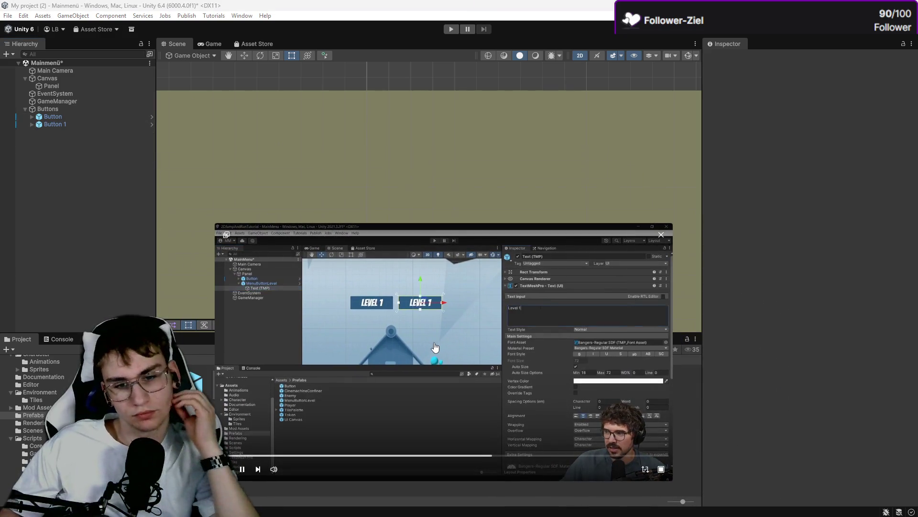
left_click_drag(435, 346, 482, 420)
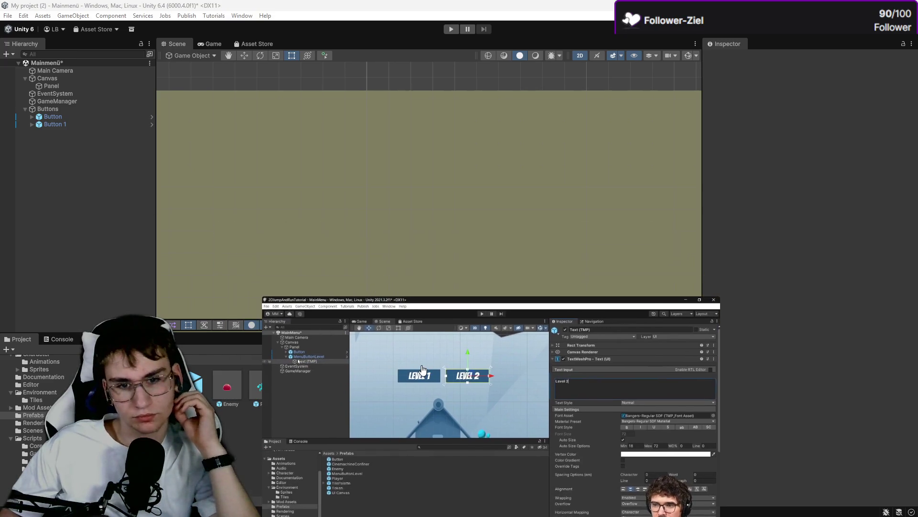
scroll(417, 234, "down", 5)
left_click_drag(396, 172, 364, 107)
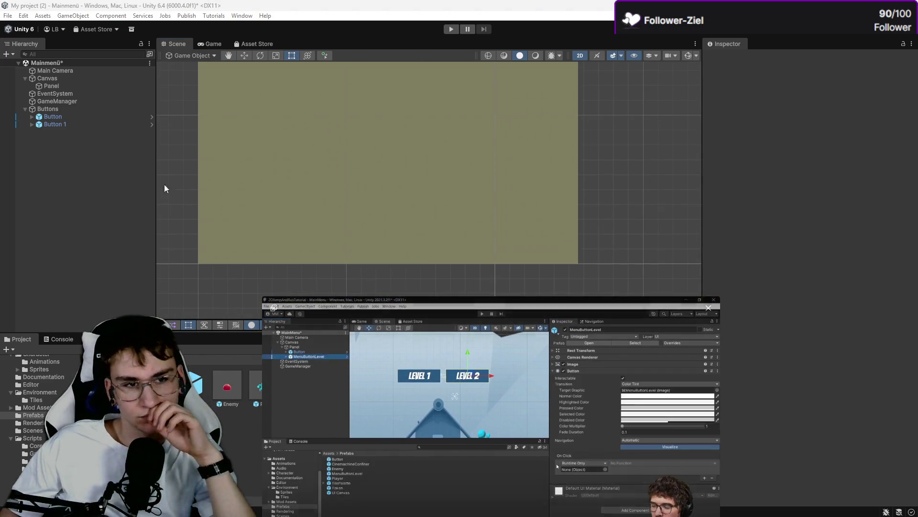
Step: Drag the Button toward the canvas centre in the Scene view
left_click(51, 118)
scroll(490, 193, "up", 2)
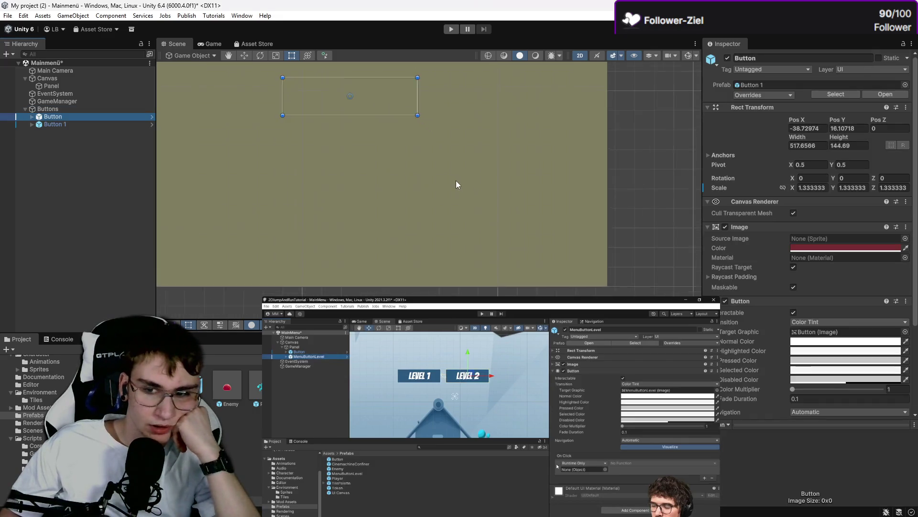
left_click_drag(456, 180, 541, 266)
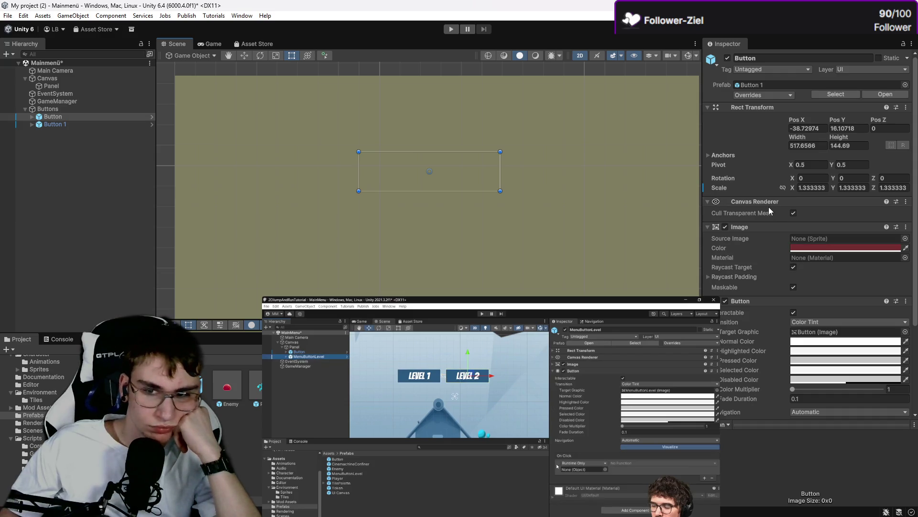
left_click(48, 108)
left_click(52, 116)
left_click(53, 125)
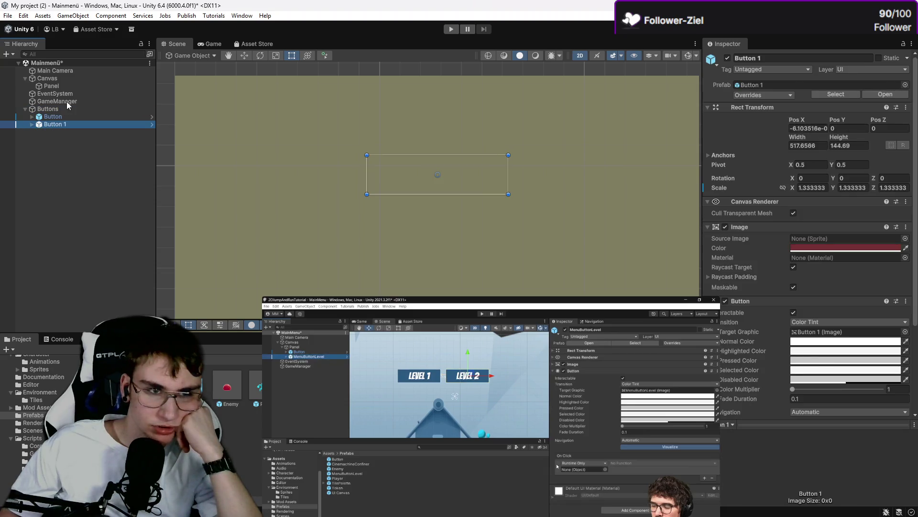
left_click(64, 110)
left_click(61, 118)
left_click(429, 145)
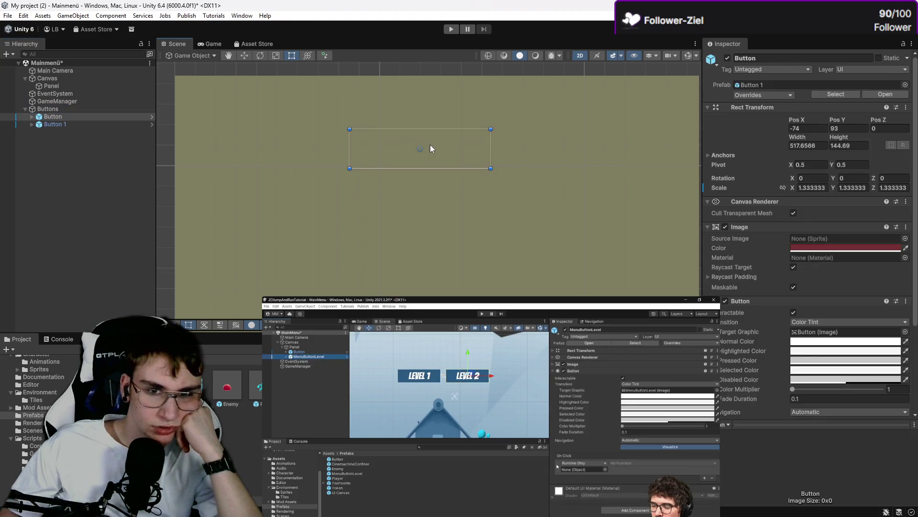
mouse_move(430, 145)
left_mouse_down()
mouse_move(425, 77)
mouse_move(426, 127)
mouse_move(455, 178)
left_mouse_up()
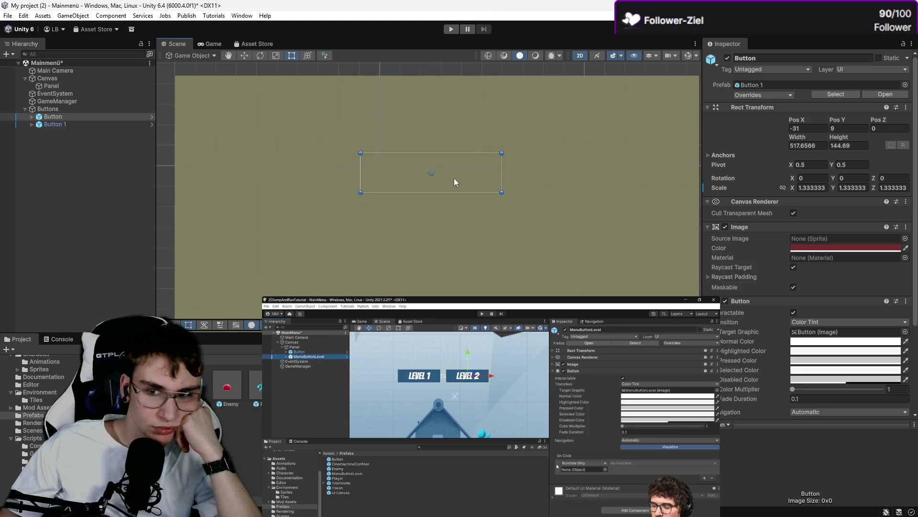
Step: Try a magenta tint on the Button's image and nudge it up and left
left_click(814, 251)
mouse_move(905, 289)
left_mouse_down()
mouse_move(876, 286)
mouse_move(876, 272)
left_mouse_up()
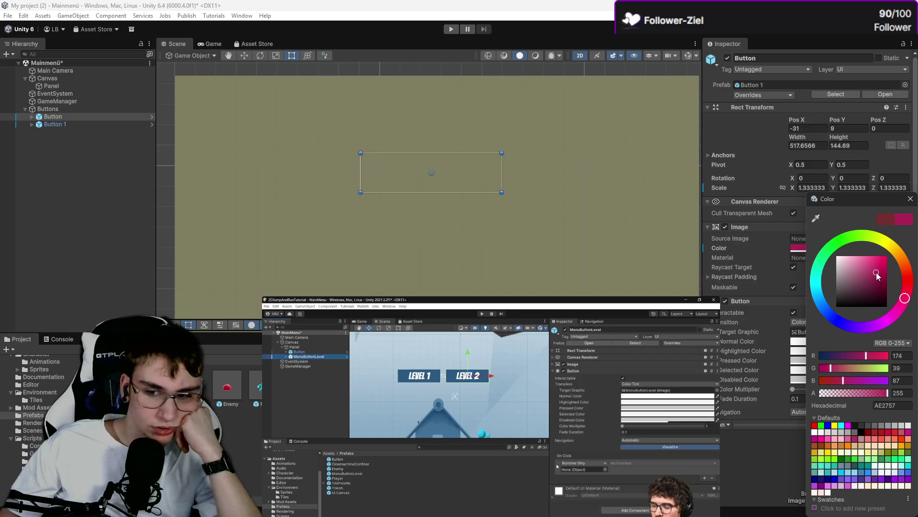
left_click(490, 186)
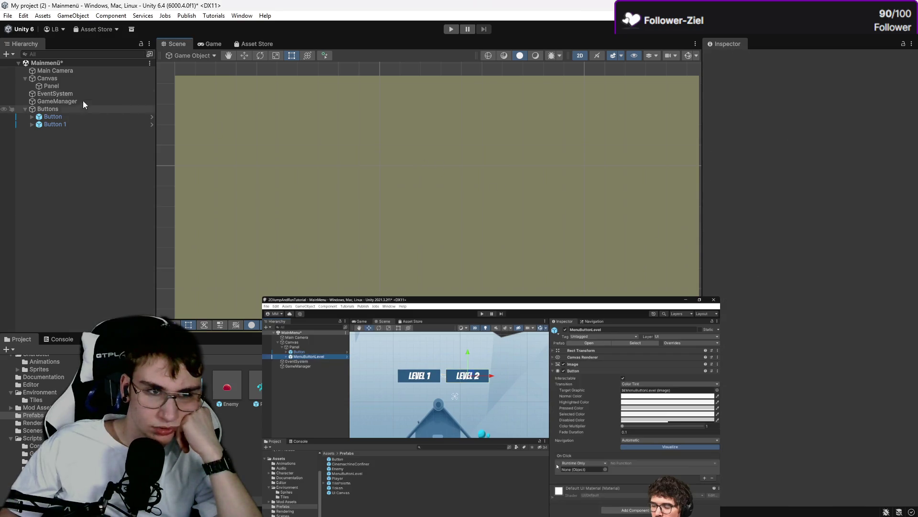
left_click(99, 93)
left_click(96, 101)
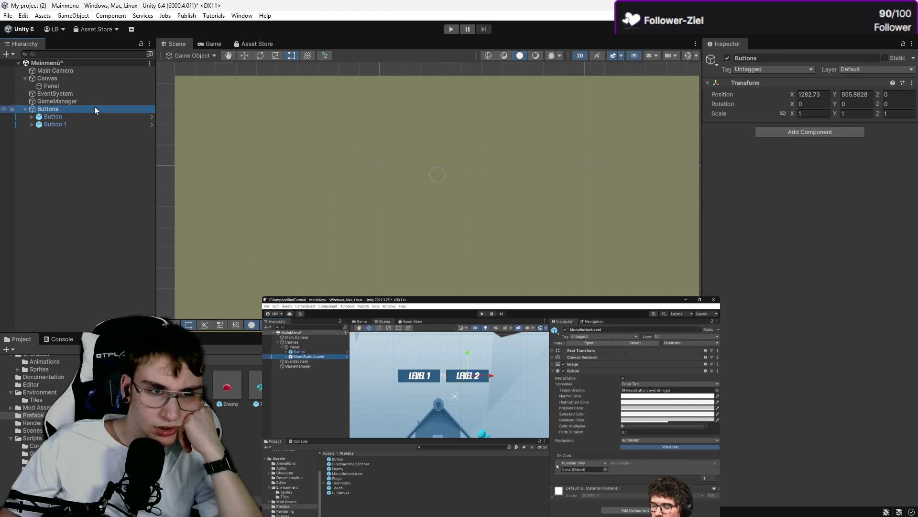
left_click(95, 116)
scroll(489, 177, "down", 2)
mouse_move(489, 177)
left_mouse_down()
mouse_move(460, 143)
mouse_move(484, 177)
left_mouse_up()
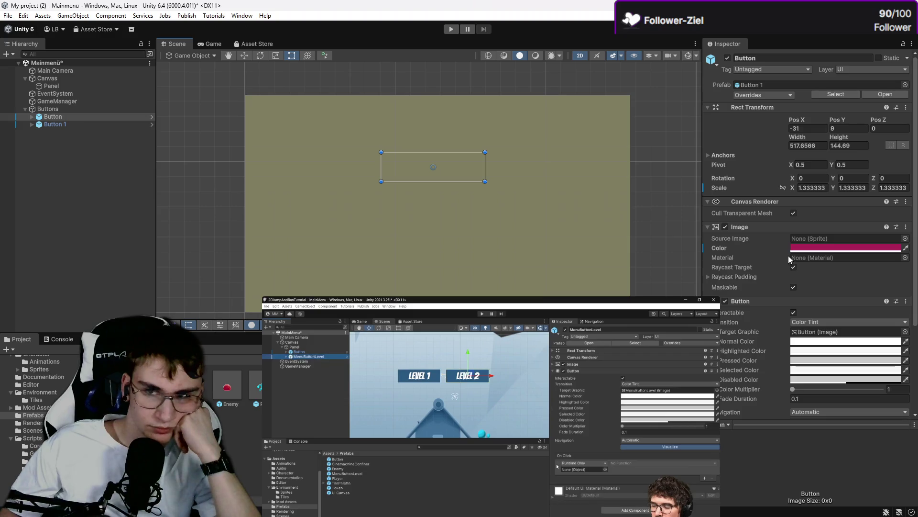
left_click_drag(478, 163, 466, 159)
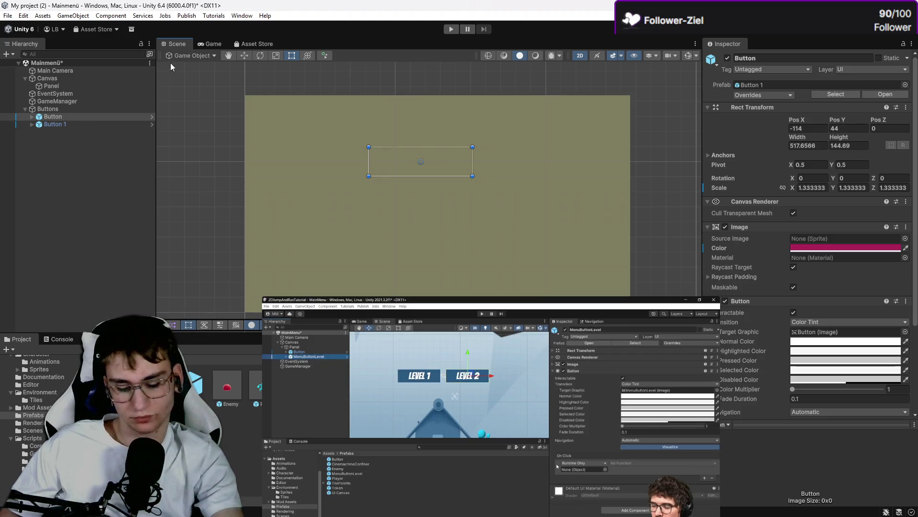
Step: Undo the recent moves and the magenta colour change with repeated Ctrl+Z
key("Up")
key("Up")
key("Up")
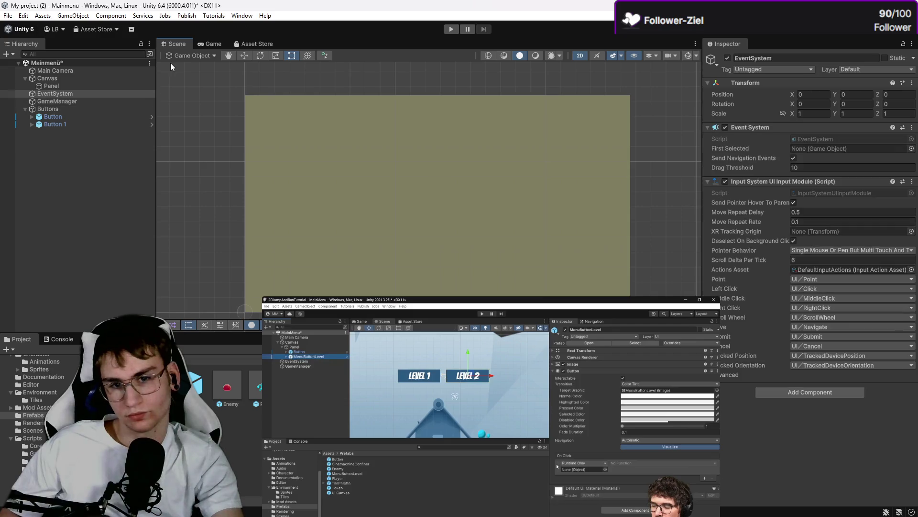
key("ctrl+z")
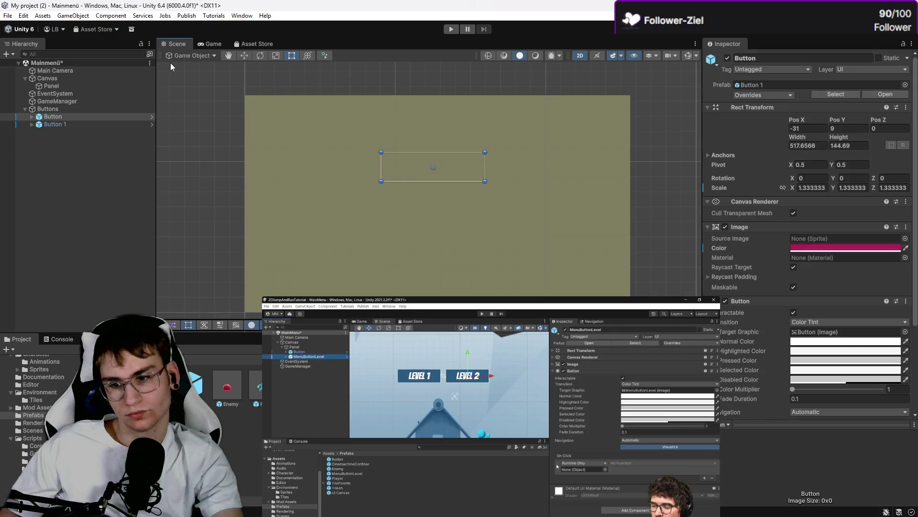
key("ctrl+z")
key("ctrl+z")
key("ctrl+z")
key("ctrl+z")
key("ctrl+z")
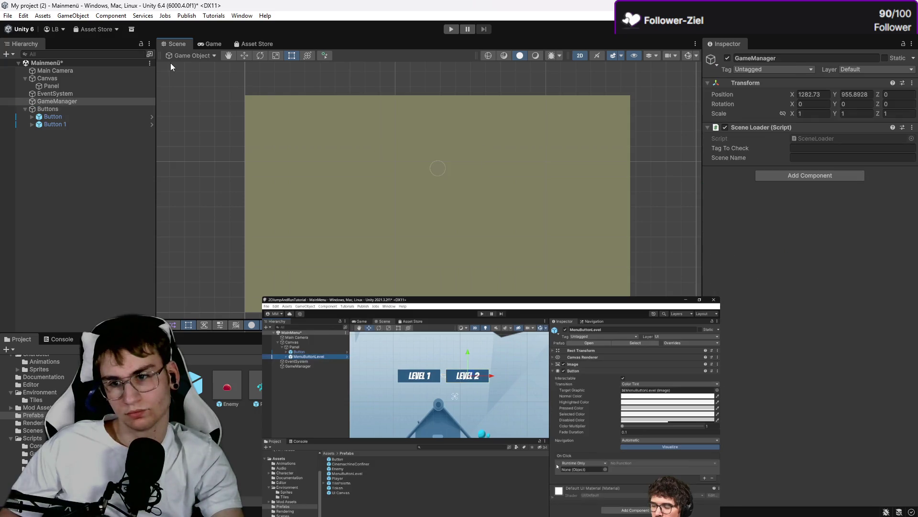
key("ctrl+z")
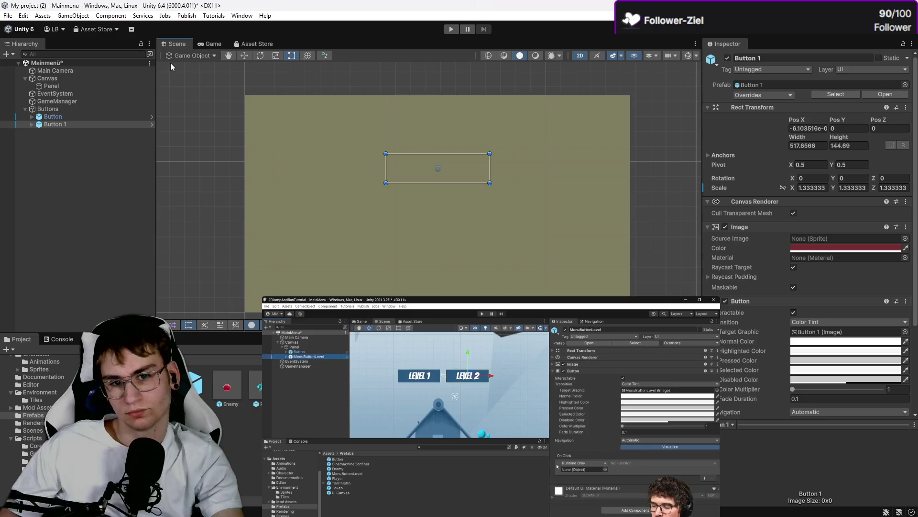
key("ctrl+z")
key("ctrl+z")
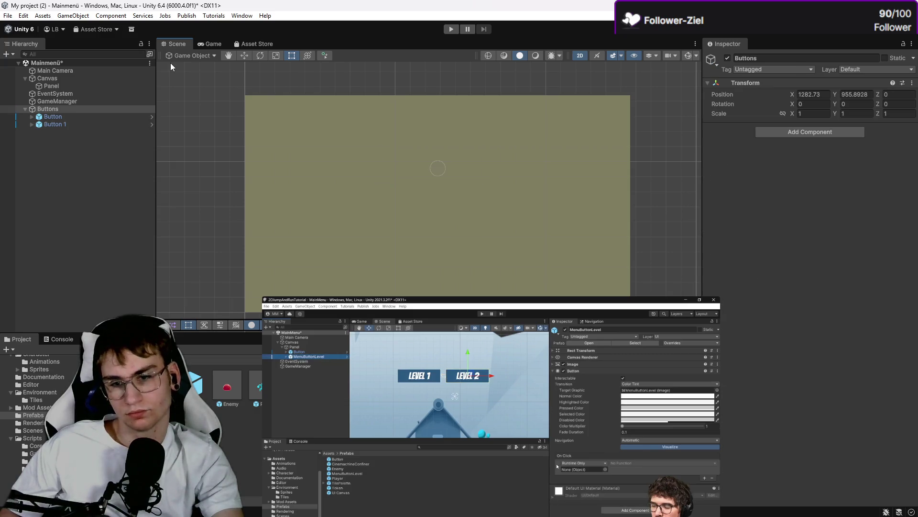
key("ctrl+z")
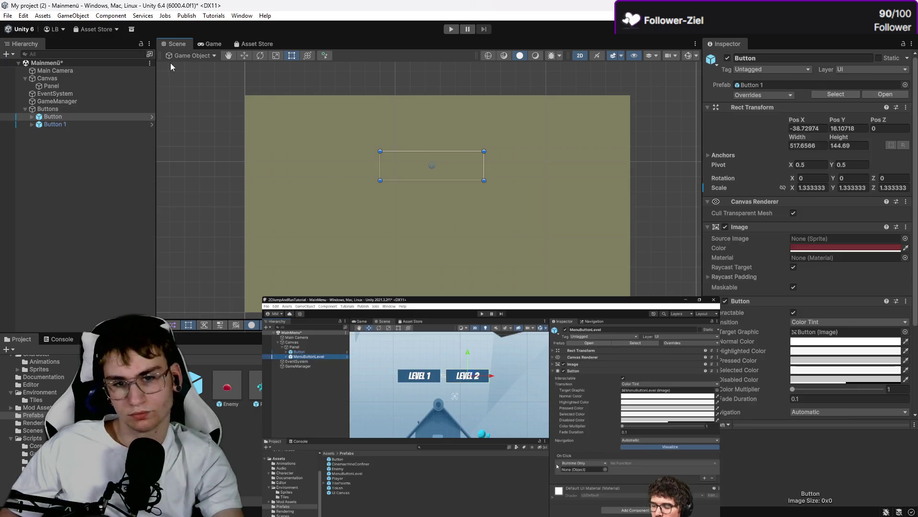
key("ctrl+z")
key("ctrl+z")
key("ctrl+z")
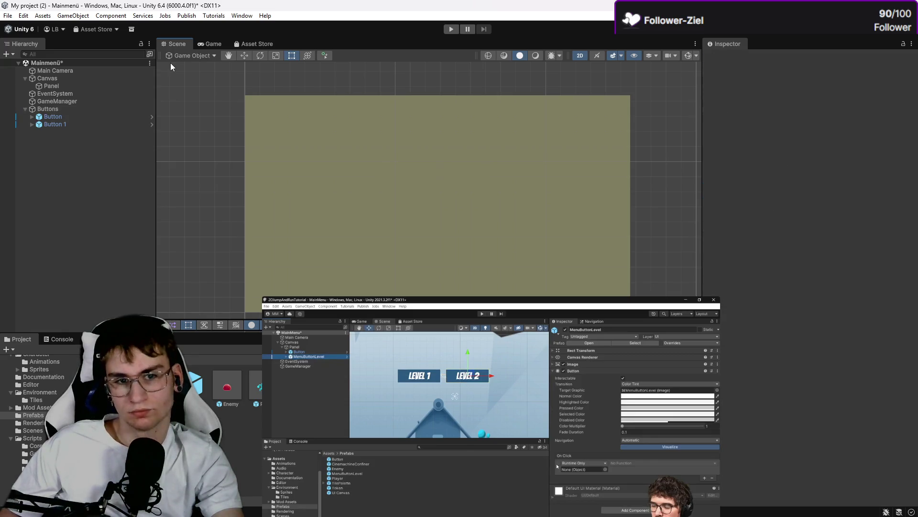
scroll(863, 372, "down", 3)
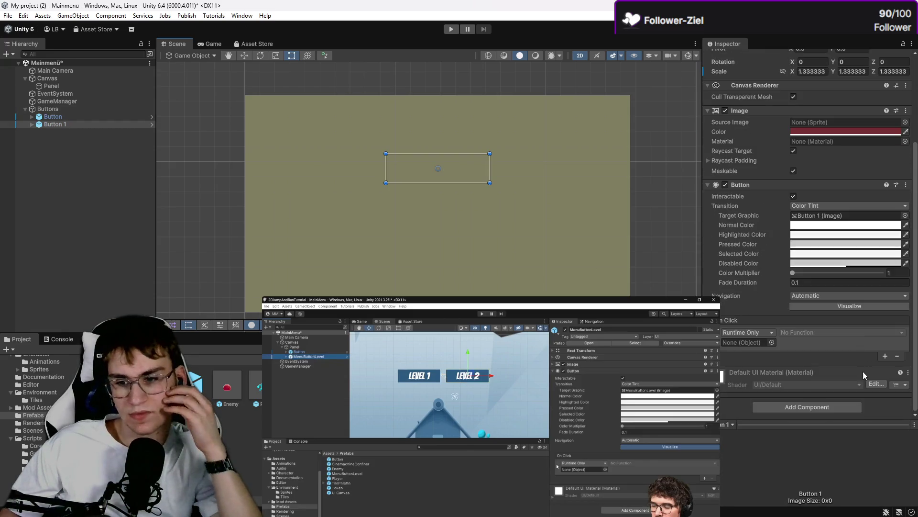
Step: Set the alpha of Button 1's image colour to 0
left_click(753, 341)
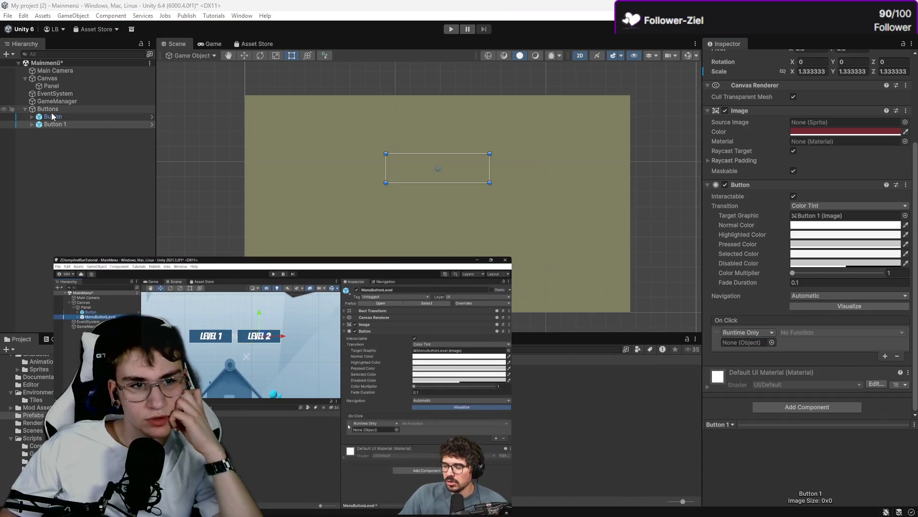
left_click(832, 132)
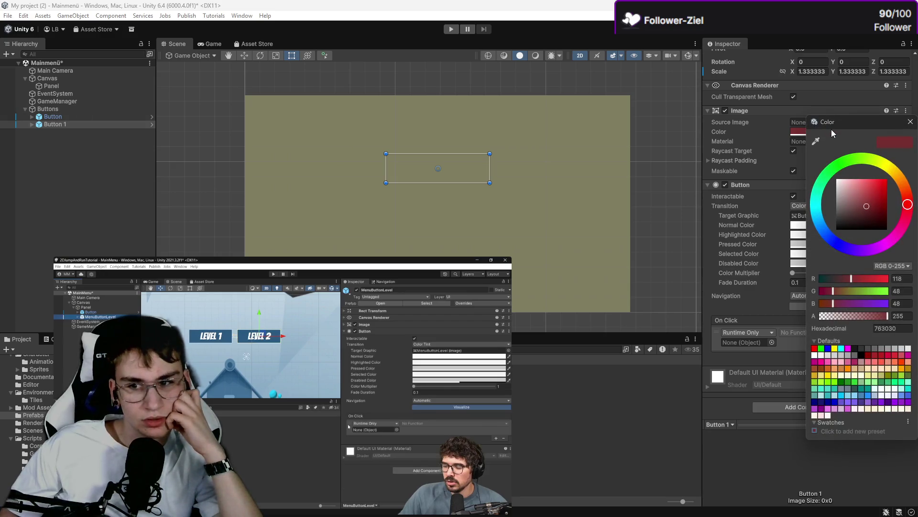
left_click(902, 316)
type("0")
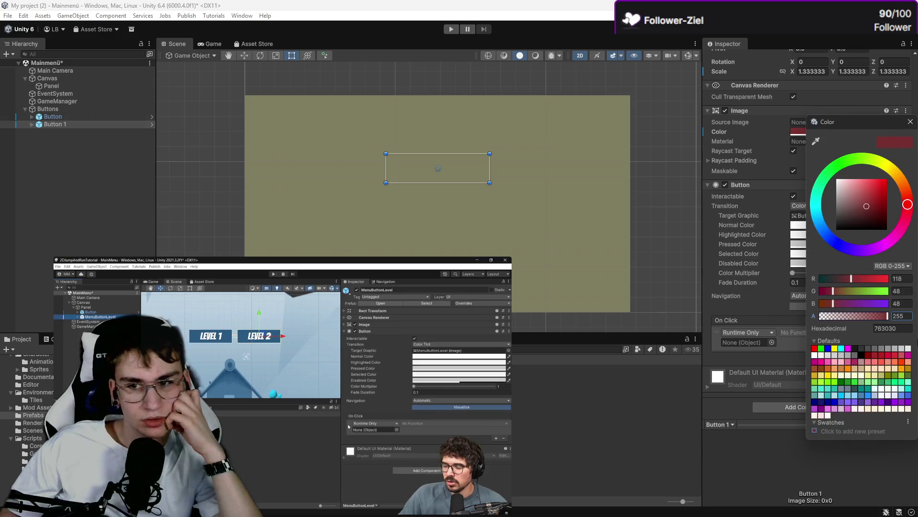
left_click(760, 168)
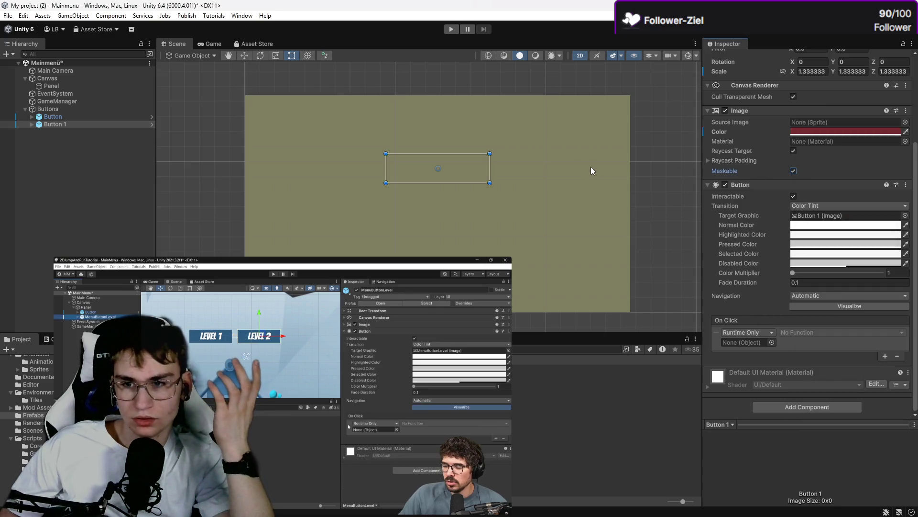
Step: Make Button 1's On Click call GameManager's SceneLoader.LoadMyScene
mouse_move(51, 103)
left_mouse_down()
mouse_move(445, 139)
mouse_move(816, 320)
mouse_move(750, 342)
left_mouse_up()
left_click(807, 335)
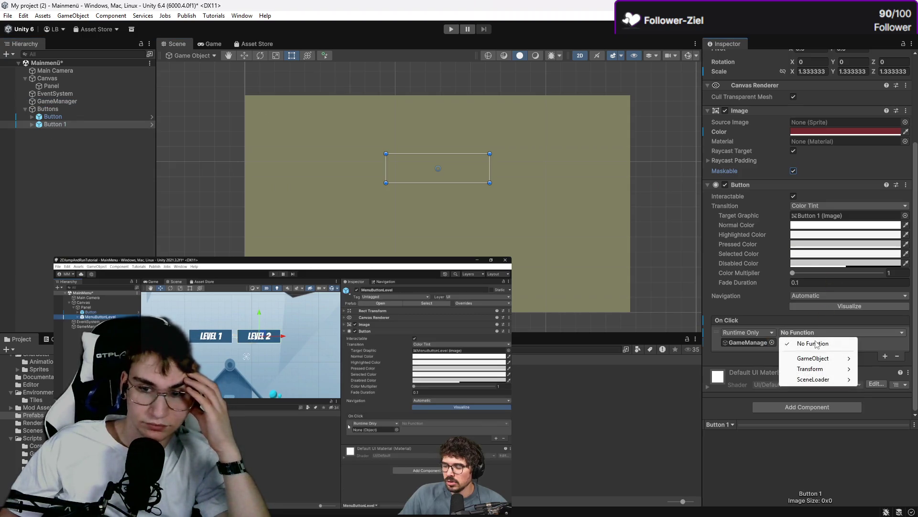
mouse_move(830, 379)
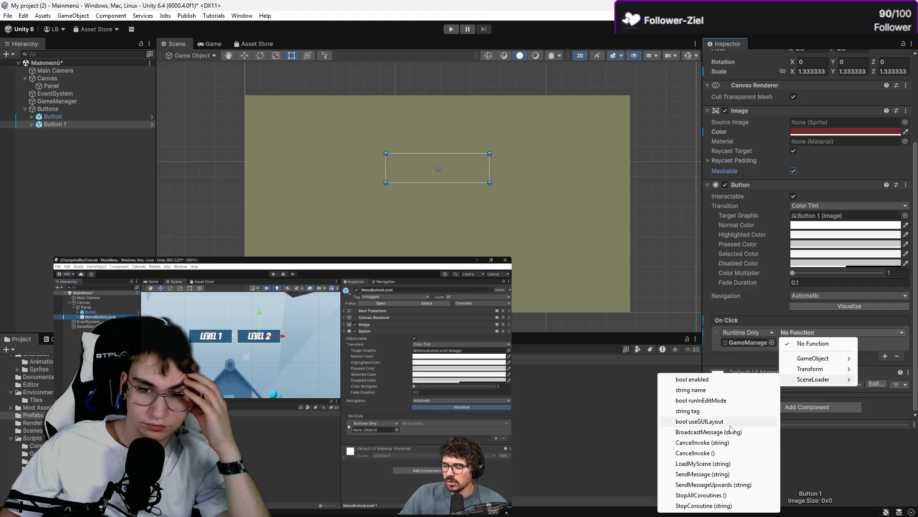
left_click(720, 463)
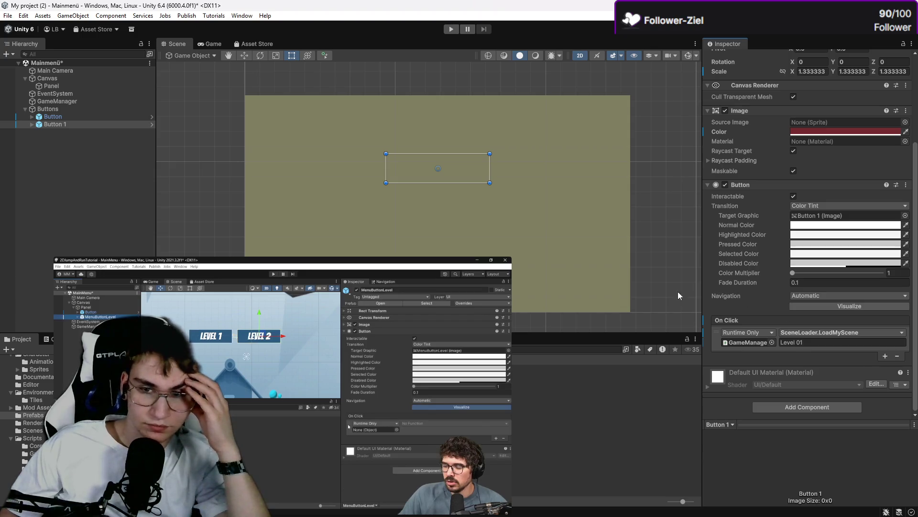
Step: Set Button 1's scene argument to 'Level 02' and confirm Button still loads Level 01
left_click(476, 196)
left_click(53, 123)
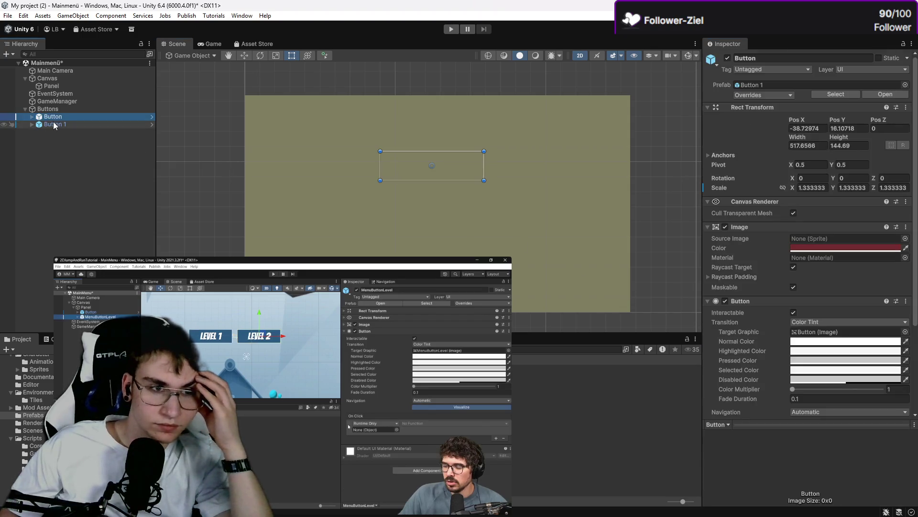
left_click(62, 117)
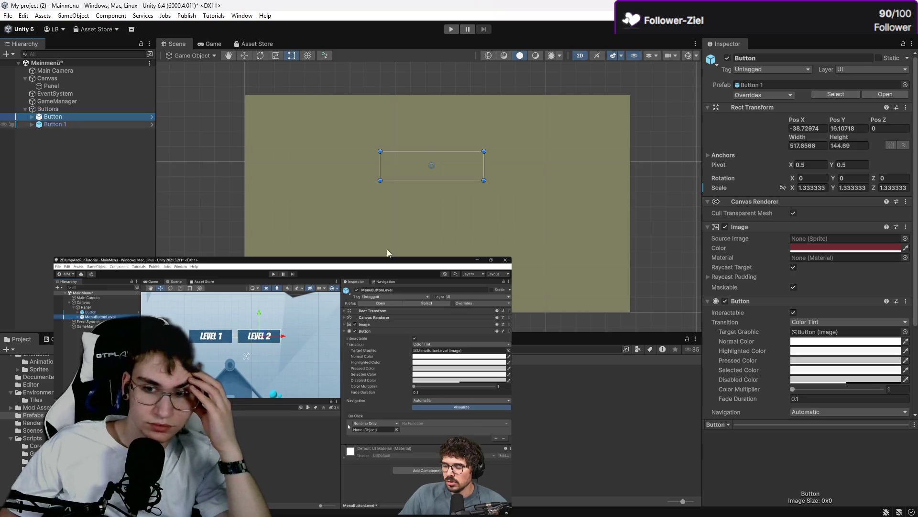
scroll(770, 360, "down", 5)
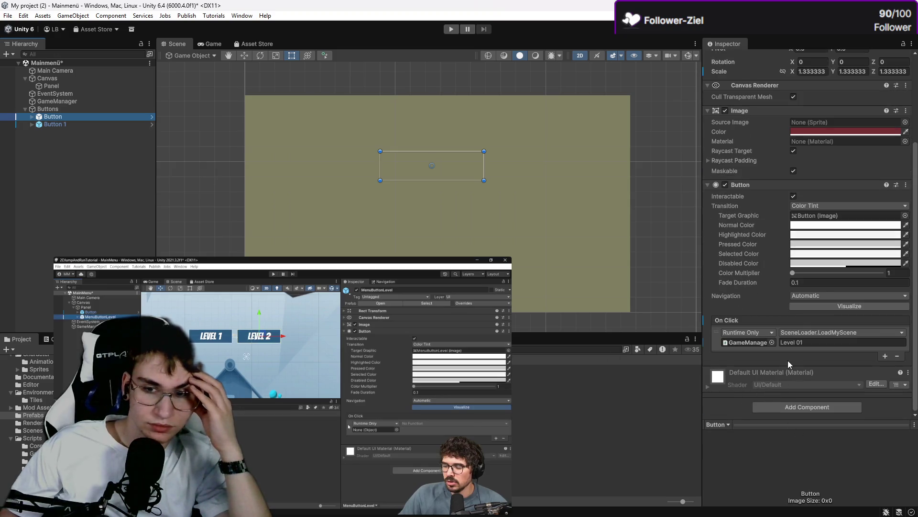
left_click(89, 123)
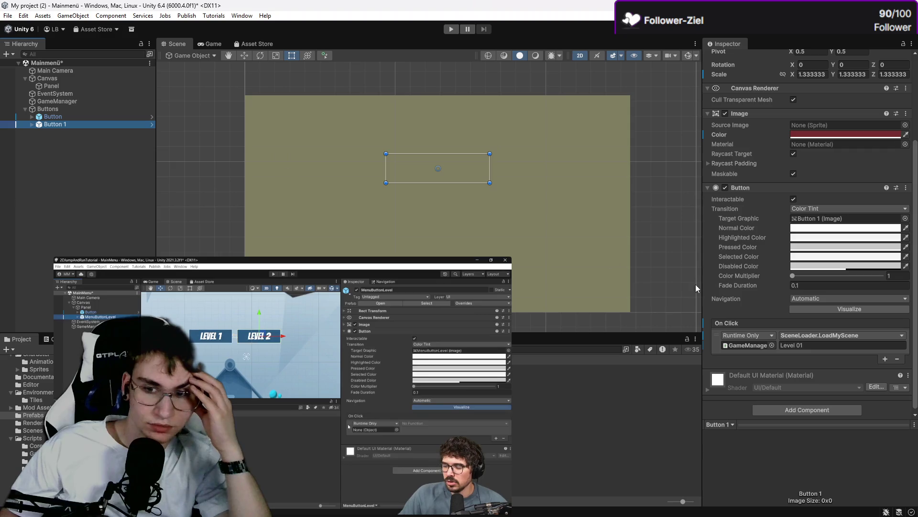
left_click(810, 344)
type("Level 02")
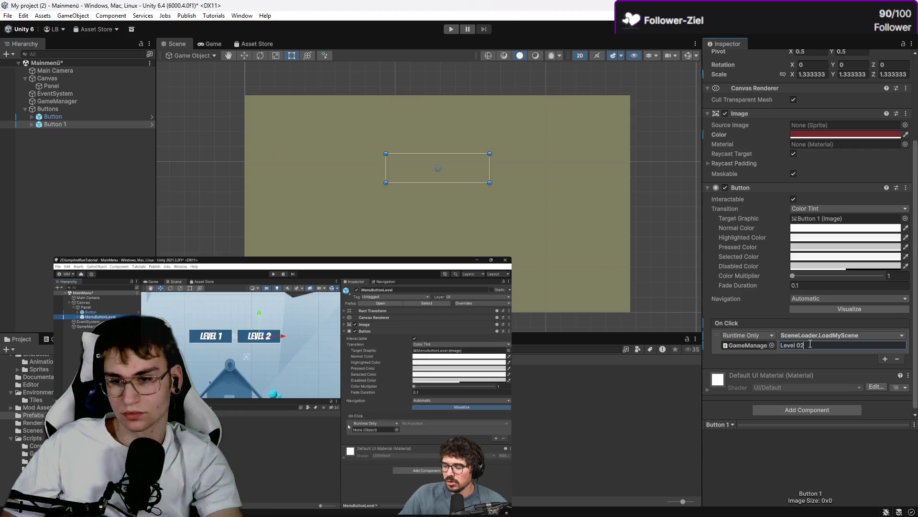
scroll(809, 342, "up", 5)
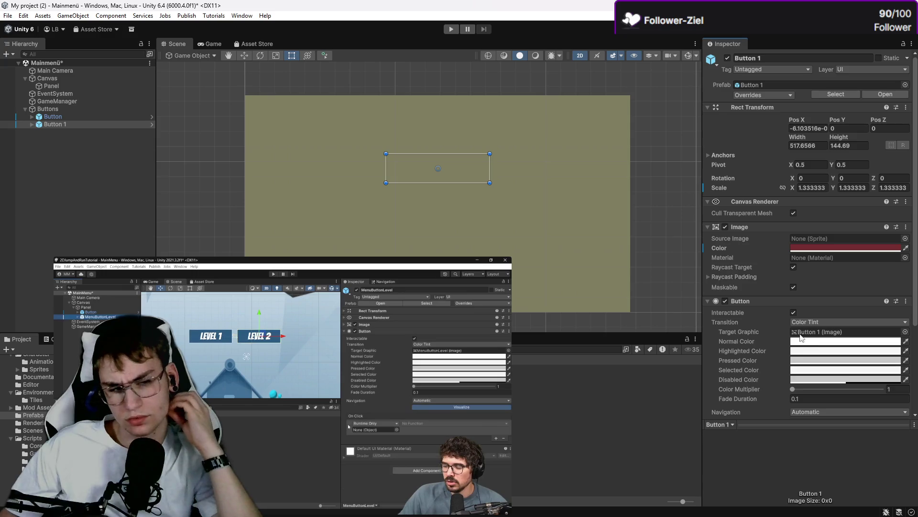
left_click(64, 117)
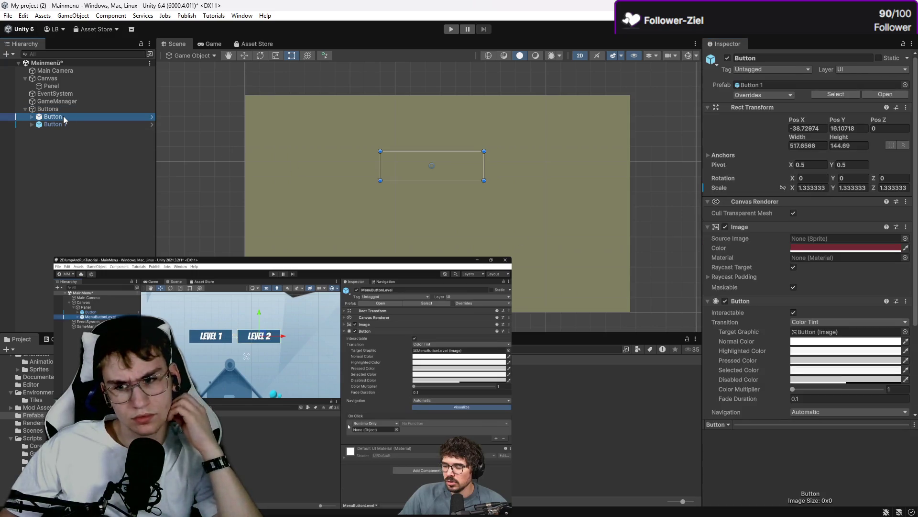
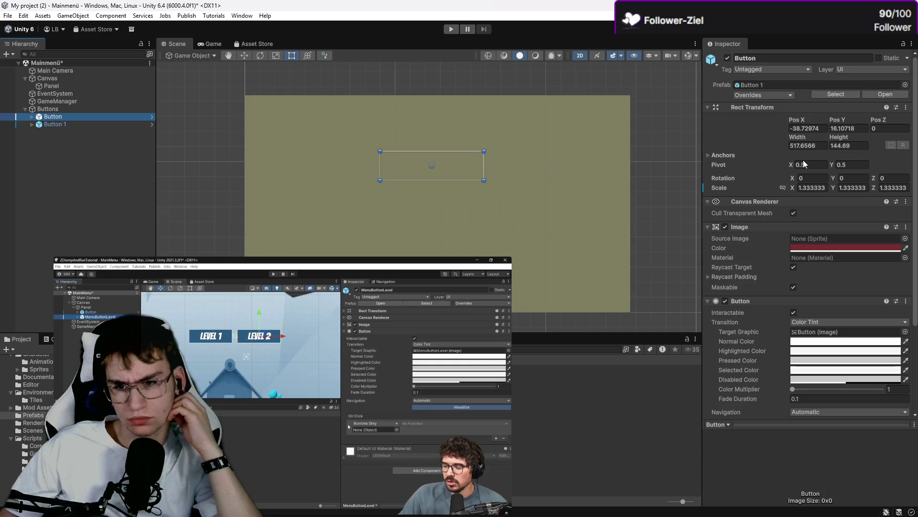
Step: Give the red Button the UISprite source image and move it higher on the canvas
left_click(905, 238)
left_click_drag(915, 271, 915, 371)
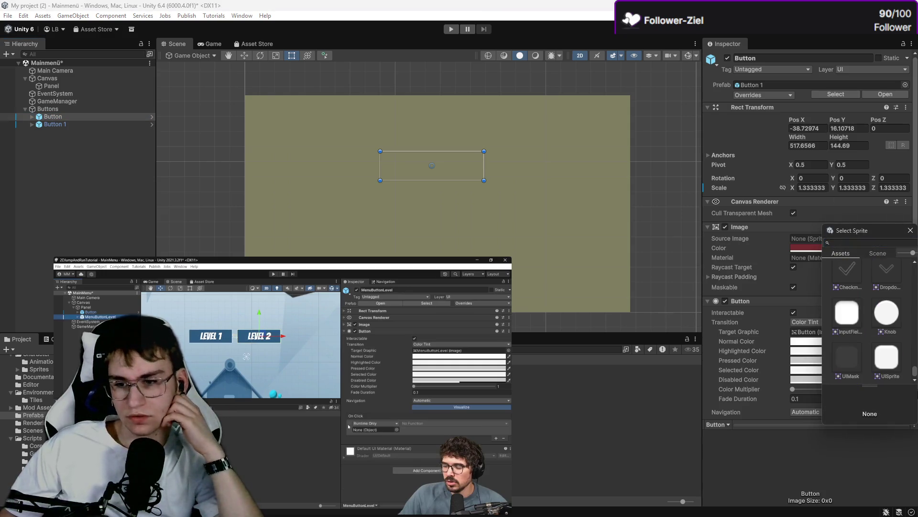
left_click(891, 362)
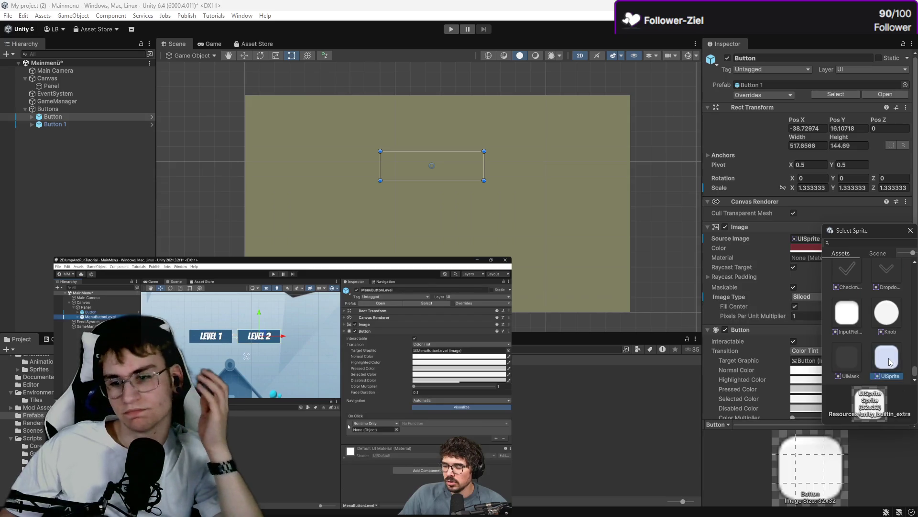
double_click(891, 362)
mouse_move(454, 168)
left_mouse_down()
mouse_move(486, 91)
mouse_move(465, 158)
left_mouse_up()
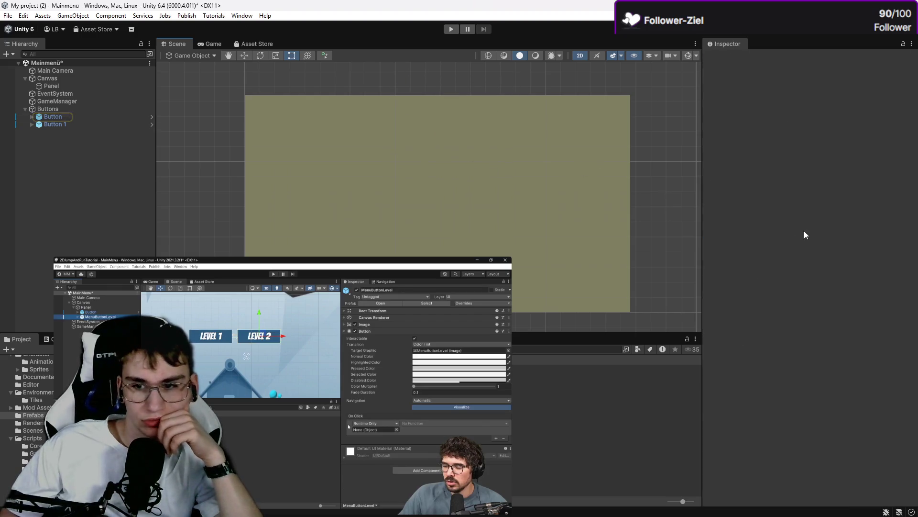
Step: Apply the Additive material to the Button's image
left_click(107, 116)
left_click(905, 258)
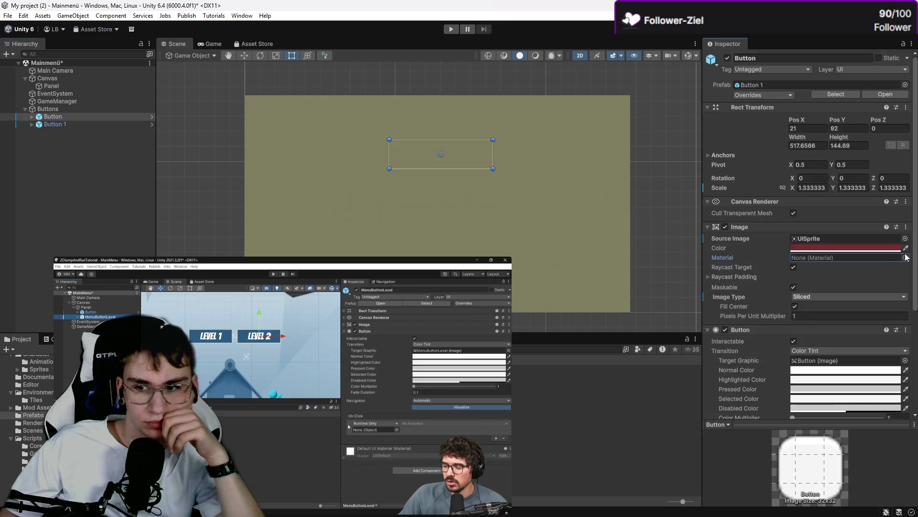
double_click(896, 297)
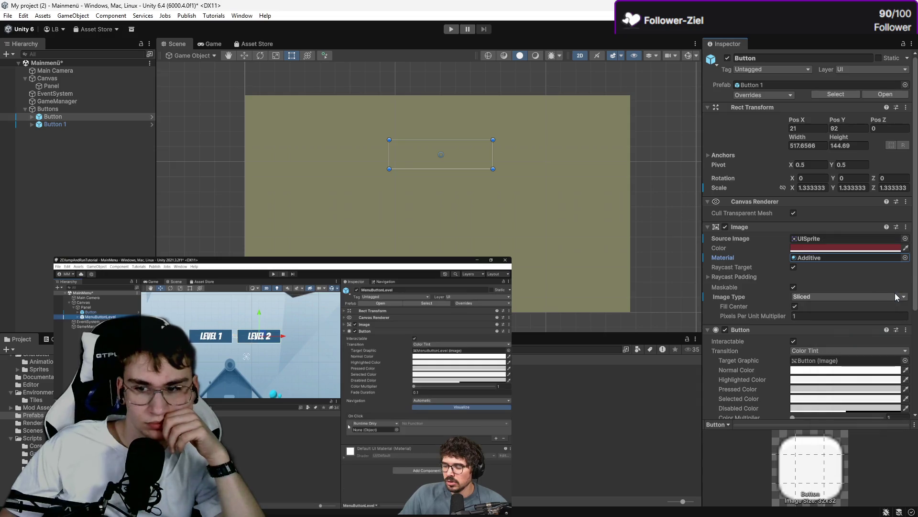
left_click(834, 275)
left_click(815, 274)
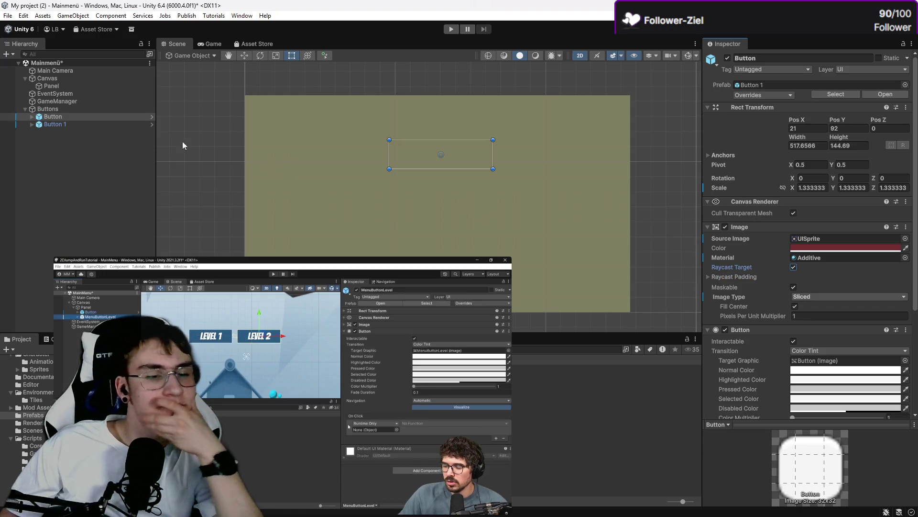
Step: Reselect the Button in the Hierarchy and review its Inspector settings
left_click(105, 134)
left_click(96, 116)
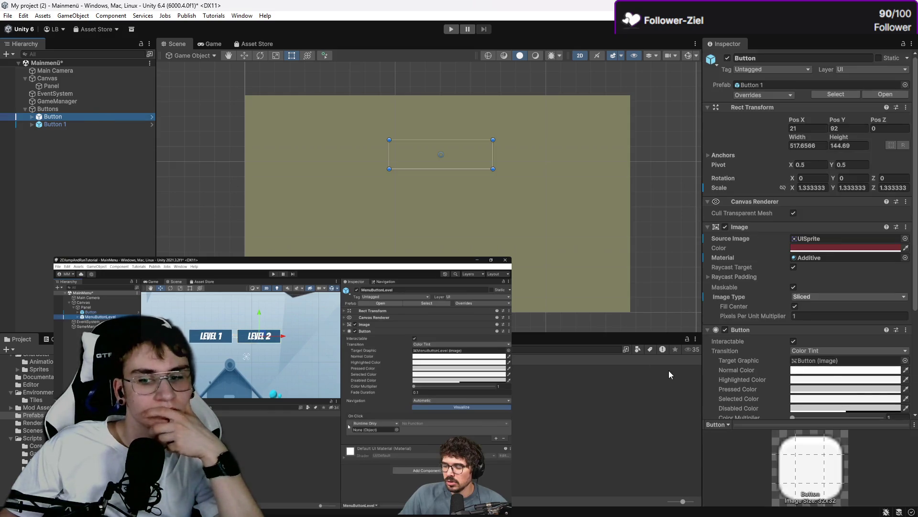
scroll(833, 378, "down", 2)
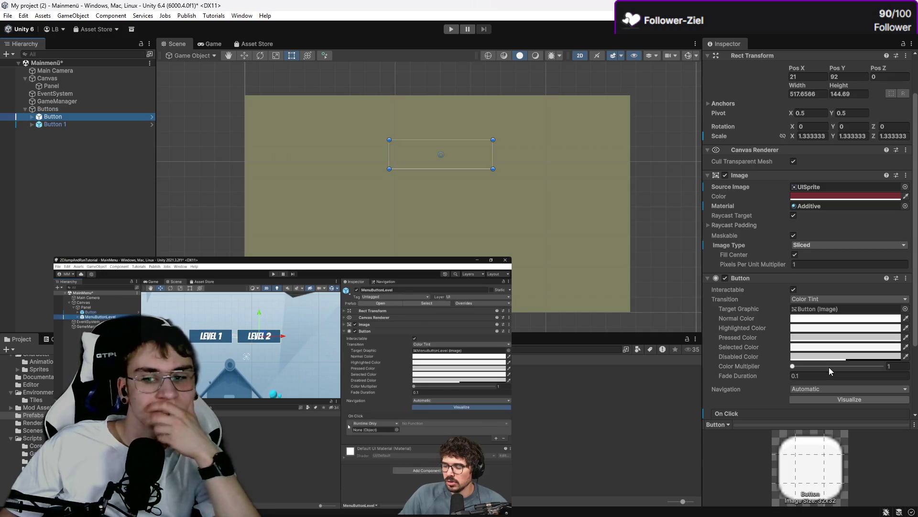
scroll(829, 371, "up", 2)
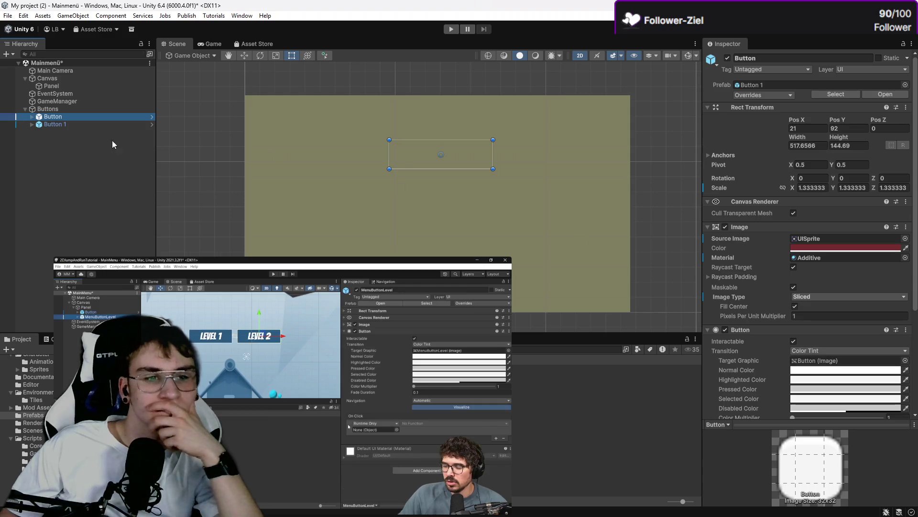
left_click(93, 134)
left_click(9, 54)
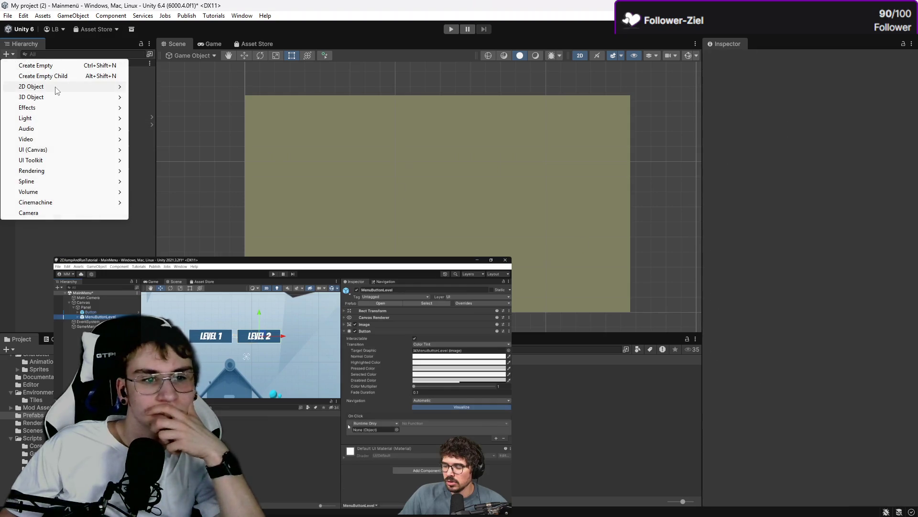
Step: Delete the two old buttons from the Hierarchy
left_click(41, 250)
left_click(70, 125)
key("Delete")
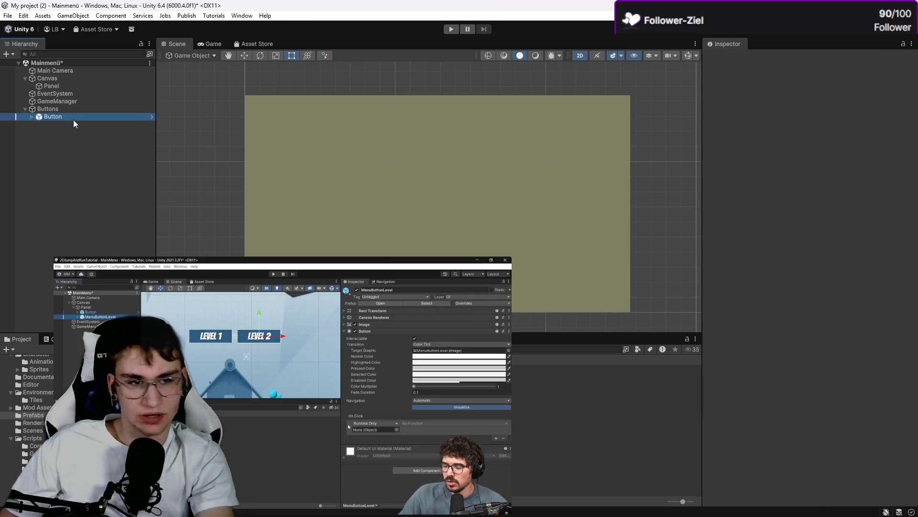
left_click(73, 117)
key("Delete")
Step: Create a new UI Button, enlarge it to about 1011 by 190, and parent it to Buttons
left_click(8, 53)
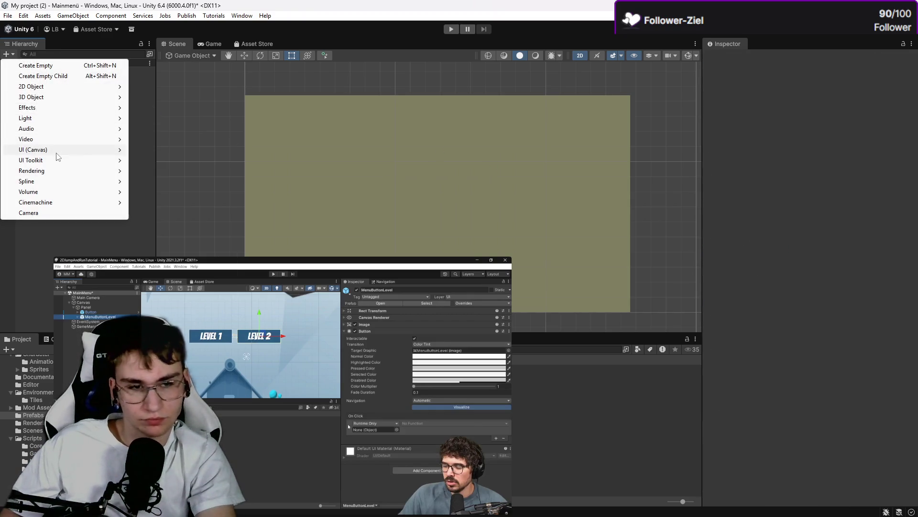
mouse_move(57, 150)
left_click(182, 238)
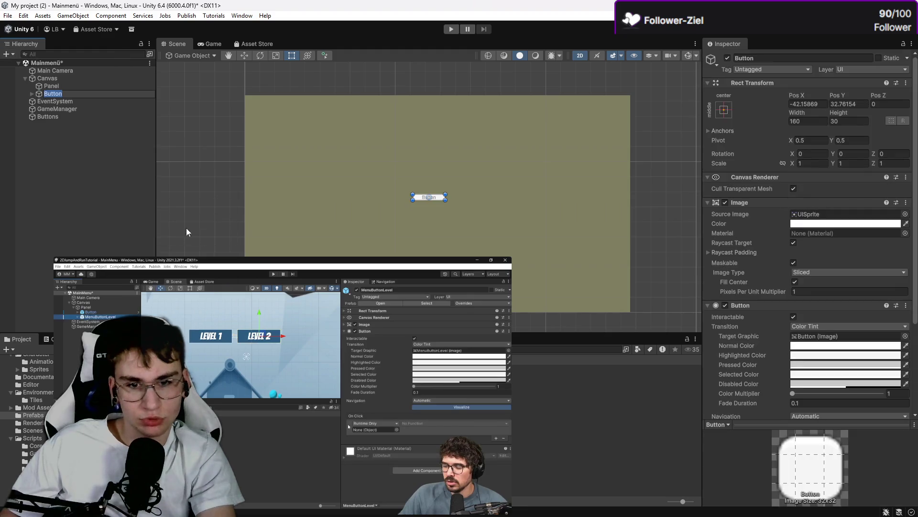
left_click_drag(413, 194, 242, 160)
left_click_drag(368, 198, 455, 185)
left_click_drag(56, 94, 65, 117)
Step: Add a Runtime Only On Click action calling GameManager's SceneLoader.LoadMyScene with 'Level 01'
scroll(845, 328, "down", 5)
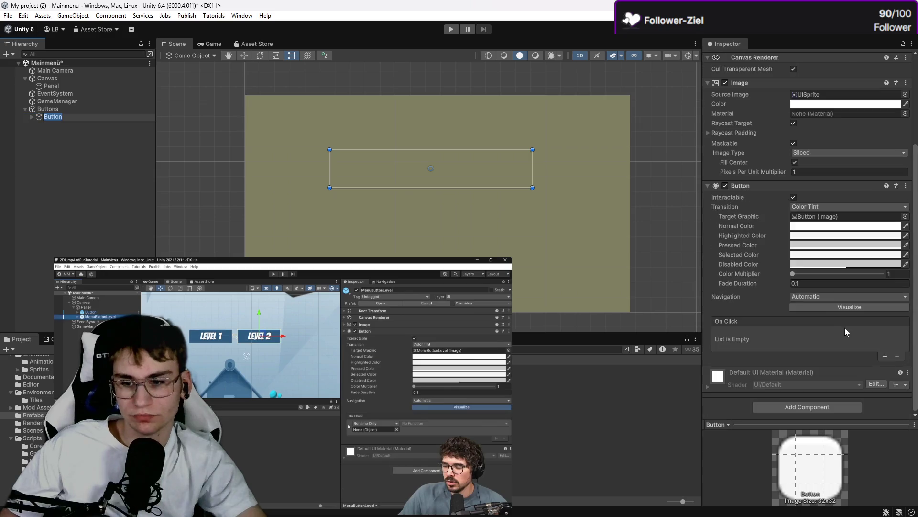
left_click(885, 356)
left_click(748, 333)
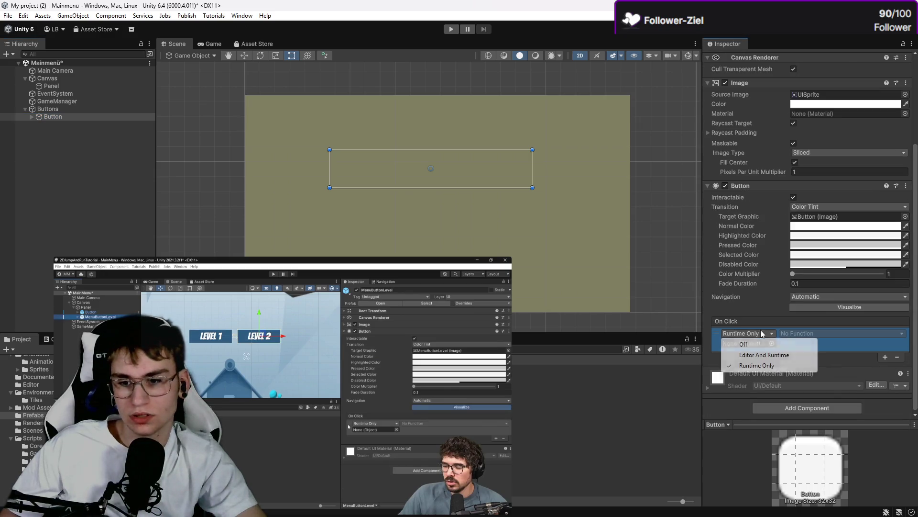
left_click(774, 316)
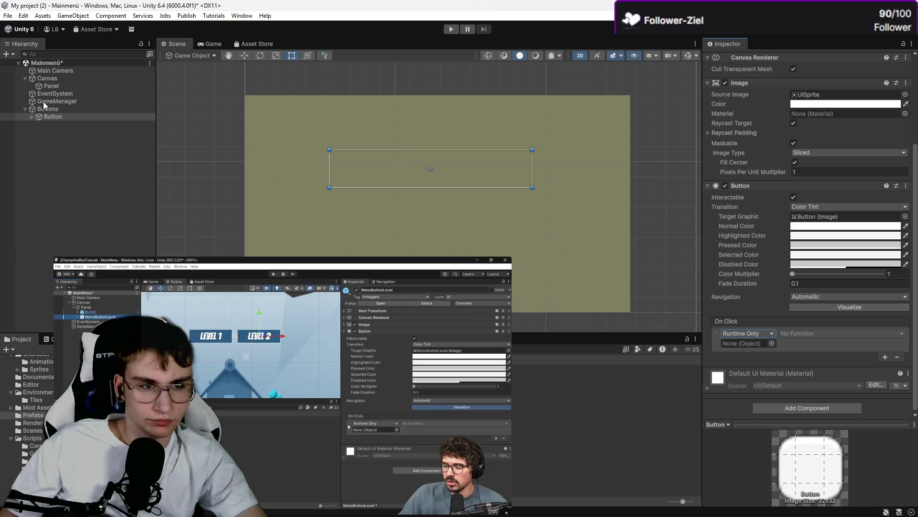
mouse_move(44, 103)
left_mouse_down()
mouse_move(658, 254)
mouse_move(746, 342)
left_mouse_up()
left_click(802, 334)
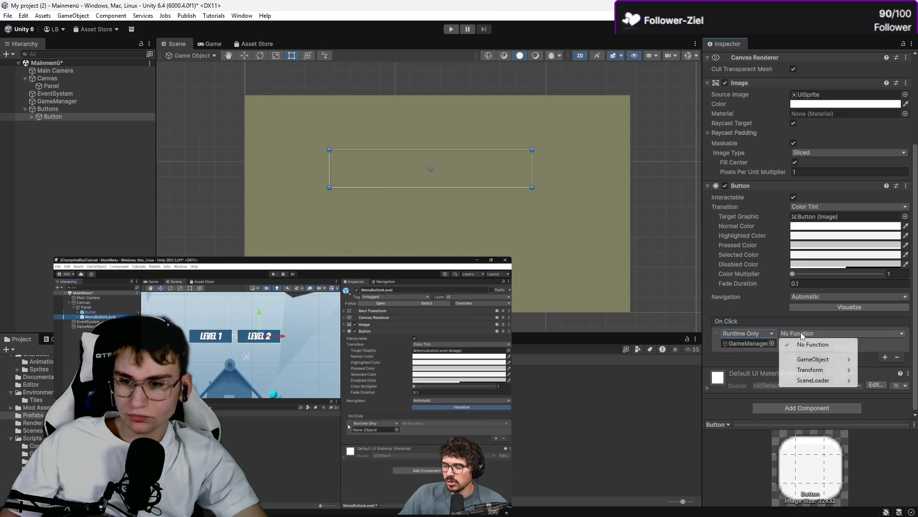
mouse_move(815, 383)
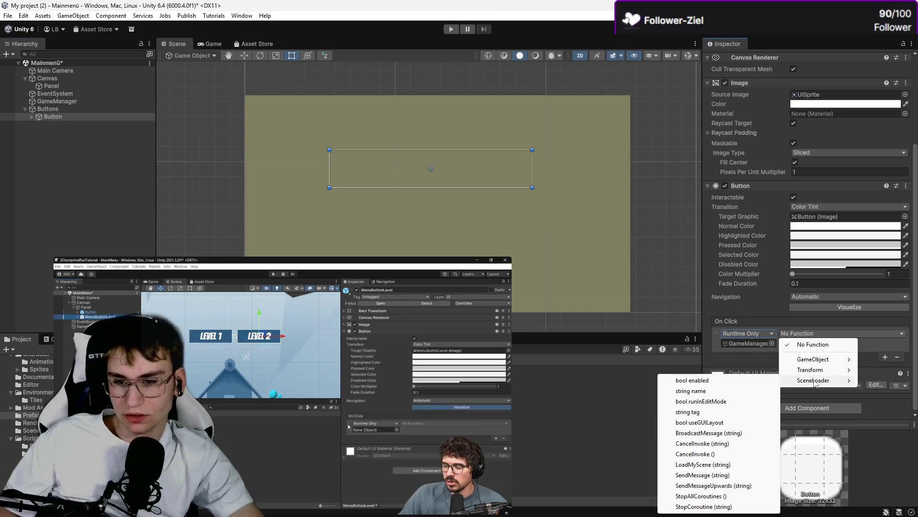
left_click(702, 464)
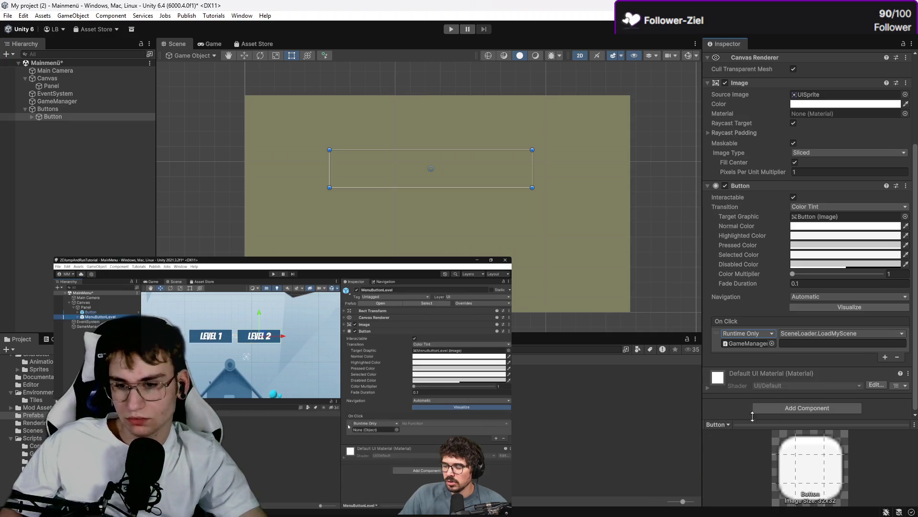
left_click(812, 341)
left_click(814, 344)
type("Level 01")
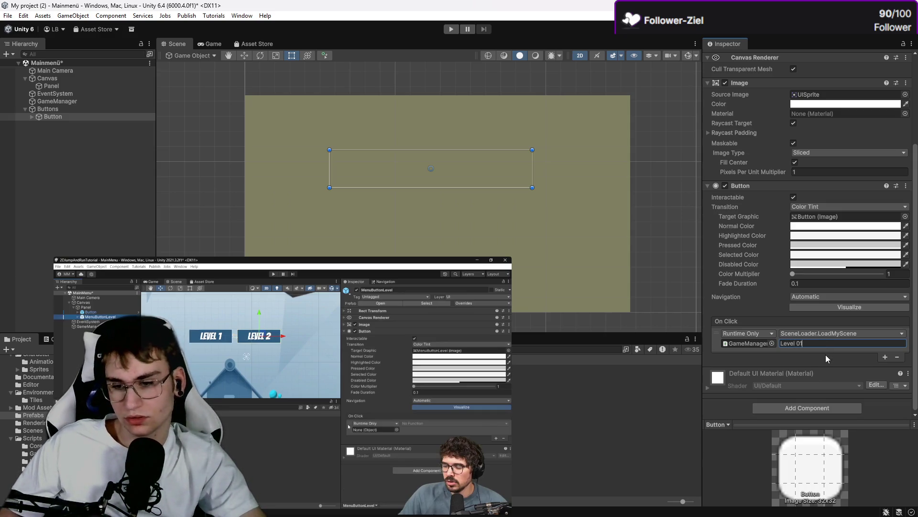
left_click(61, 126)
left_click(69, 118)
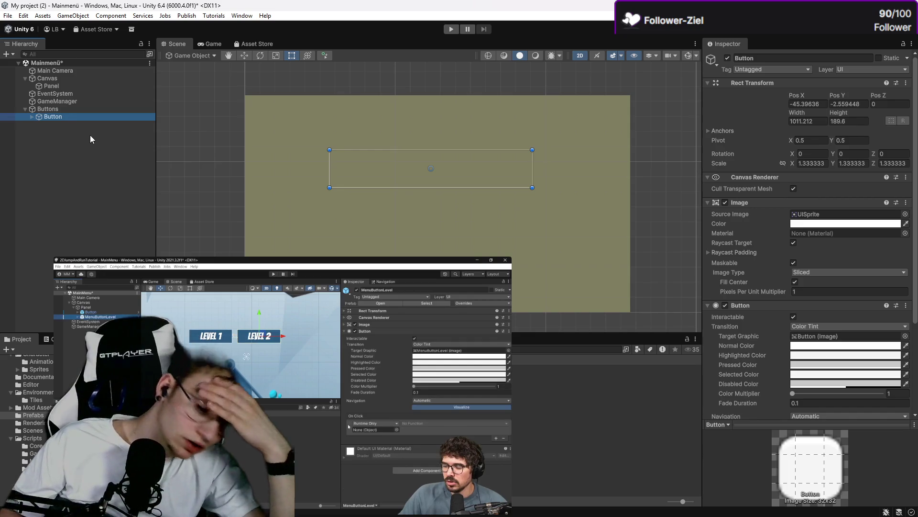
Step: Turn off Cull Transparent Mesh and move the button up to Pos X 62, Pos Y 490
left_click(817, 224)
left_click(758, 186)
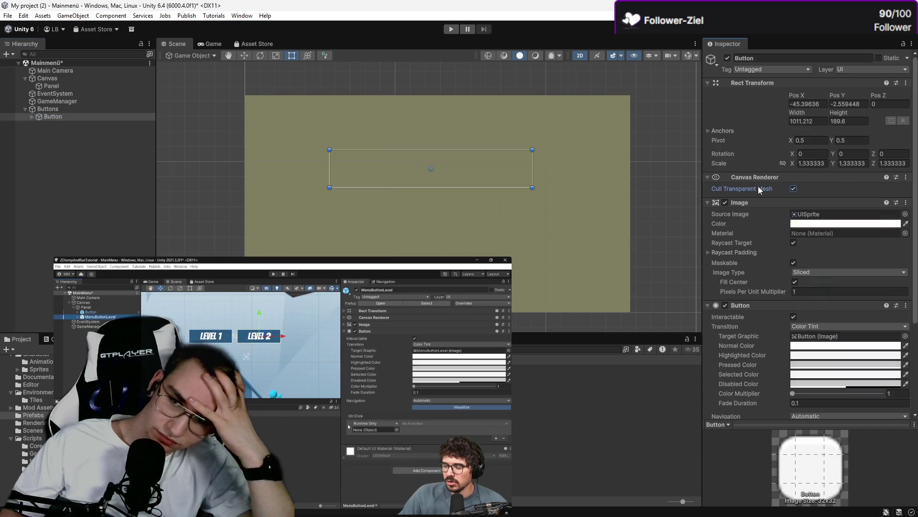
left_click(794, 203)
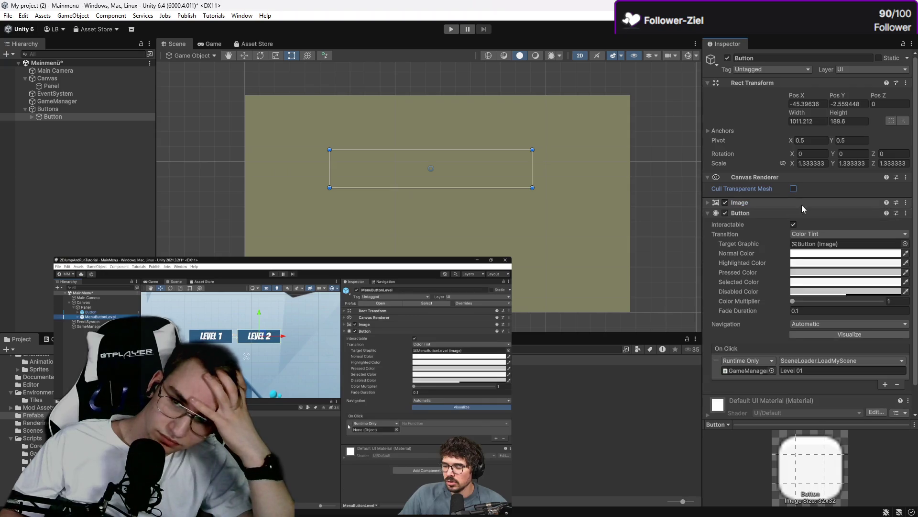
left_click(800, 213)
left_click(802, 211)
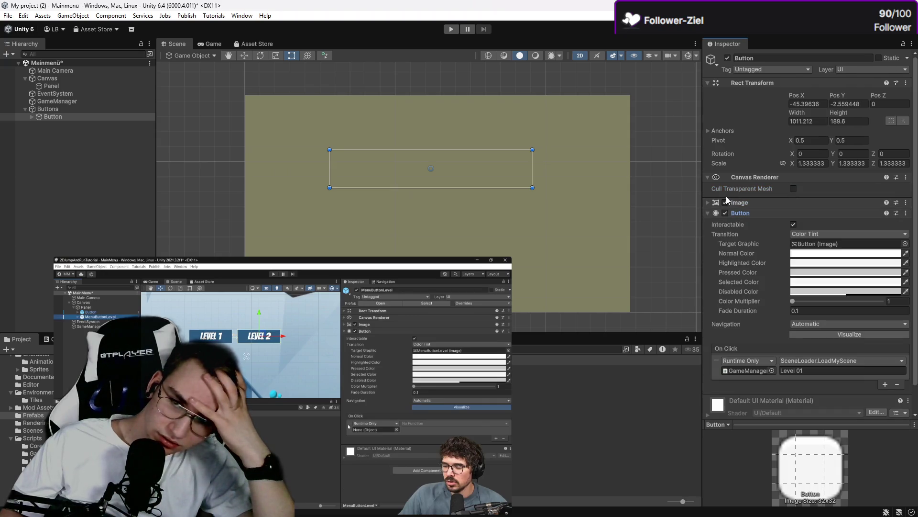
left_click(736, 204)
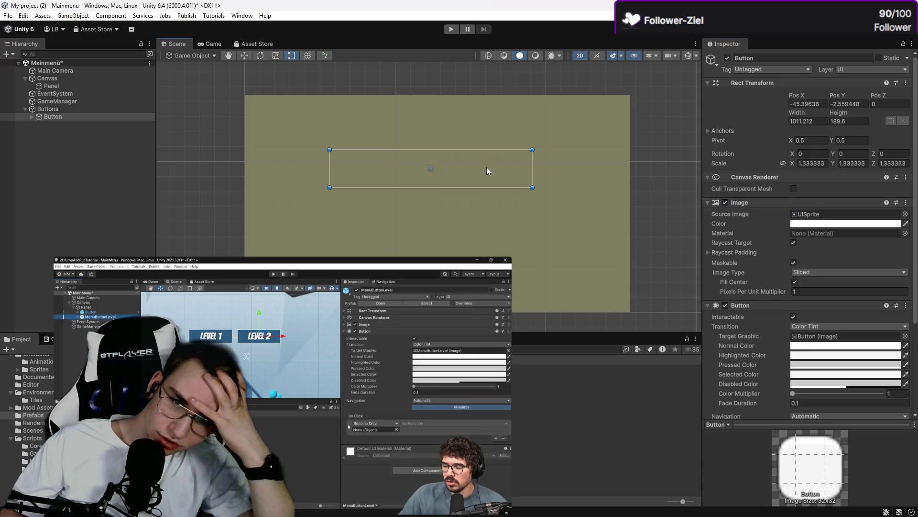
mouse_move(484, 170)
left_mouse_down()
mouse_move(510, 94)
mouse_move(501, 125)
mouse_move(501, 99)
left_mouse_up()
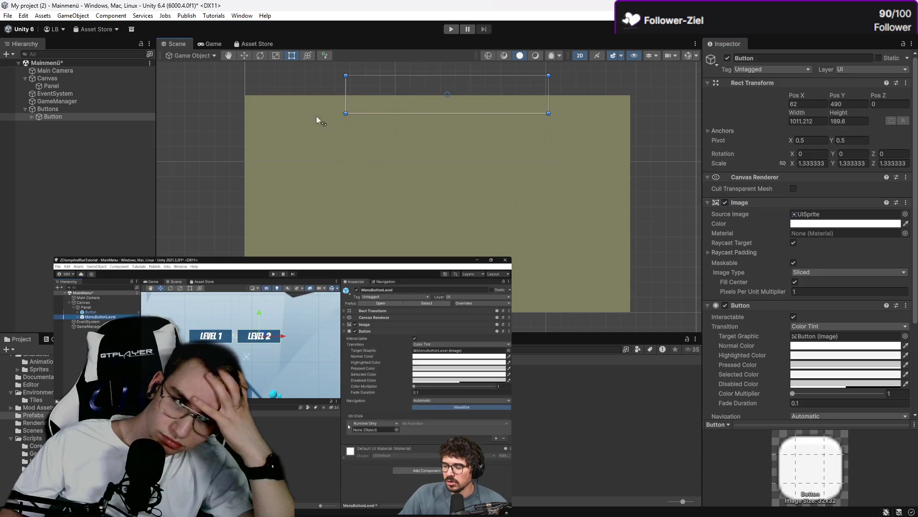
left_click(56, 110)
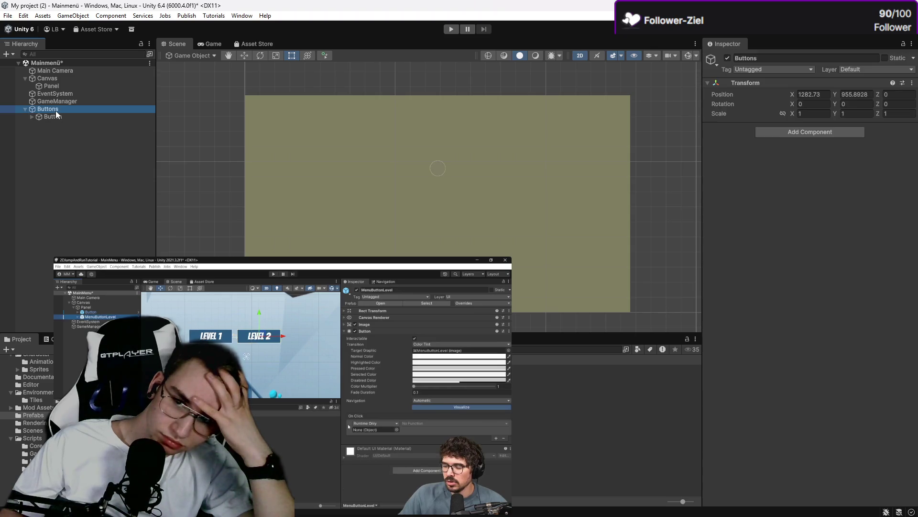
Step: Delete the Buttons group and create a new, enlarged UI button on the Canvas
key("Delete")
left_click(75, 102)
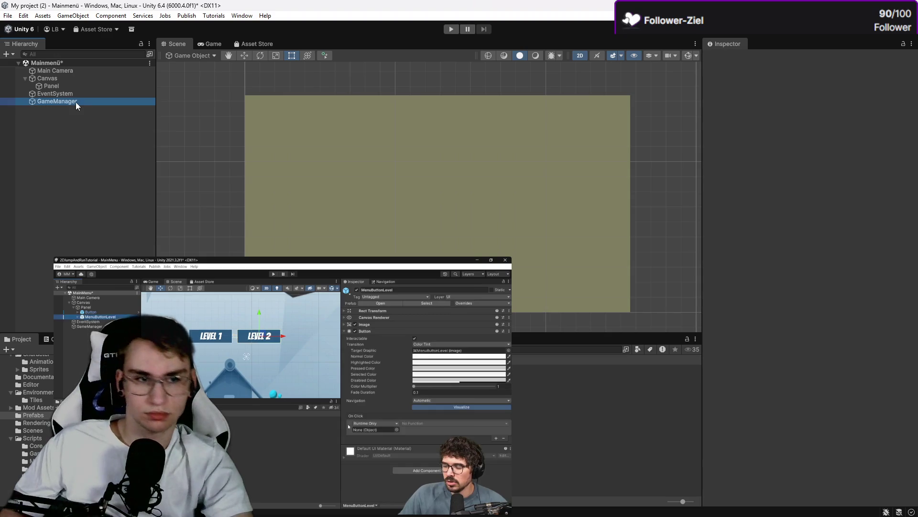
left_click(75, 129)
left_click(13, 55)
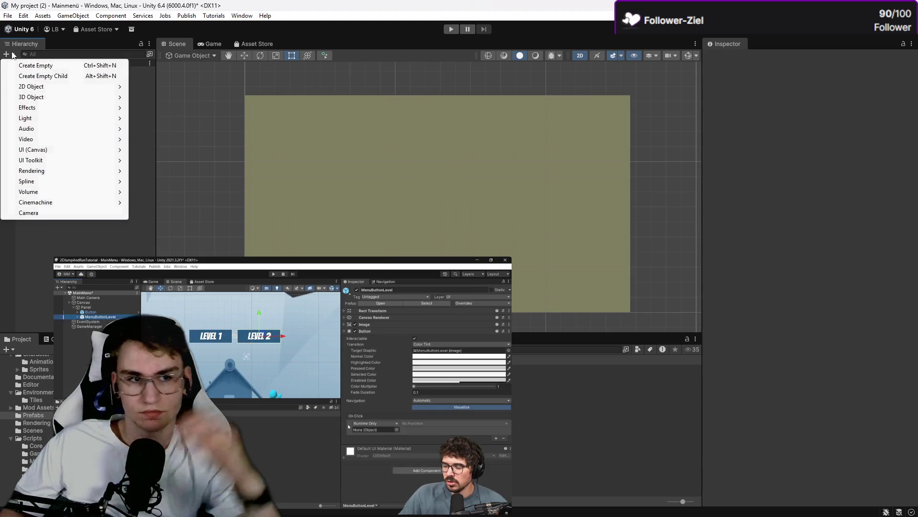
mouse_move(45, 152)
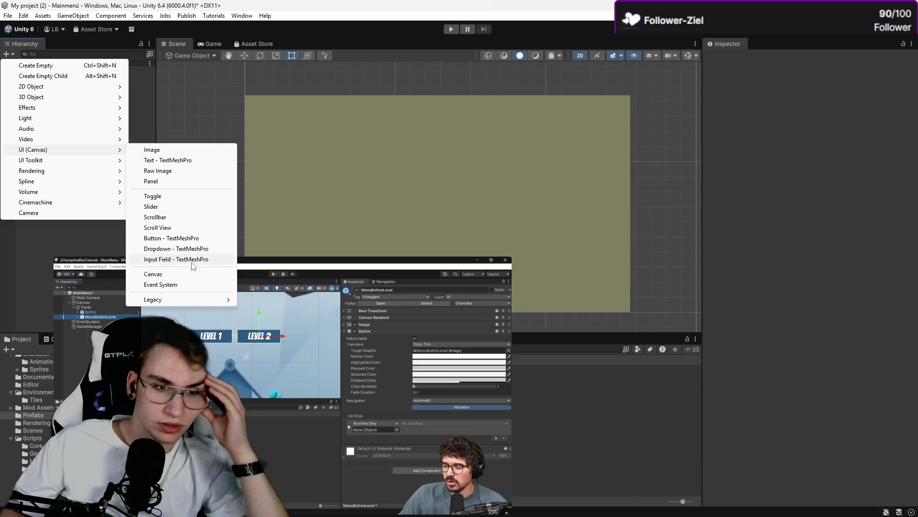
left_click(171, 238)
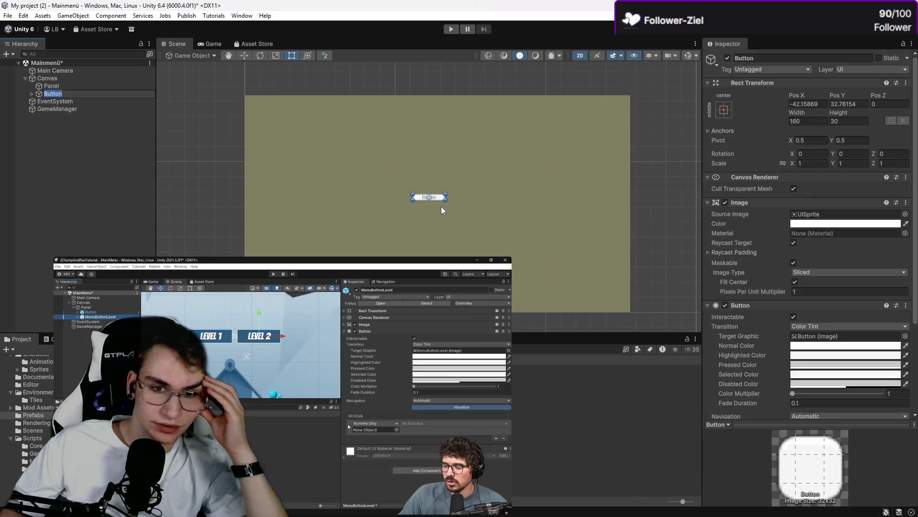
mouse_move(445, 199)
left_mouse_down()
mouse_move(531, 241)
mouse_move(559, 231)
left_mouse_up()
mouse_move(509, 214)
left_mouse_down()
mouse_move(427, 159)
mouse_move(462, 148)
left_mouse_up()
Step: Place the new Button inside the Canvas below Panel
left_click(52, 94)
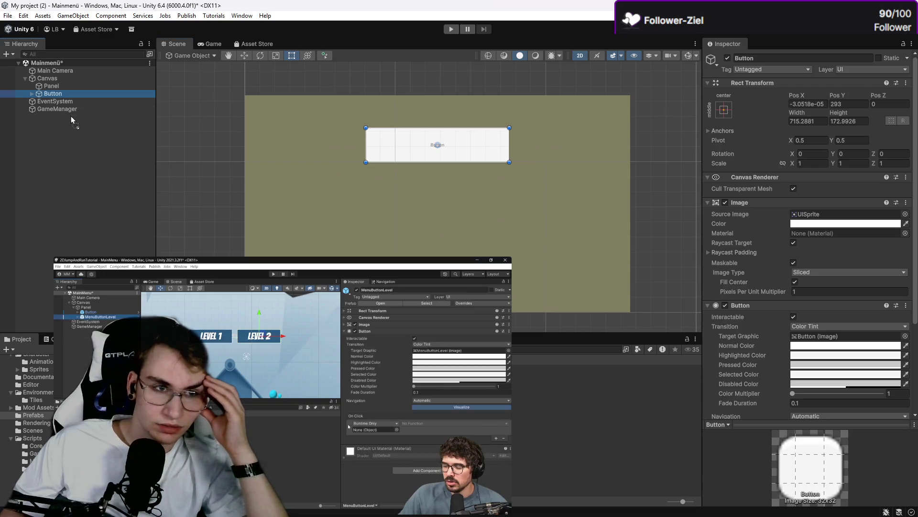
left_click_drag(72, 121, 60, 111)
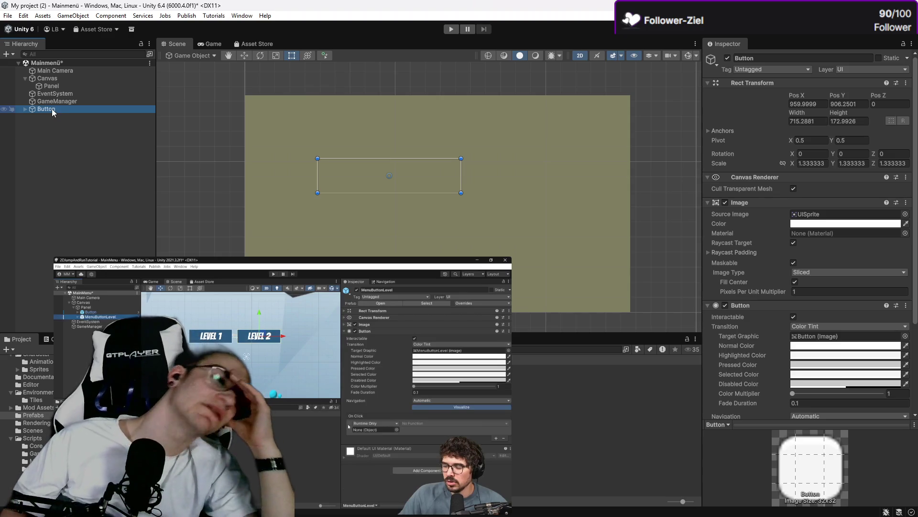
left_click_drag(70, 92, 69, 92)
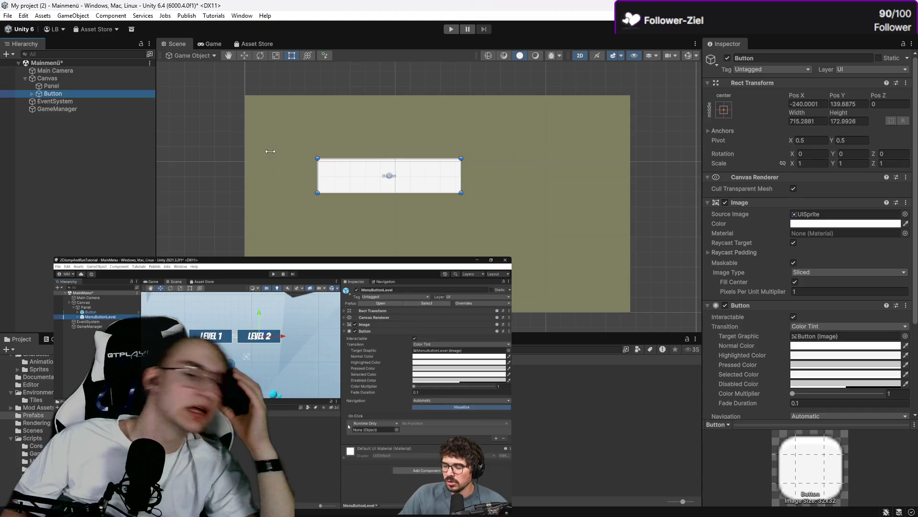
scroll(825, 312, "down", 5)
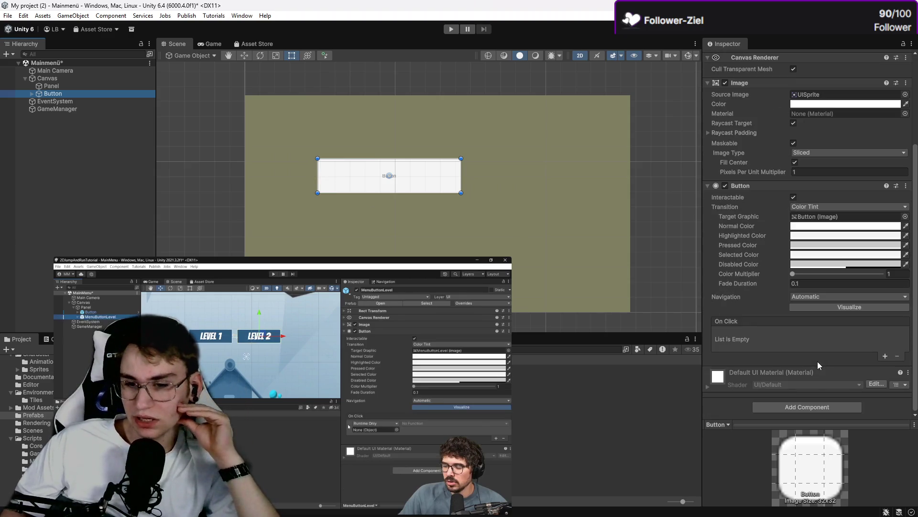
left_click(820, 388)
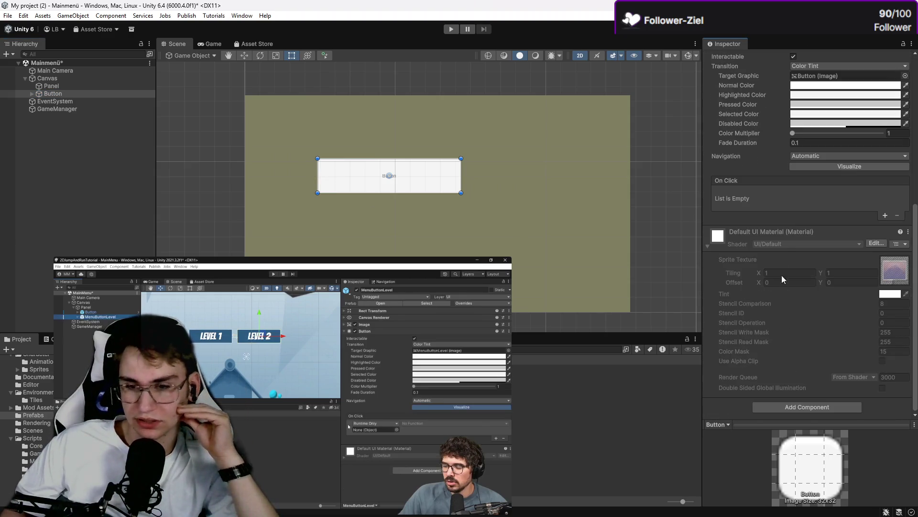
left_click(788, 249)
Step: Add an On Click entry to the Button and check GameManager's Scene Loader component
left_click(885, 356)
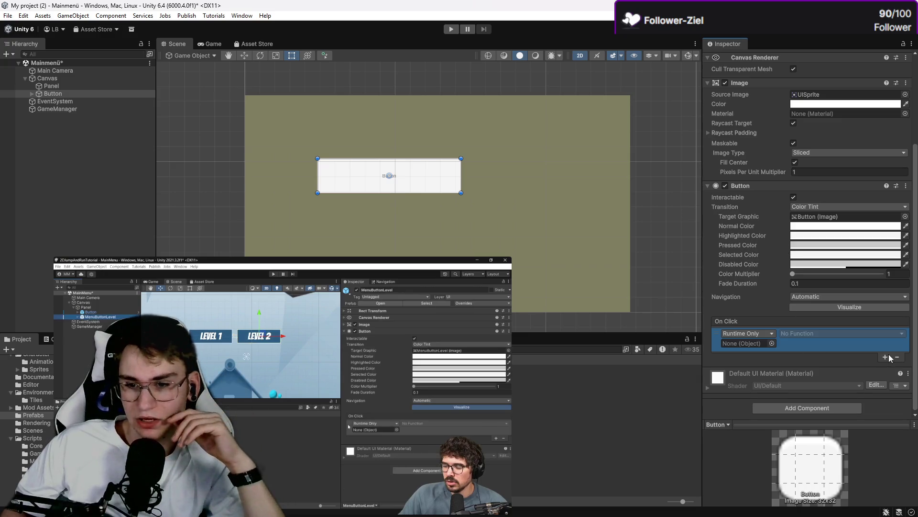
left_click(771, 332)
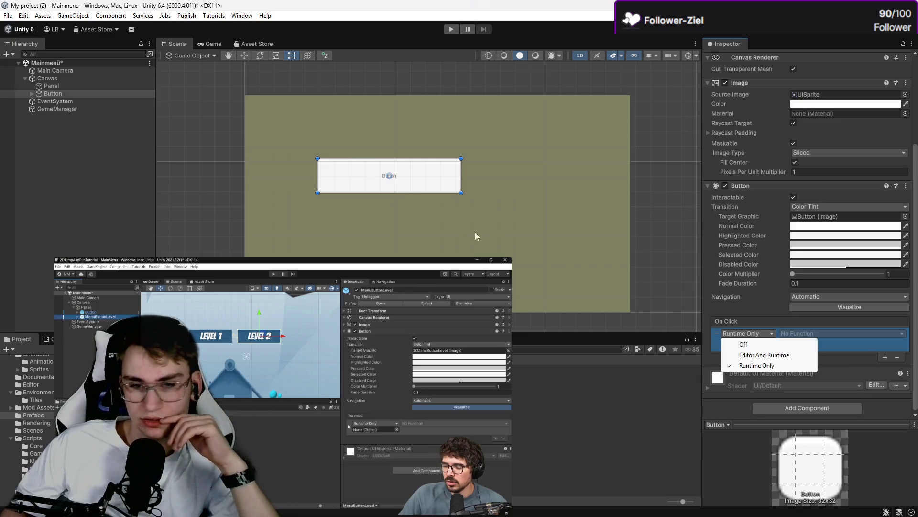
left_click(62, 118)
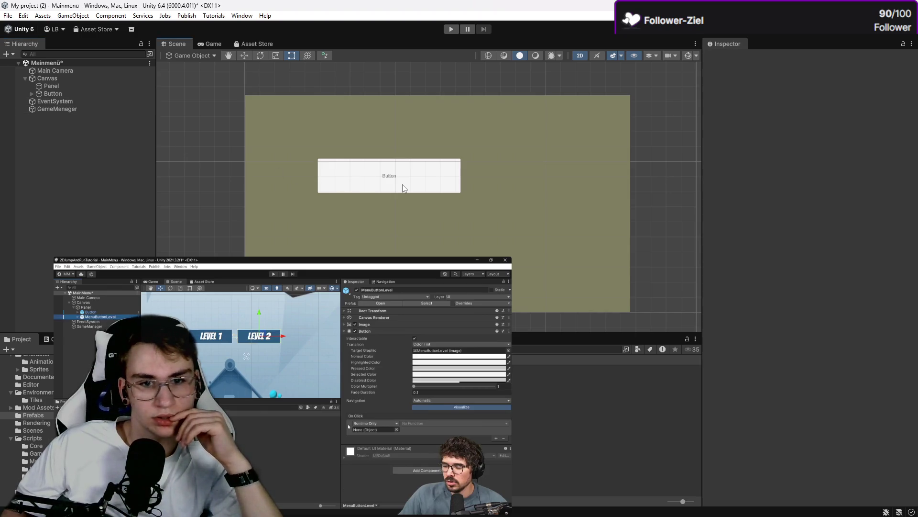
left_click(88, 102)
left_click(80, 95)
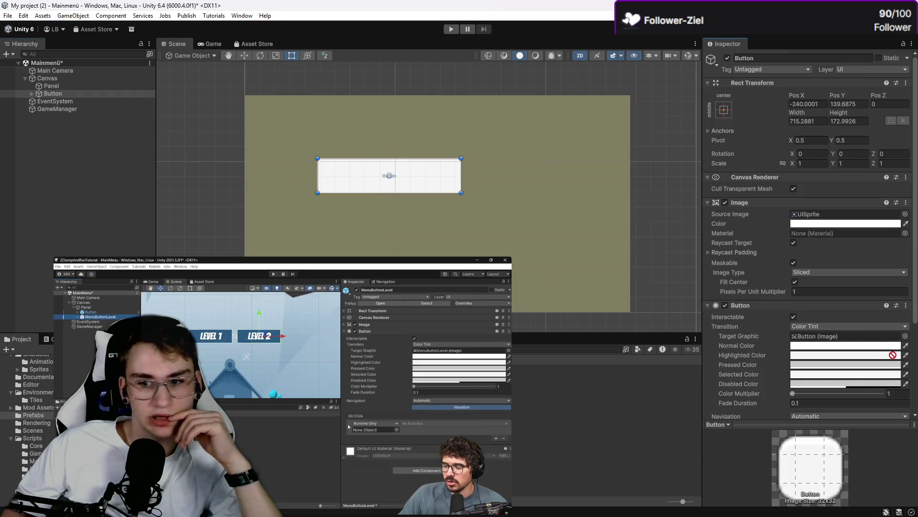
left_click(57, 109)
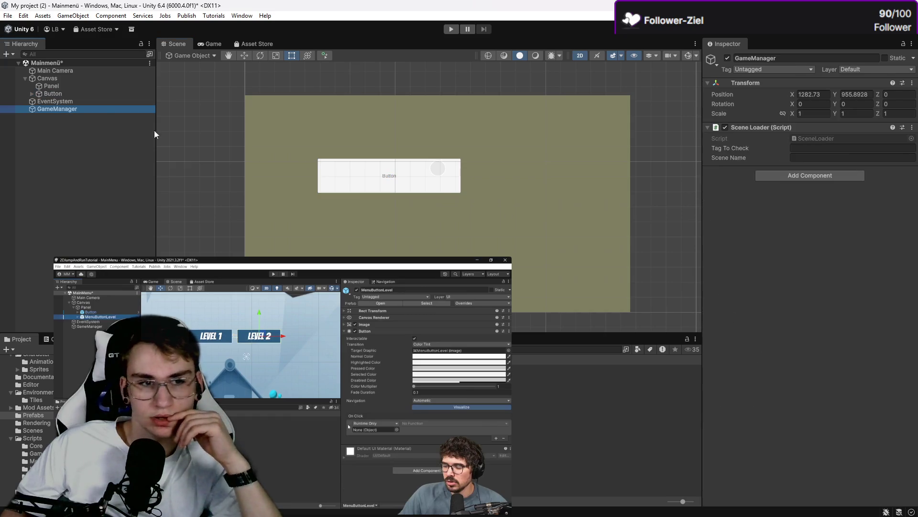
left_click(67, 101)
left_click(91, 94)
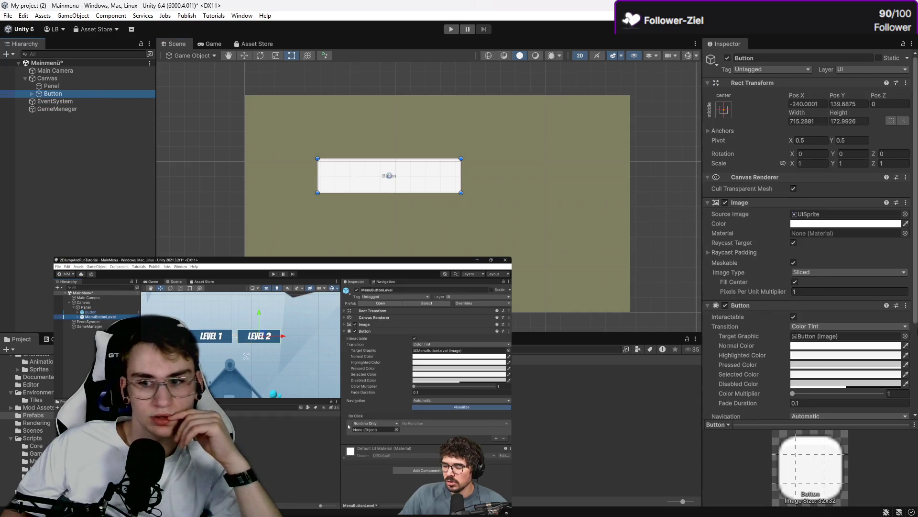
Step: Set the On Click to call GameManager's SceneLoader.LoadMyScene with 'Level 01'
scroll(851, 320, "down", 5)
mouse_move(40, 110)
left_mouse_down()
mouse_move(143, 133)
mouse_move(763, 330)
left_mouse_up()
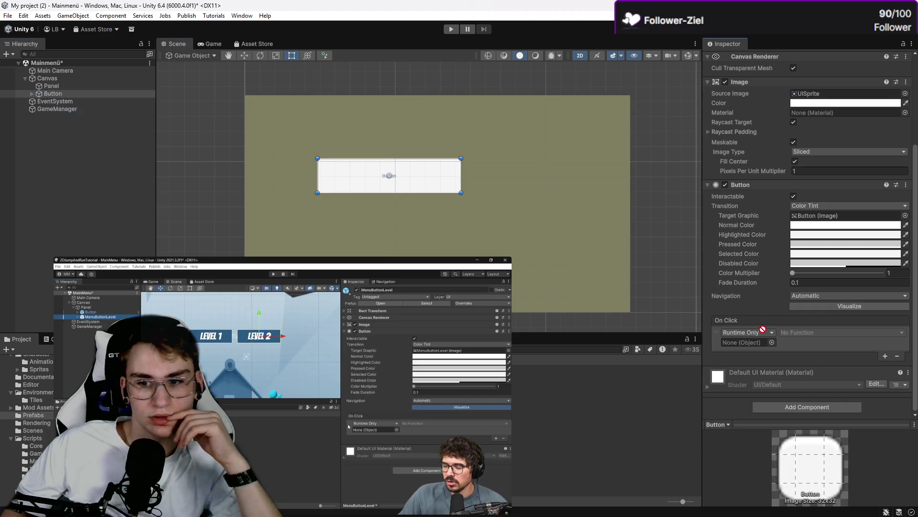
left_click(832, 331)
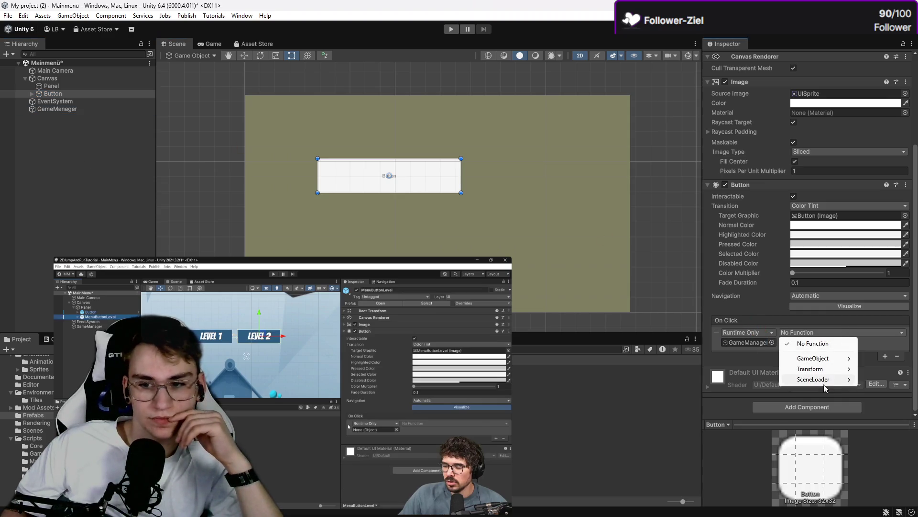
mouse_move(824, 388)
left_click(725, 463)
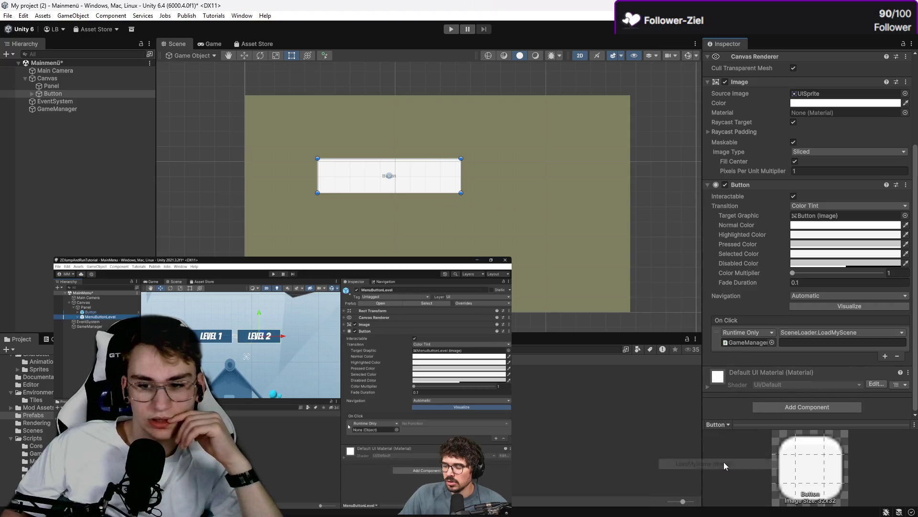
type("Level 01")
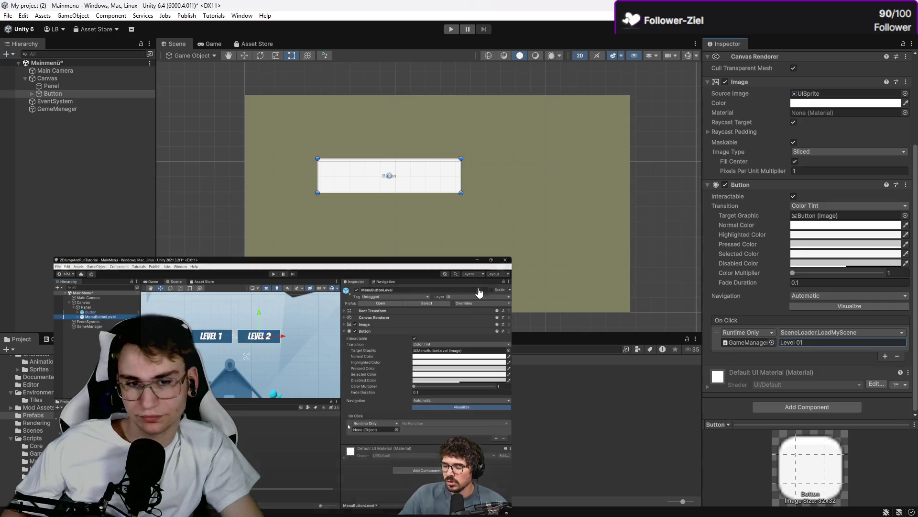
Step: Shift the white button up and right, then add and resize the red Button 1 under Canvas
mouse_move(424, 188)
left_mouse_down()
mouse_move(464, 186)
mouse_move(482, 156)
left_mouse_up()
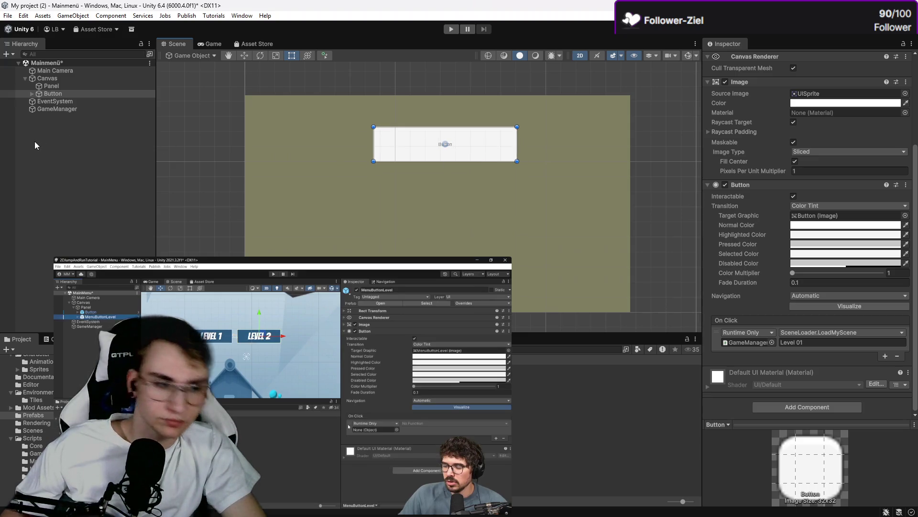
left_click(86, 94)
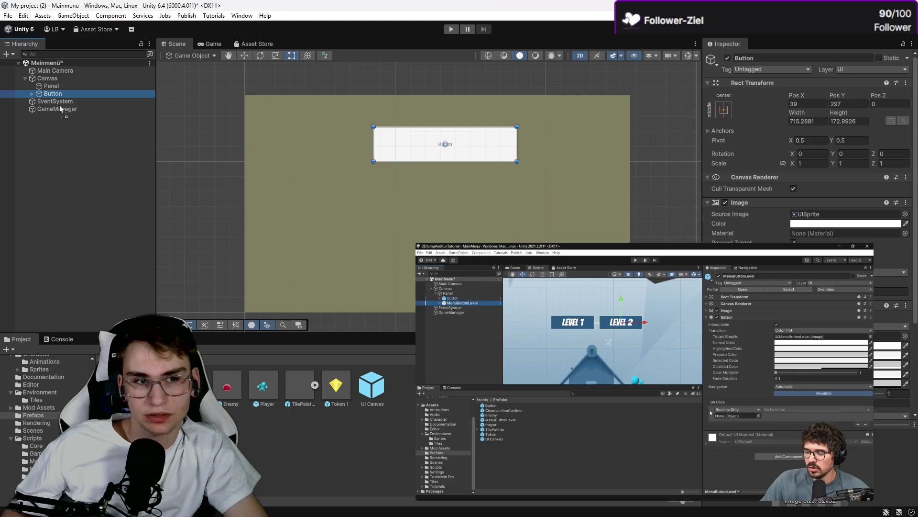
left_click_drag(51, 100, 51, 101)
mouse_move(515, 196)
left_mouse_down()
mouse_move(481, 201)
mouse_move(517, 175)
left_mouse_up()
left_click_drag(474, 197, 471, 200)
Step: Make the red button's On Click call SceneLoader.LoadMyScene with scene name 'Level 0'
scroll(870, 318, "down", 4)
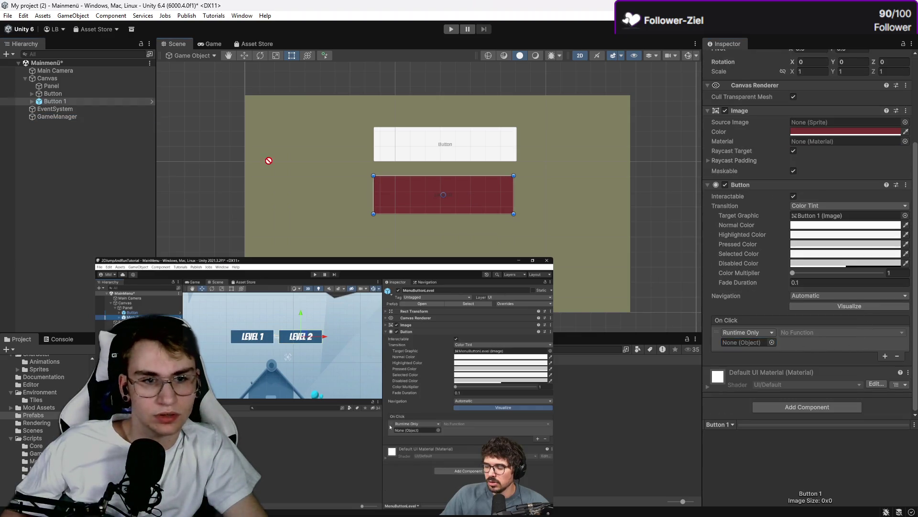
left_click(796, 333)
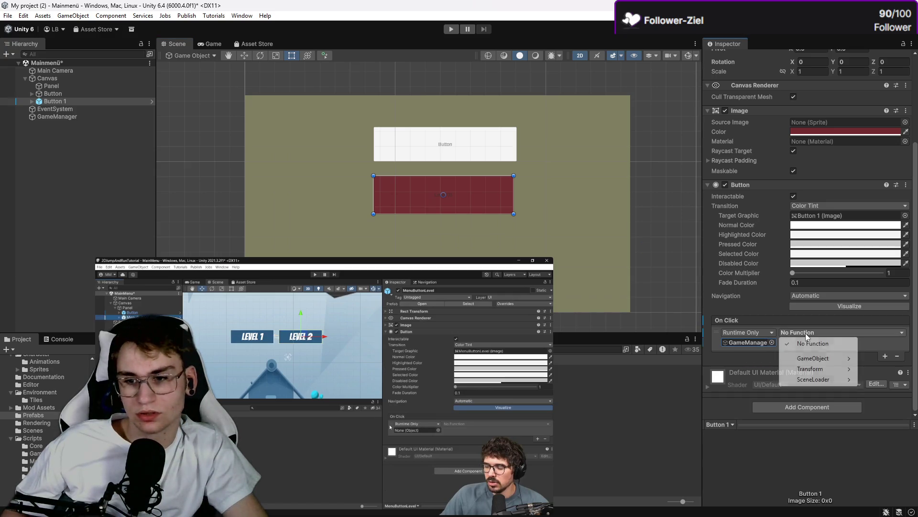
mouse_move(814, 378)
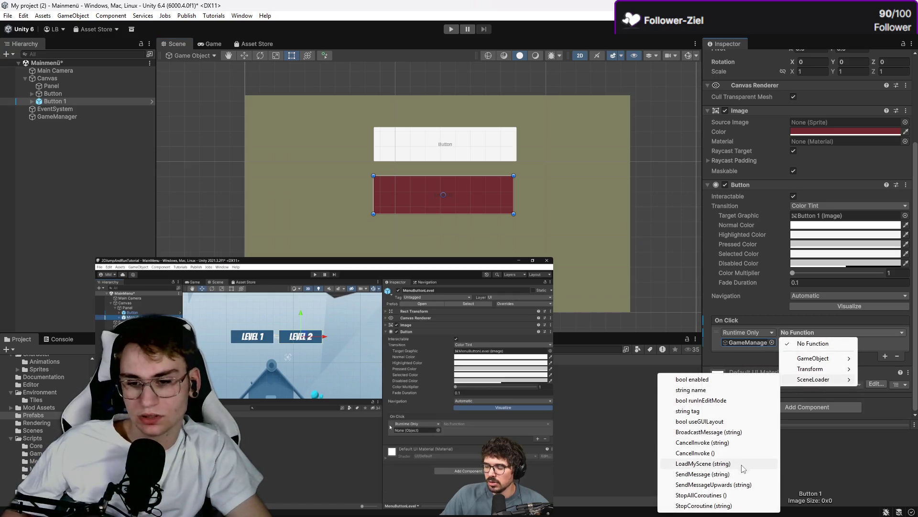
left_click(717, 463)
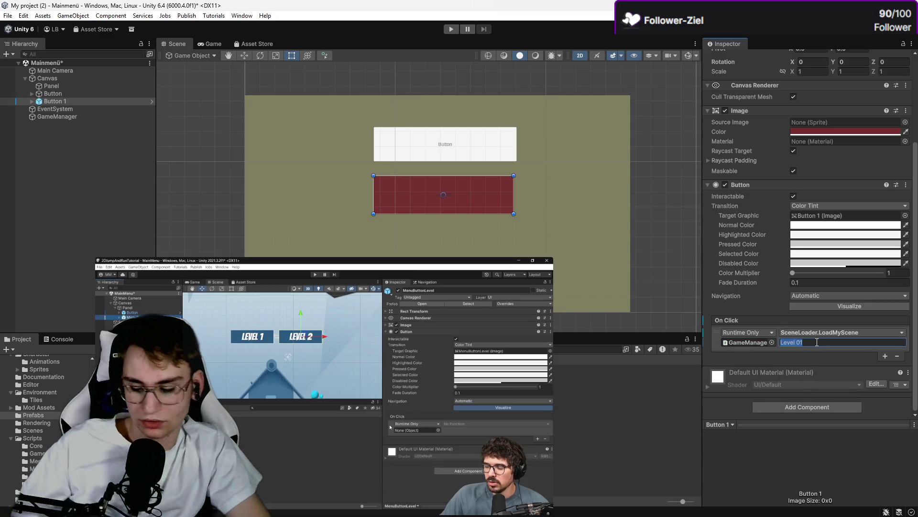
type("Level 0")
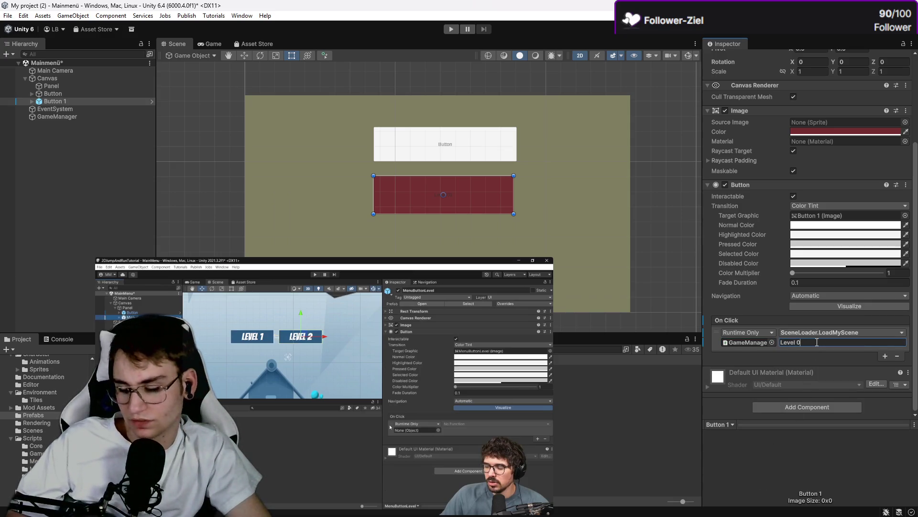
left_click(469, 193)
scroll(500, 155, "up", 3)
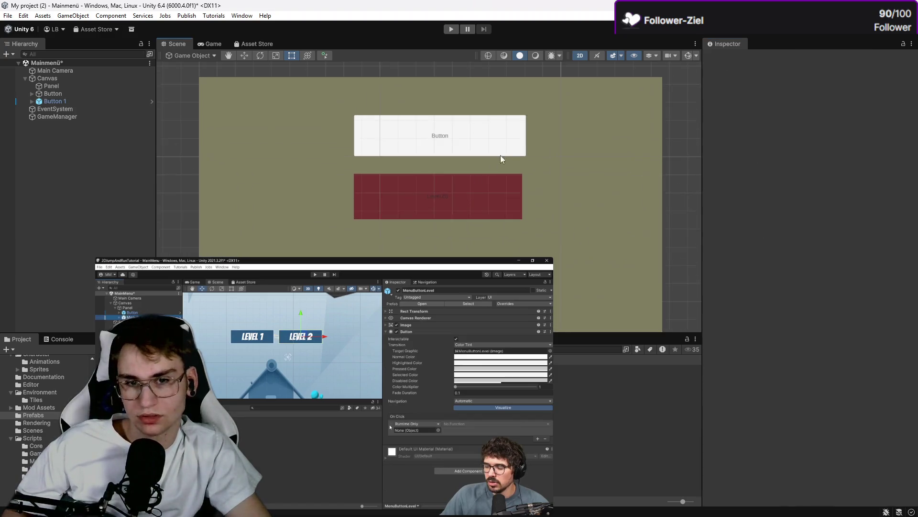
left_click(81, 93)
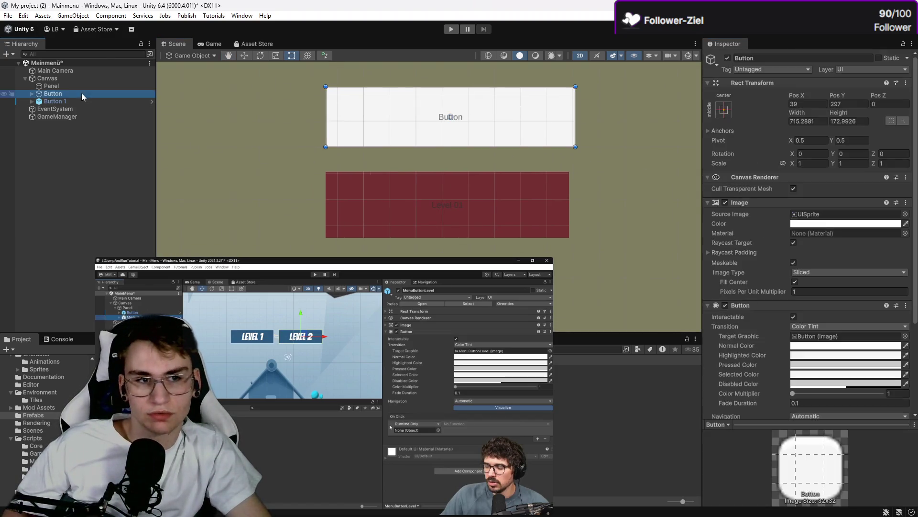
Step: Set the top button's label to 'Level 01' with a font size of about 151
key("Up")
left_click(32, 101)
key("Down")
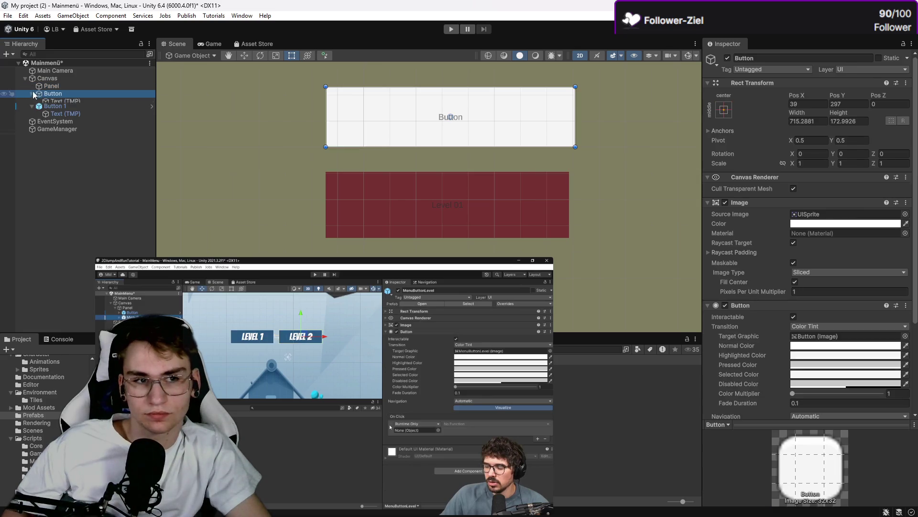
key("Right")
left_click(63, 102)
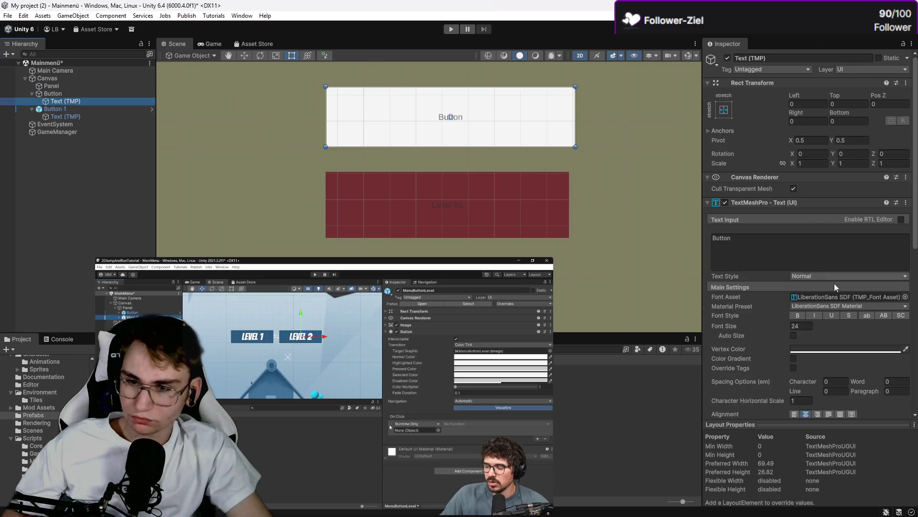
left_click(813, 327)
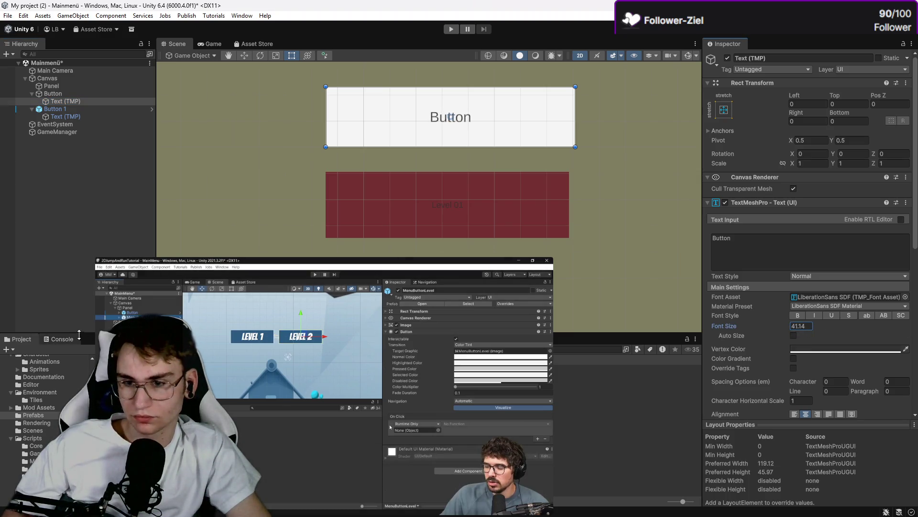
mouse_move(722, 329)
left_mouse_down()
mouse_move(889, 327)
mouse_move(25, 319)
left_mouse_up()
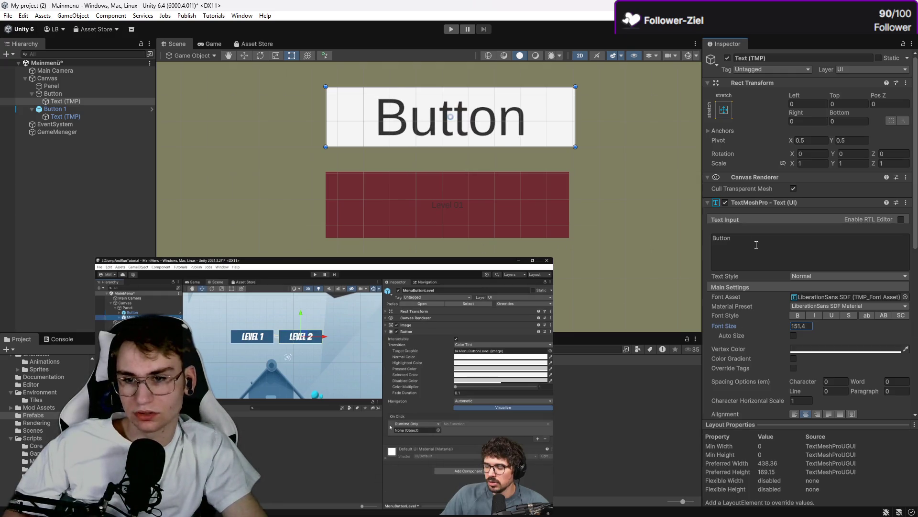
double_click(722, 238)
type("Level 02")
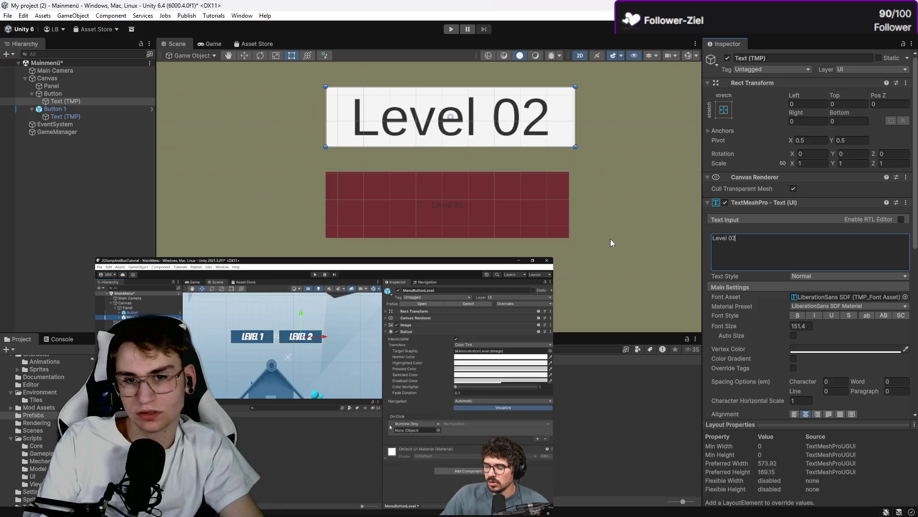
key("BackSpace")
type("1")
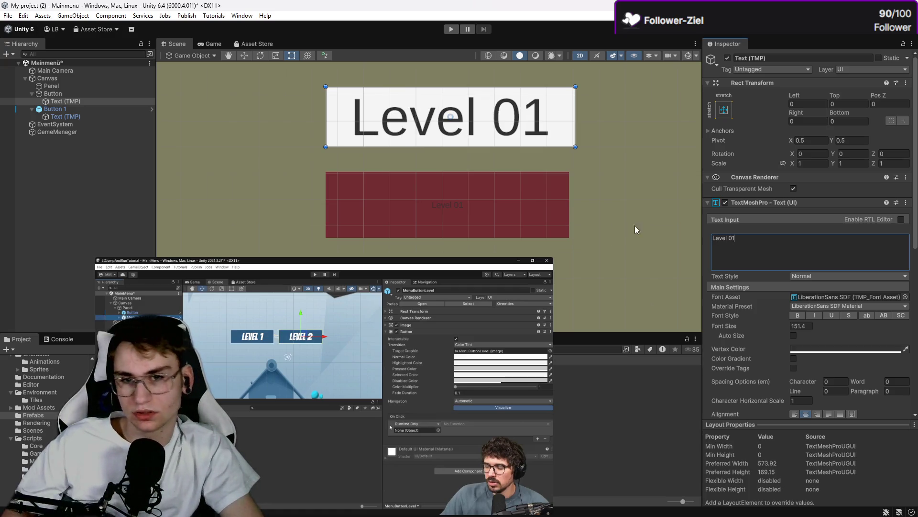
left_click(588, 182)
Step: Change the Level 01 button's image colour to yellow (FBDA00)
left_click(94, 101)
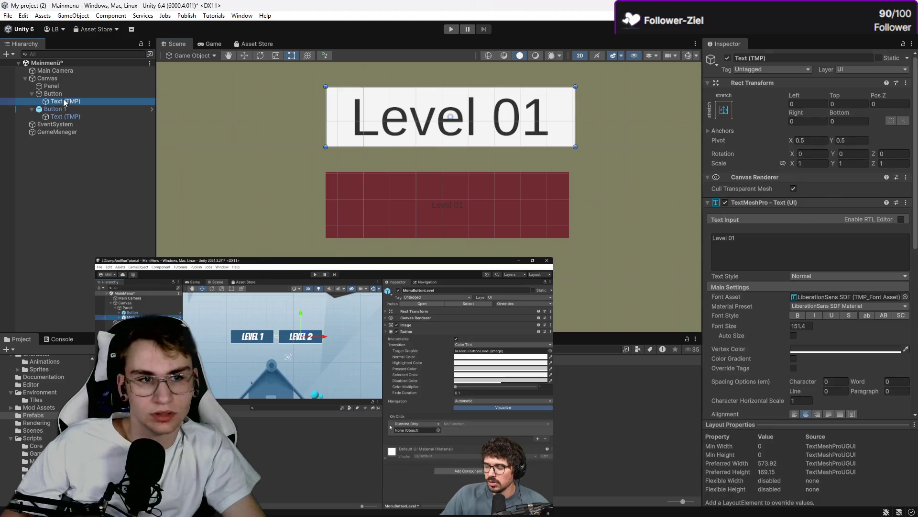
left_click(55, 109)
left_click(317, 126)
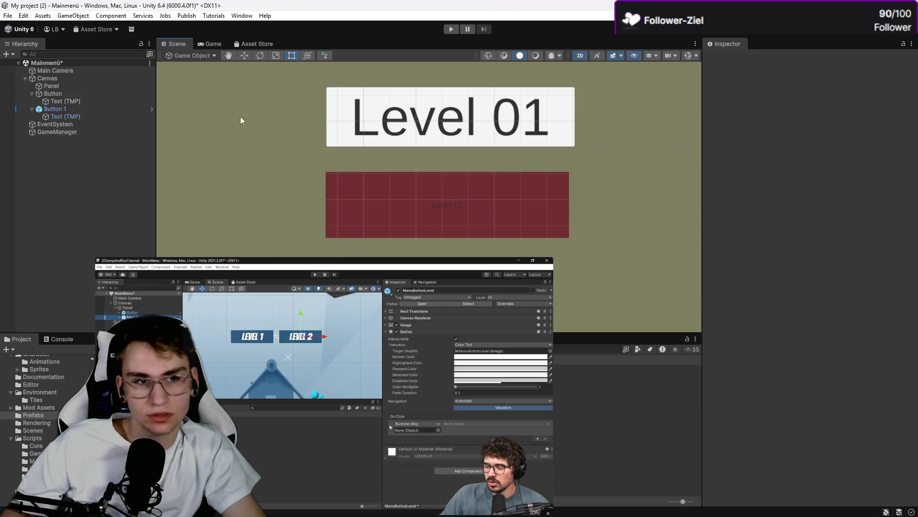
left_click(95, 102)
left_click(94, 94)
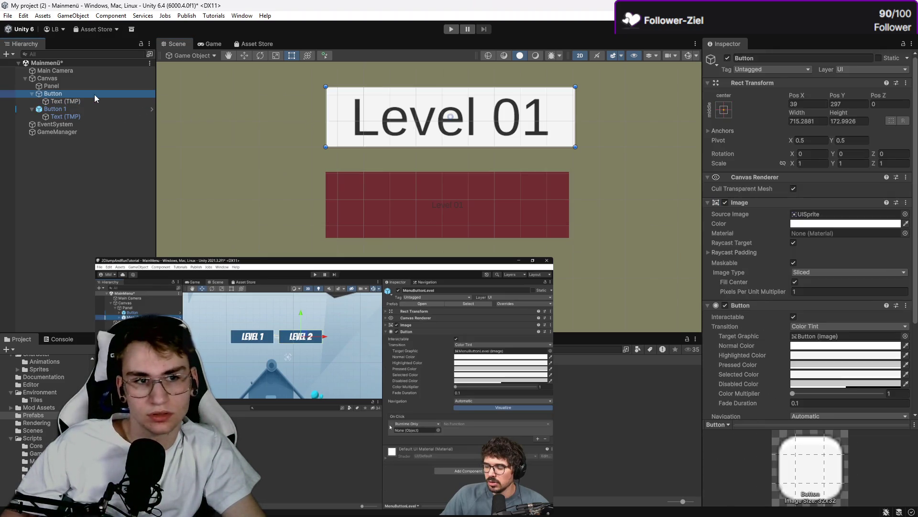
left_click(823, 223)
left_click_drag(888, 259, 898, 256)
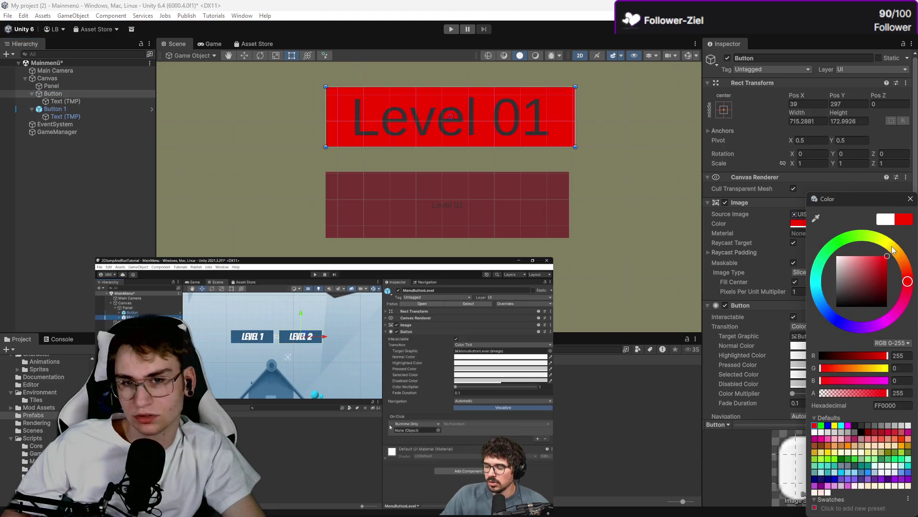
left_click(891, 247)
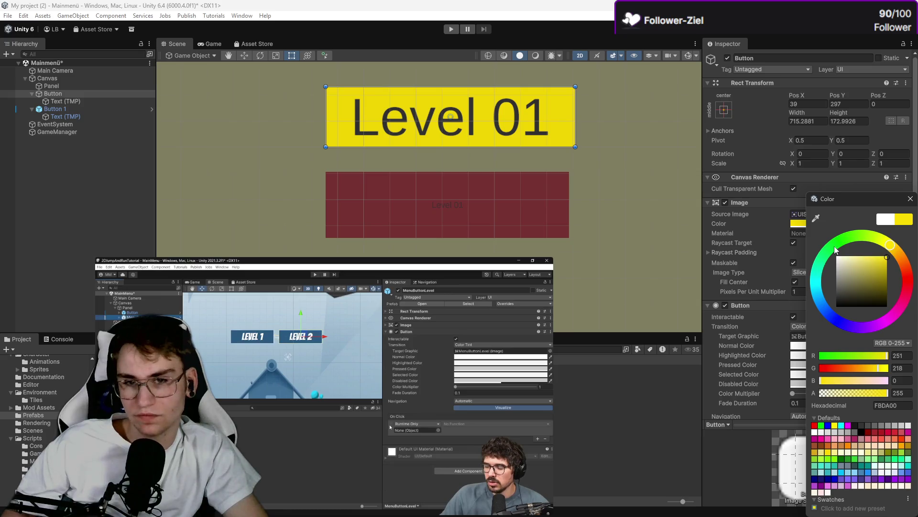
left_click(473, 206)
left_click(56, 109)
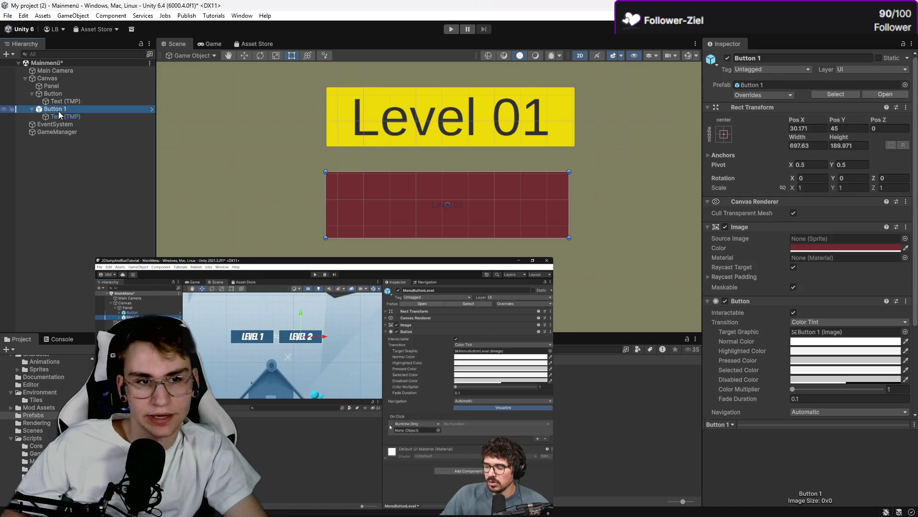
Step: Make the second button yellow and enlarge it to match the first
left_click(814, 248)
left_click_drag(901, 258, 899, 244)
left_click(887, 256)
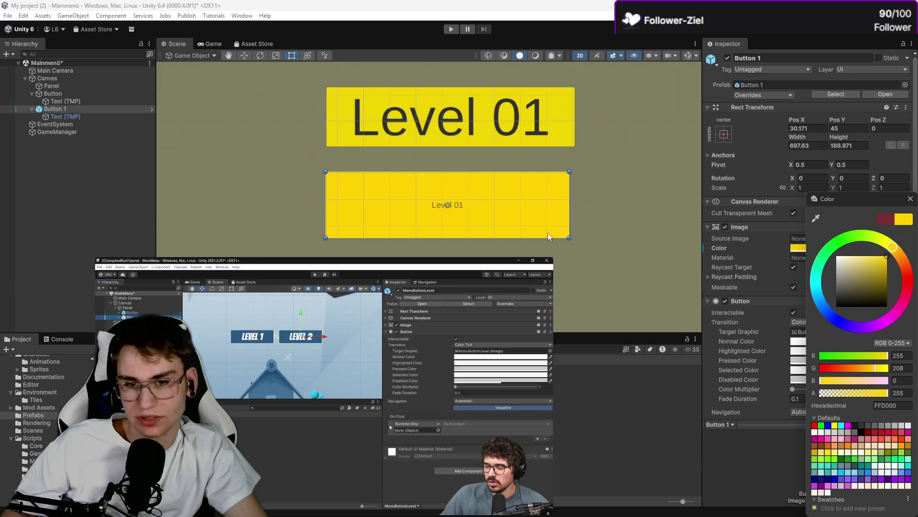
mouse_move(569, 238)
left_mouse_down()
mouse_move(594, 245)
mouse_move(553, 227)
mouse_move(564, 192)
mouse_move(567, 209)
mouse_move(548, 231)
left_mouse_up()
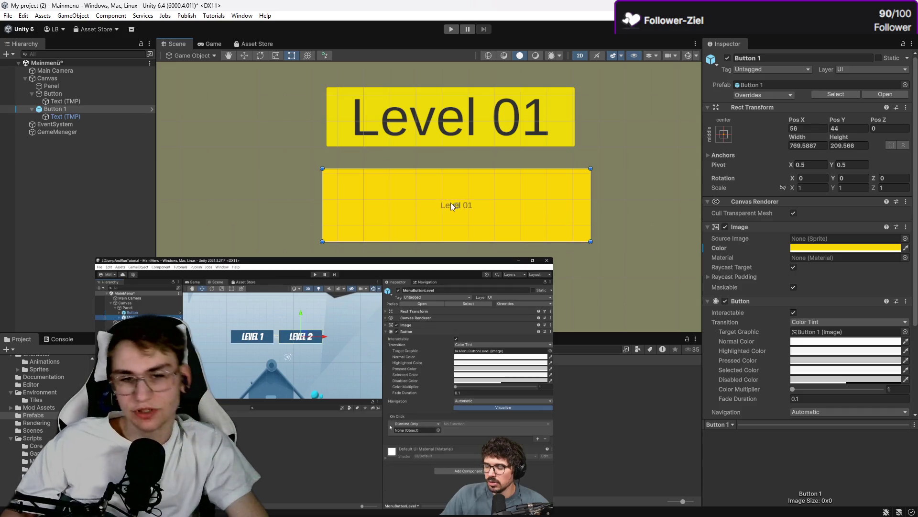
Step: Change the second button's label to 'Level 02' and enlarge its font size
left_click(99, 117)
left_click(835, 264)
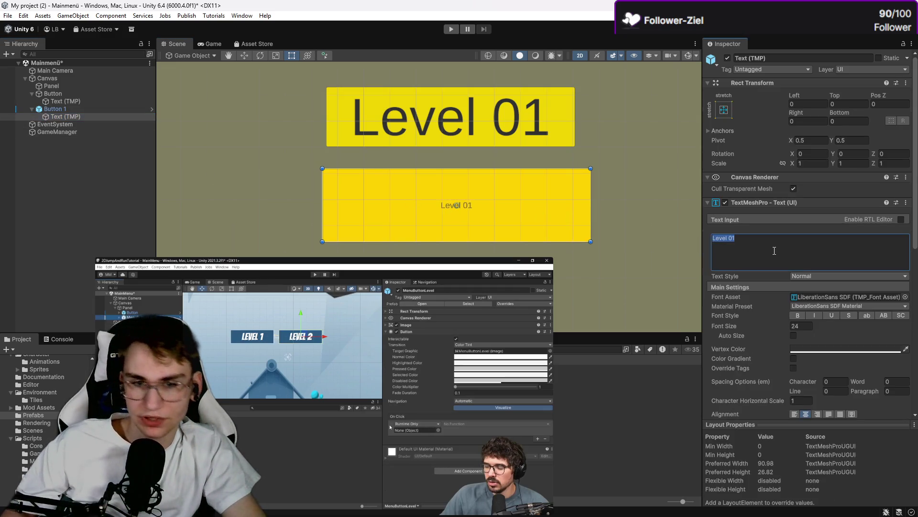
key("BackSpace")
type("2")
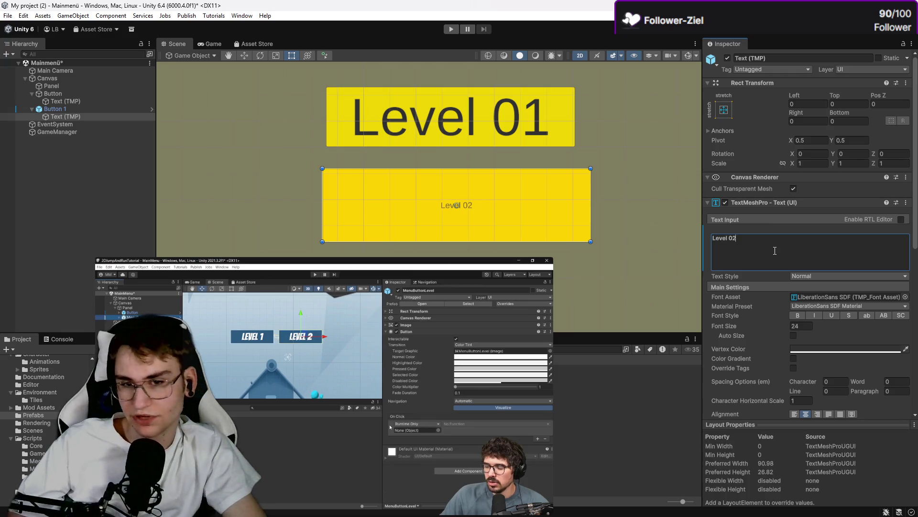
mouse_move(737, 330)
left_mouse_down()
mouse_move(777, 330)
mouse_move(755, 331)
left_mouse_up()
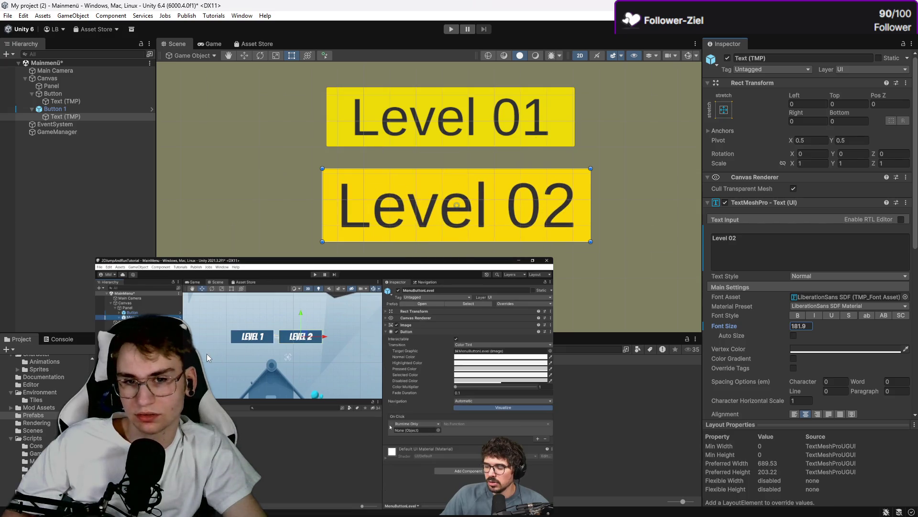
left_click(522, 250)
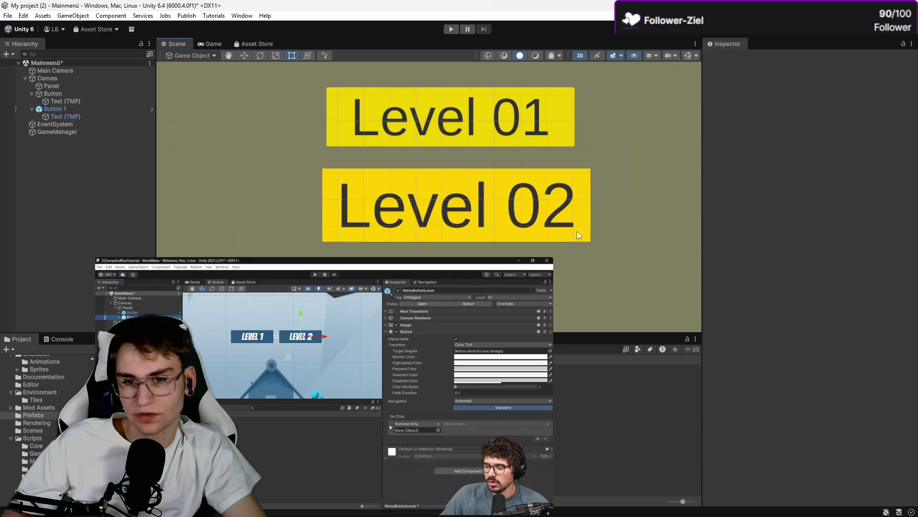
Step: Shrink the Level 02 button slightly to fit the layout, then reselect the Level 01 button
left_click(84, 109)
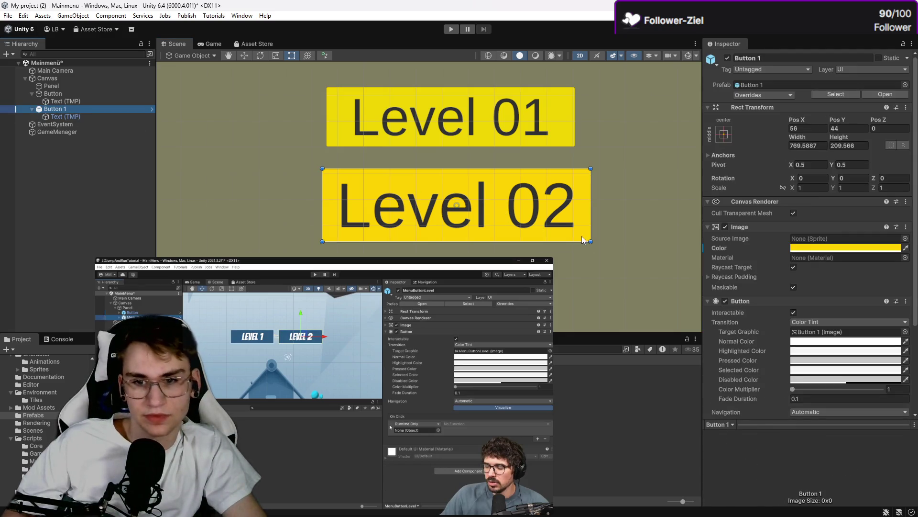
left_click(591, 243)
left_click(582, 236)
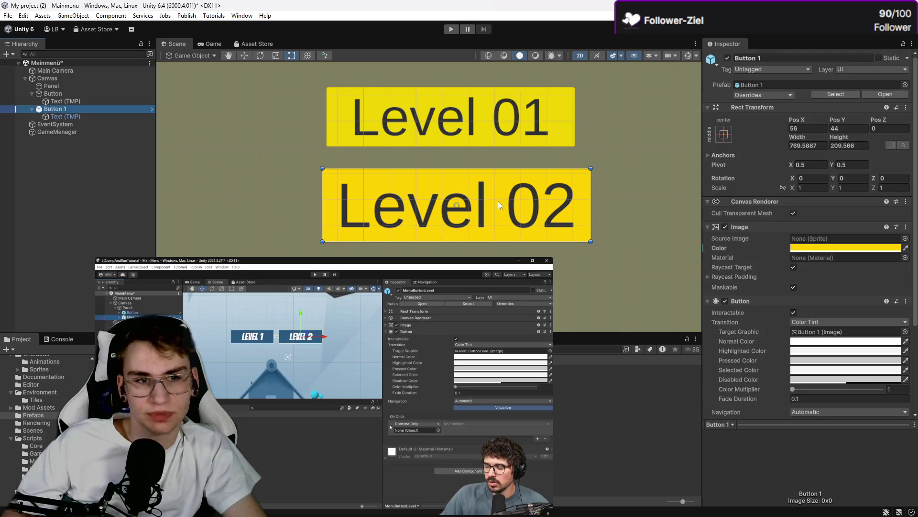
left_click_drag(593, 235, 579, 238)
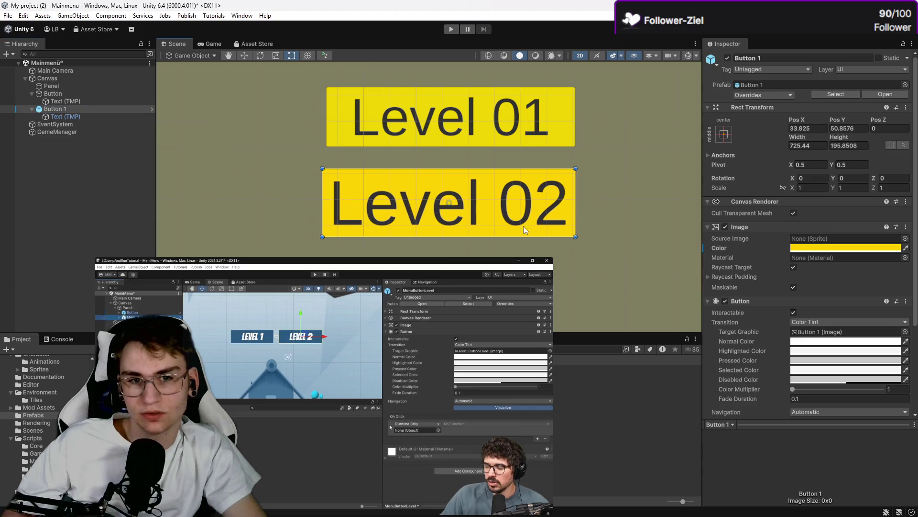
left_click(118, 196)
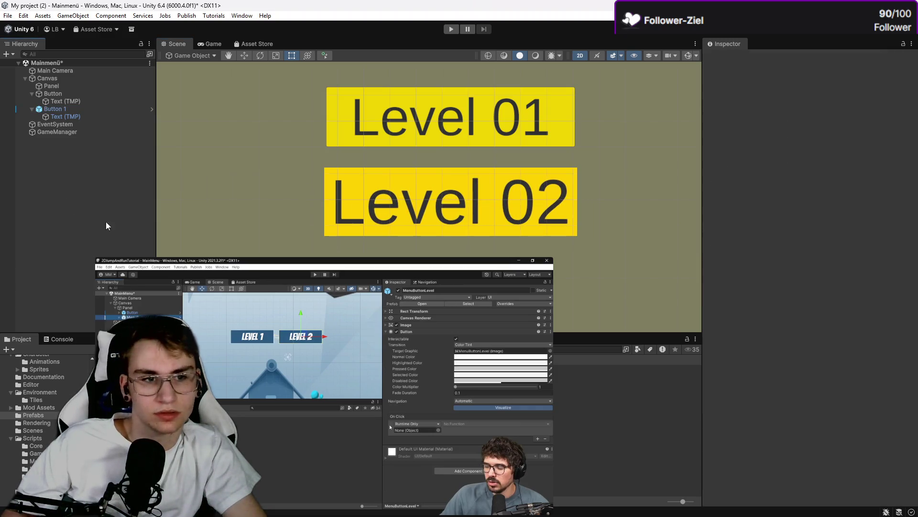
left_click(73, 110)
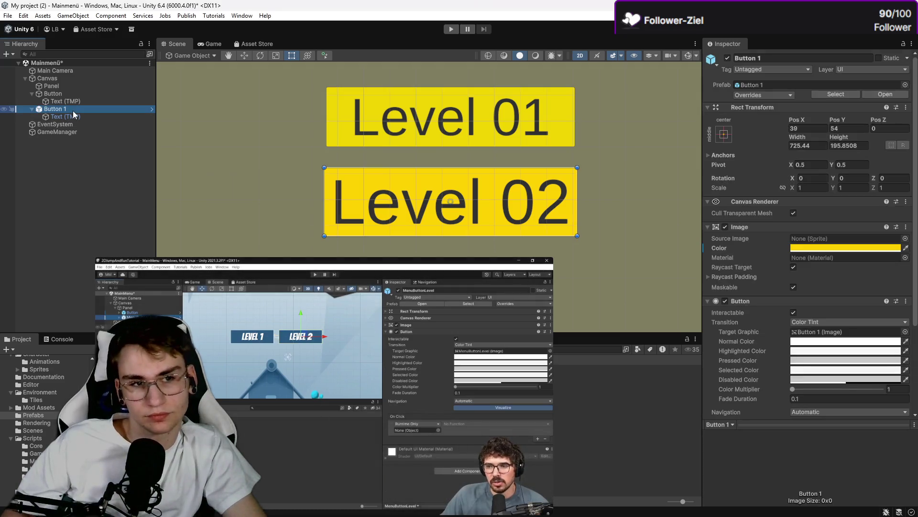
left_click(82, 94)
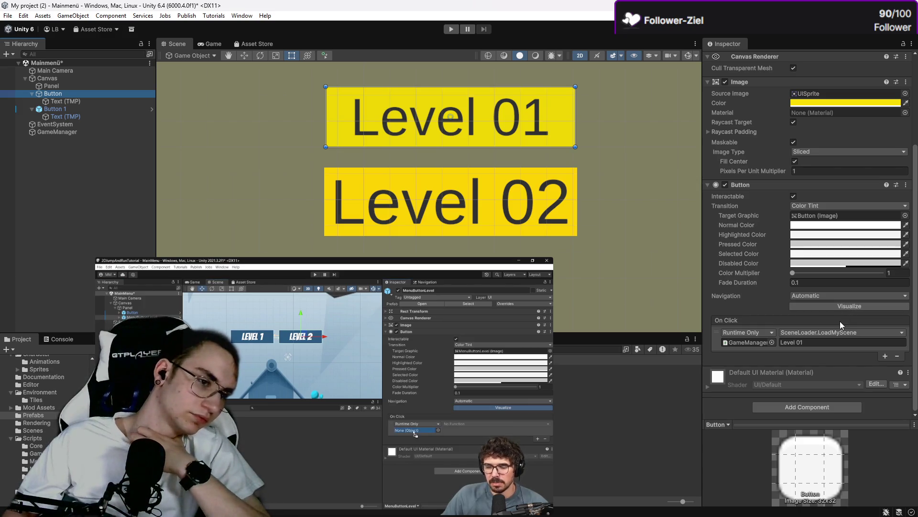
Step: Enlarge the tutorial video window to compare against the Level 01 button's On Click setup
mouse_move(477, 353)
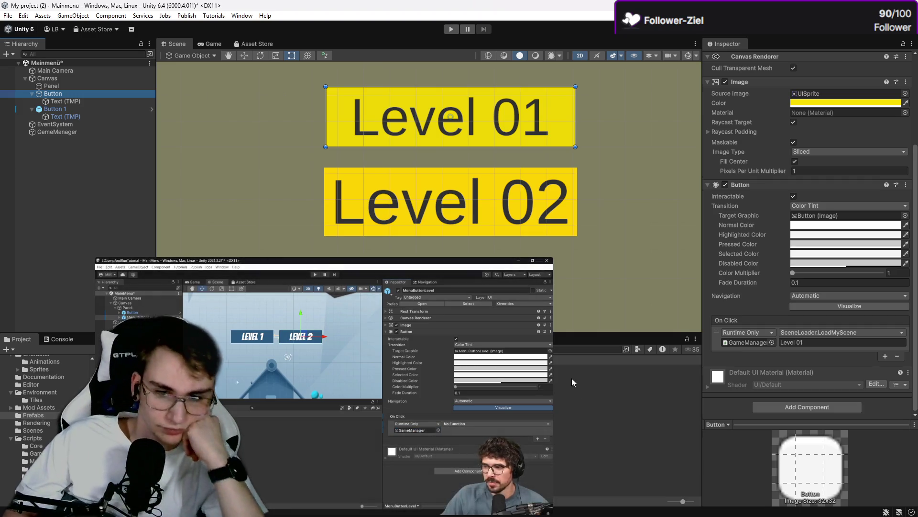
left_click_drag(554, 388, 789, 373)
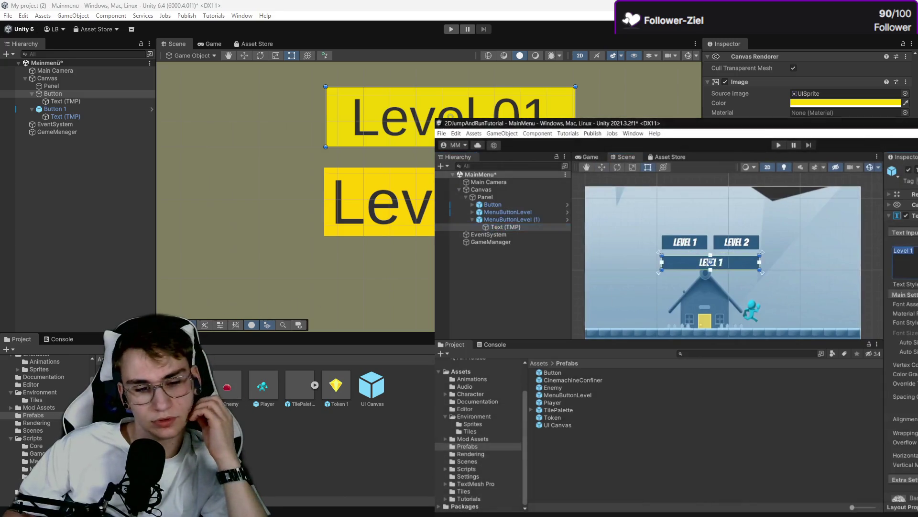
Step: Add a third Button under the Canvas and stretch it into a wide rectangle below Level 02
left_click_drag(191, 385, 116, 266)
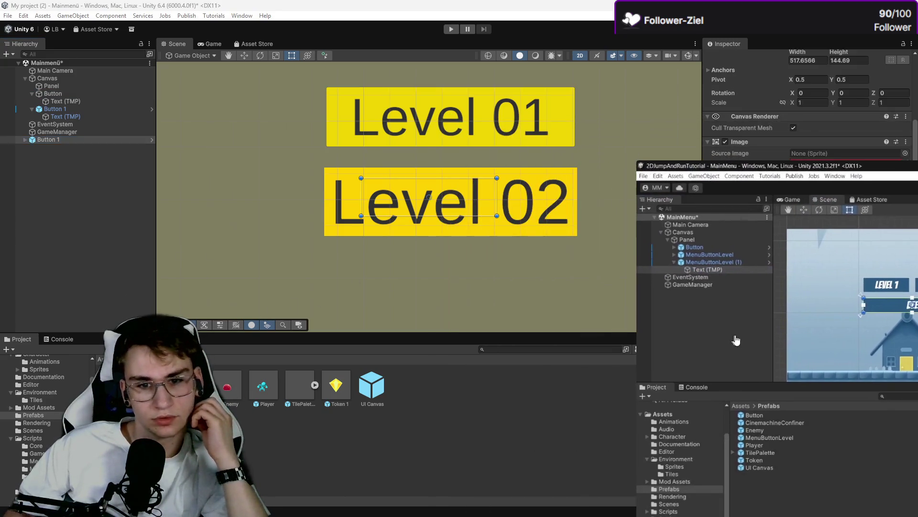
left_click(269, 238)
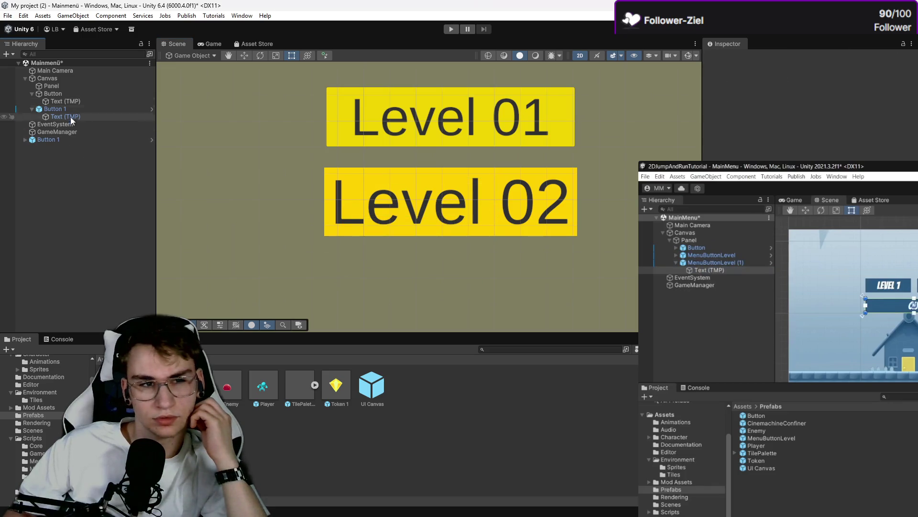
mouse_move(45, 142)
left_mouse_down()
mouse_move(56, 138)
mouse_move(45, 103)
mouse_move(53, 89)
left_mouse_up()
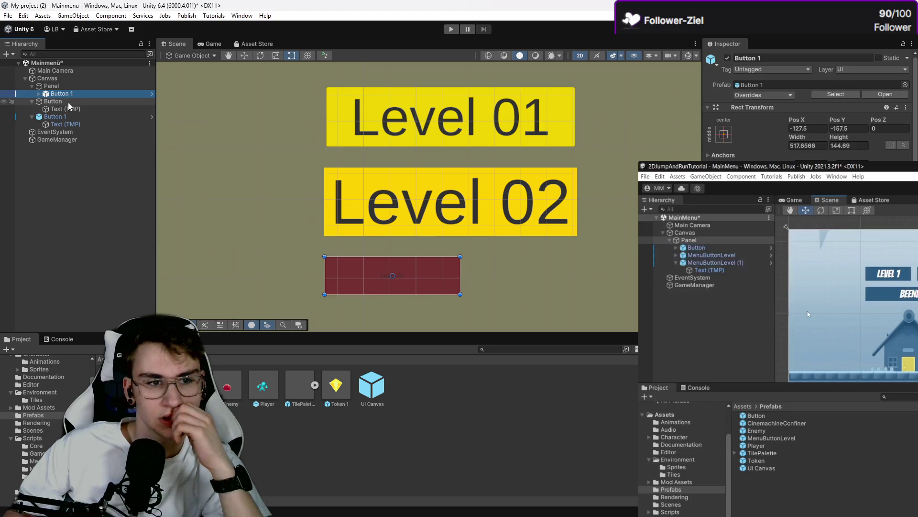
left_click_drag(57, 93, 53, 127)
scroll(380, 211, "down", 3)
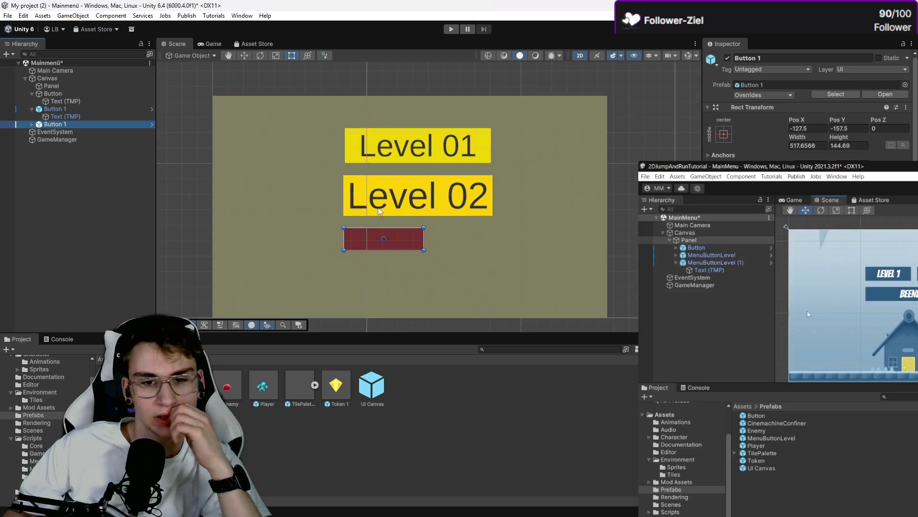
mouse_move(422, 248)
left_mouse_down()
mouse_move(607, 310)
mouse_move(489, 280)
left_mouse_up()
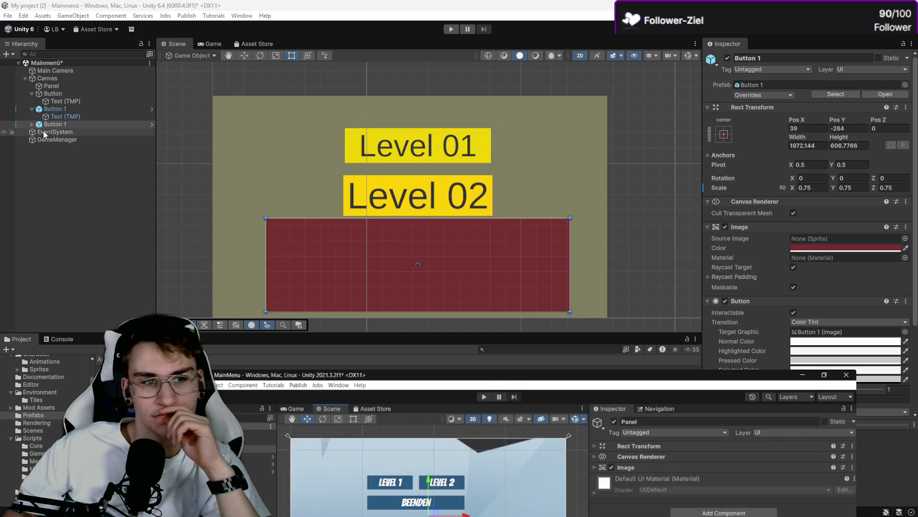
Step: Start editing the new button's label, clear the mistyped 'Ich KLann', and collapse the button entries
left_click(34, 132)
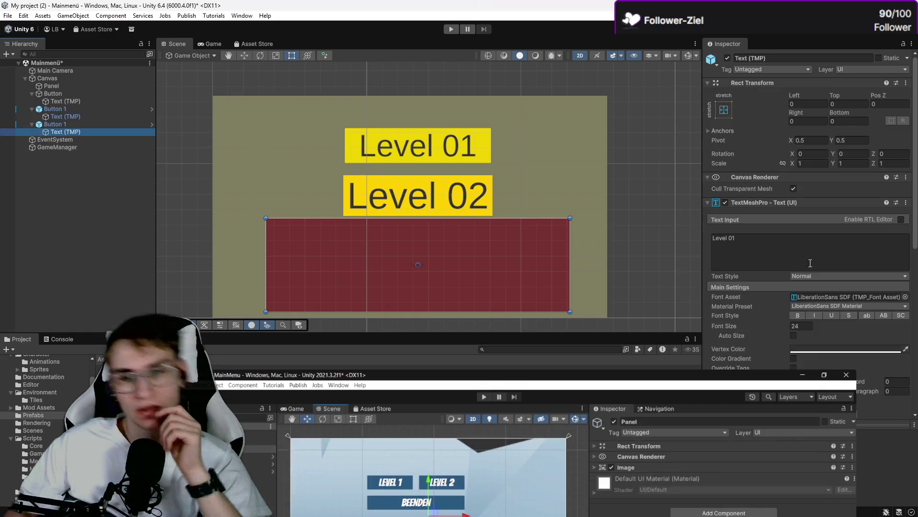
type("Ich KLann das")
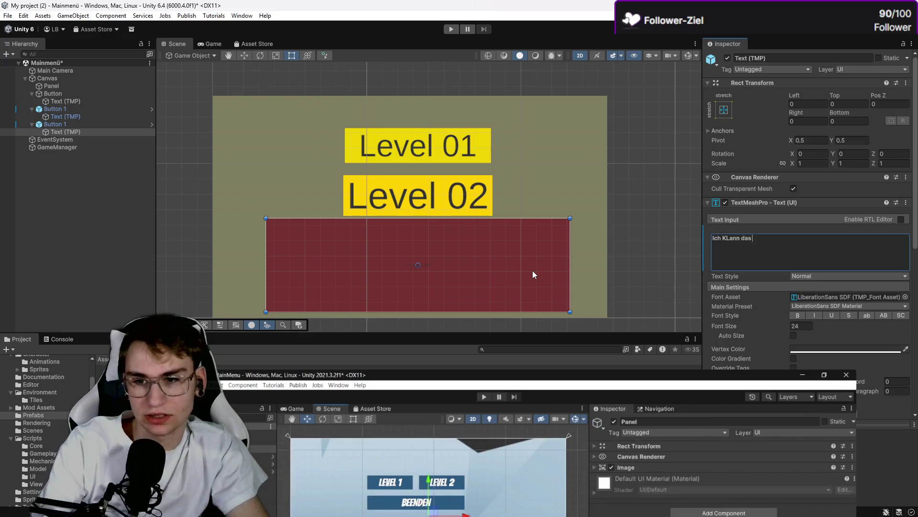
key("ctrl+a")
key("BackSpace")
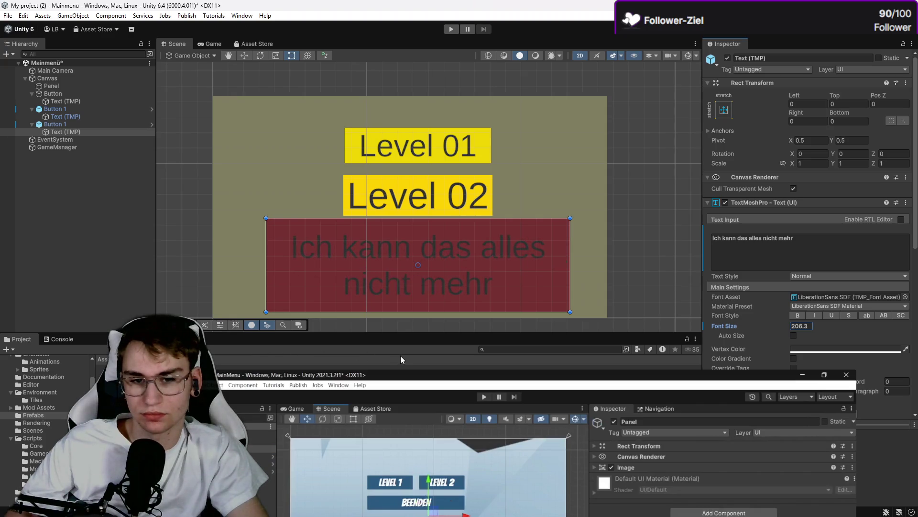
left_click_drag(402, 375, 307, 184)
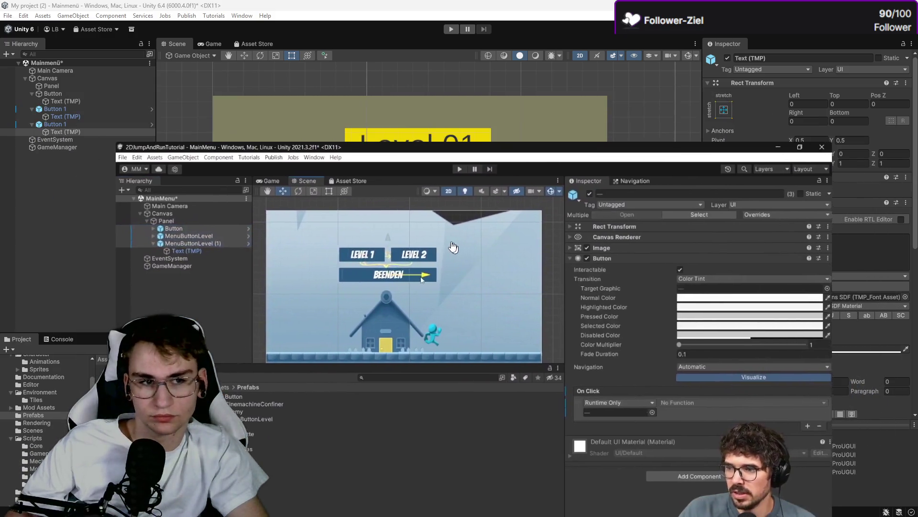
left_click(32, 124)
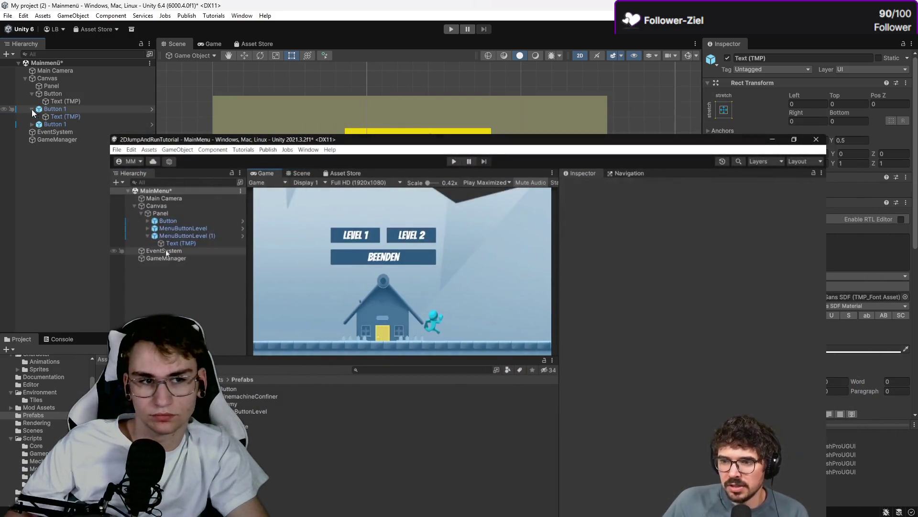
left_click(32, 109)
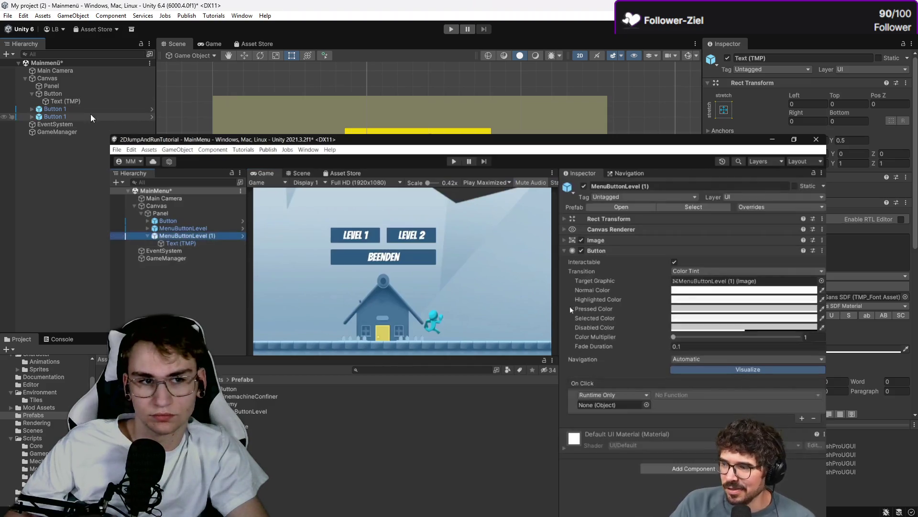
left_click(31, 93)
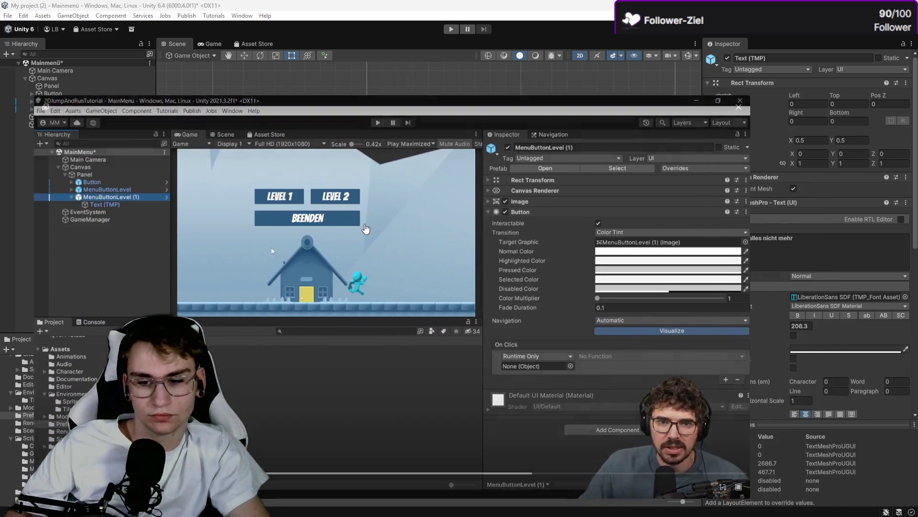
key("alt+Tab")
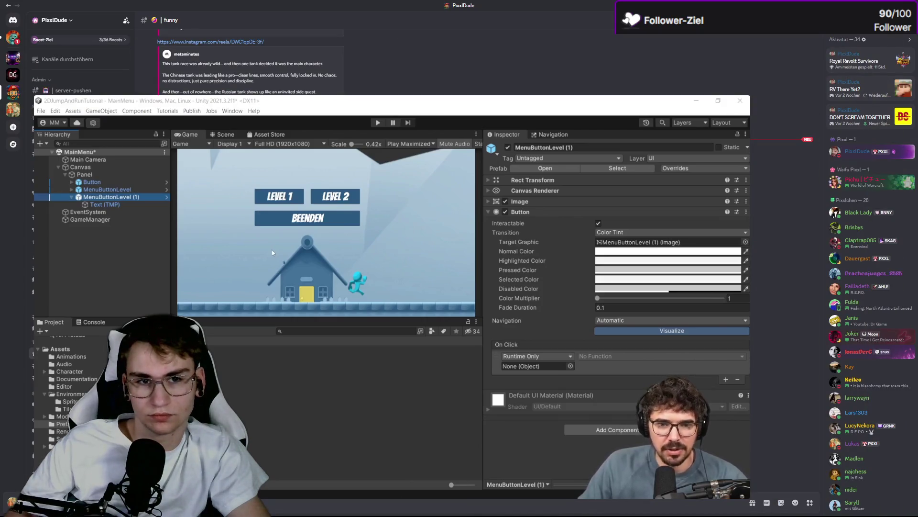
key("alt+Tab")
key("super+d")
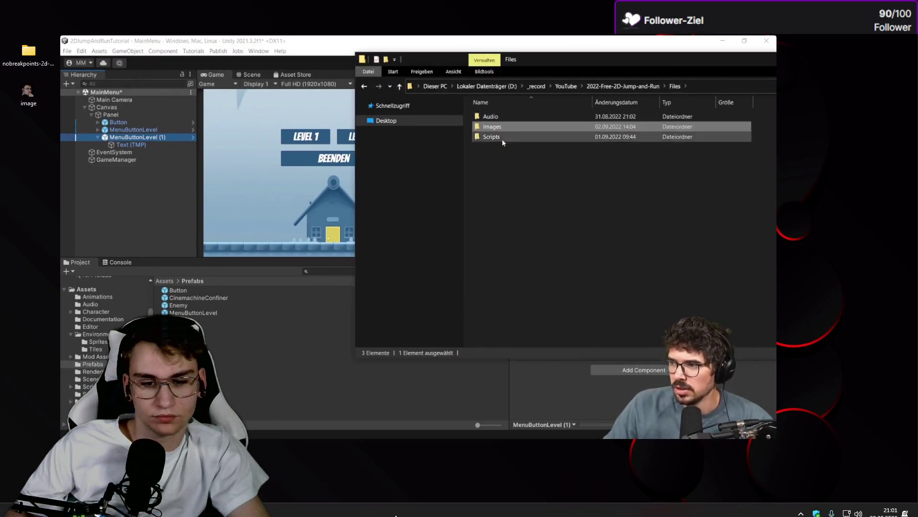
key("alt+Tab")
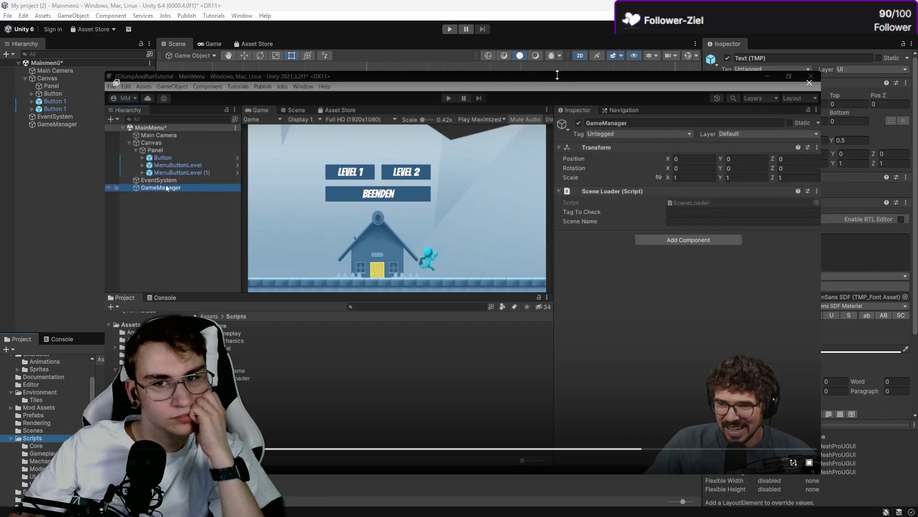
Step: Assign GameManager as the target object of the quit button's On Click event
mouse_move(557, 75)
left_mouse_down()
mouse_move(557, 205)
mouse_move(411, 330)
mouse_move(411, 191)
mouse_move(513, 168)
left_mouse_up()
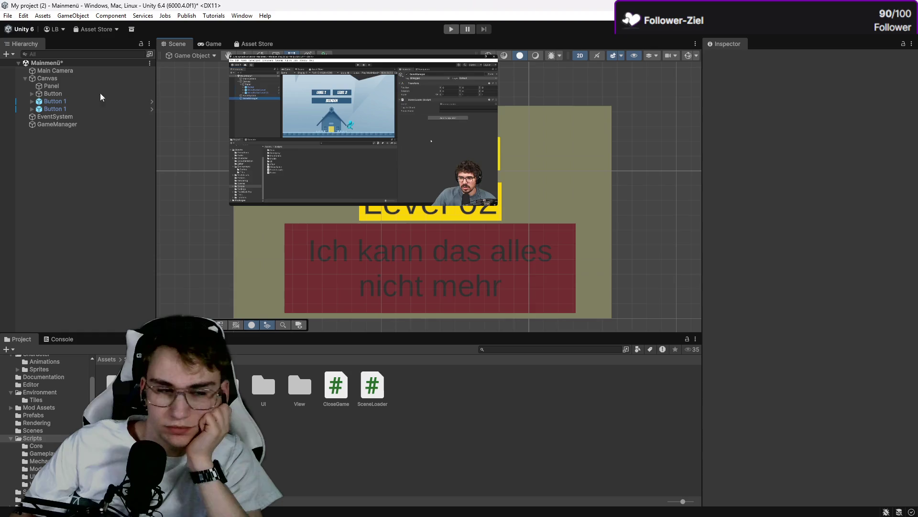
left_click(55, 108)
scroll(913, 324, "down", 5)
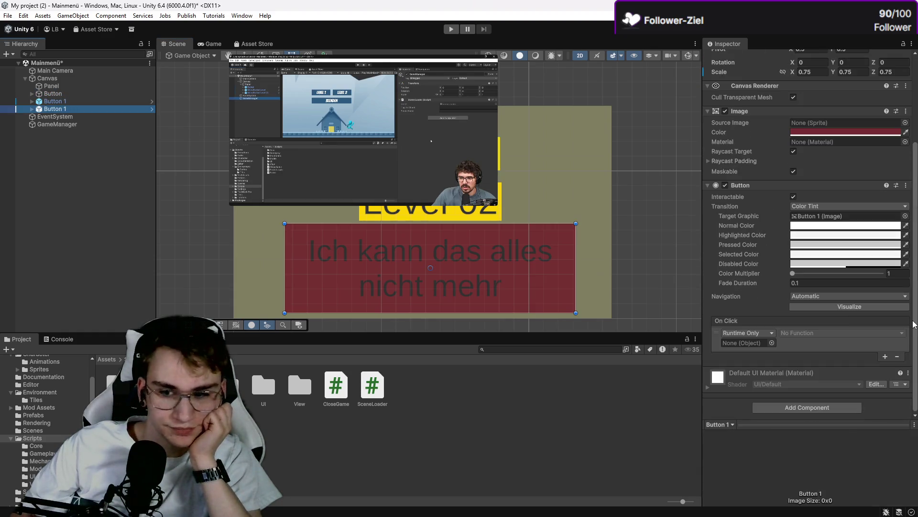
left_click(761, 333)
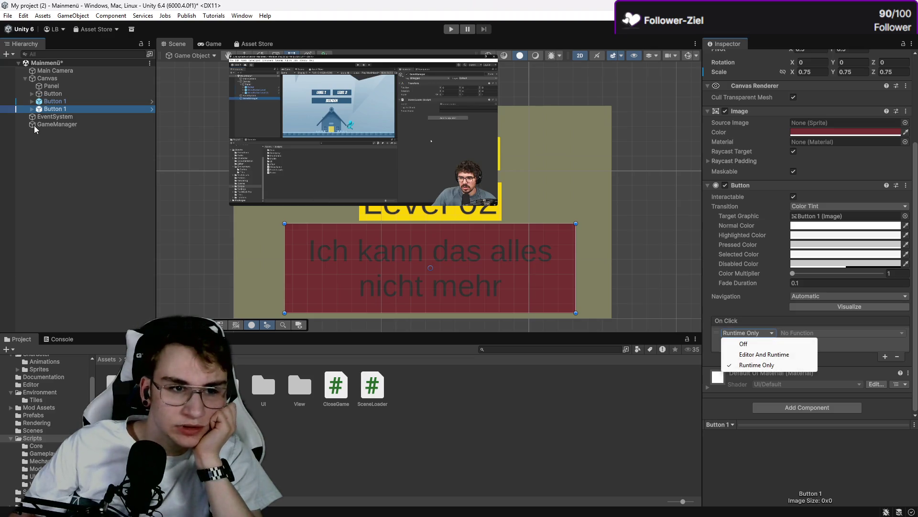
left_click_drag(48, 124, 760, 349)
Step: Select GameManager and attach the CloseGame script to it, following along with the tutorial video
mouse_move(489, 185)
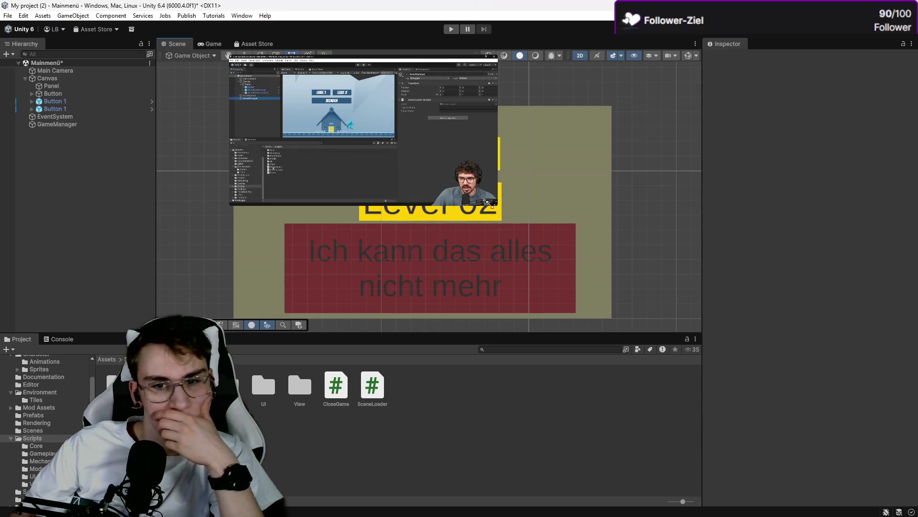
left_click_drag(498, 206, 662, 301)
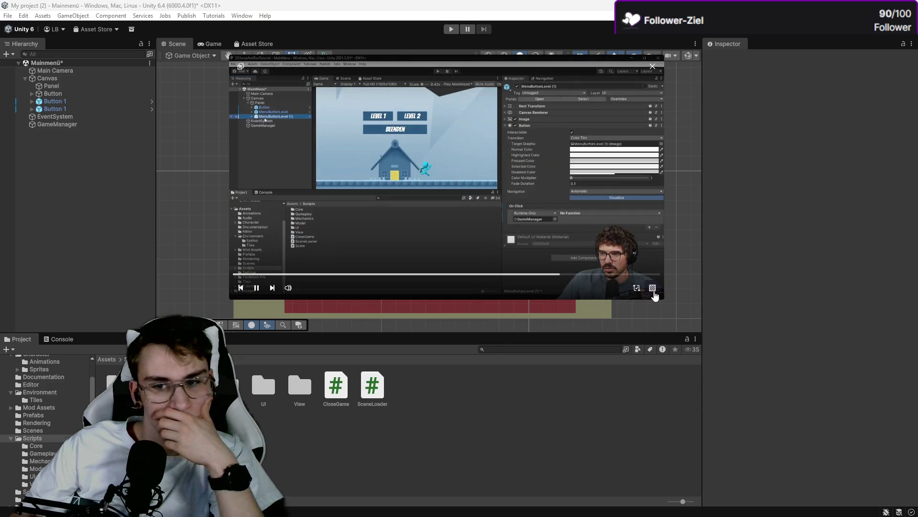
left_click_drag(451, 205, 391, 226)
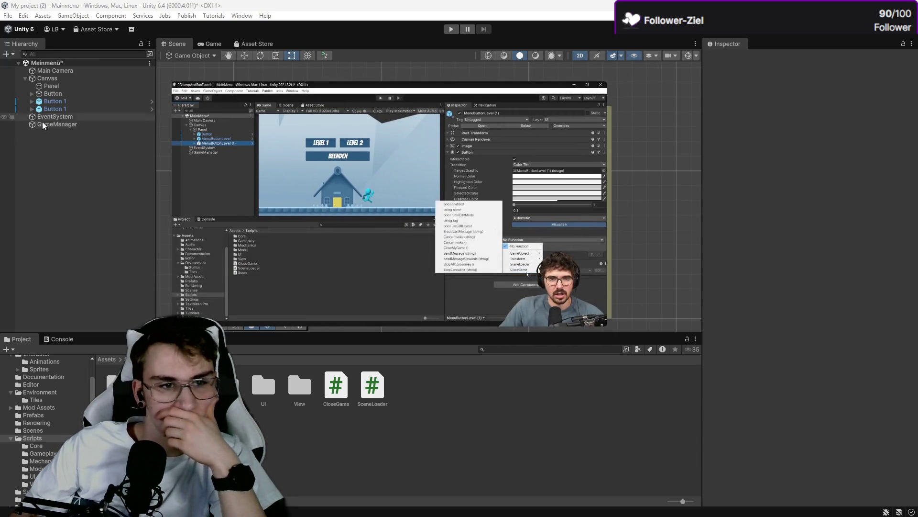
left_click(57, 124)
left_click(410, 218)
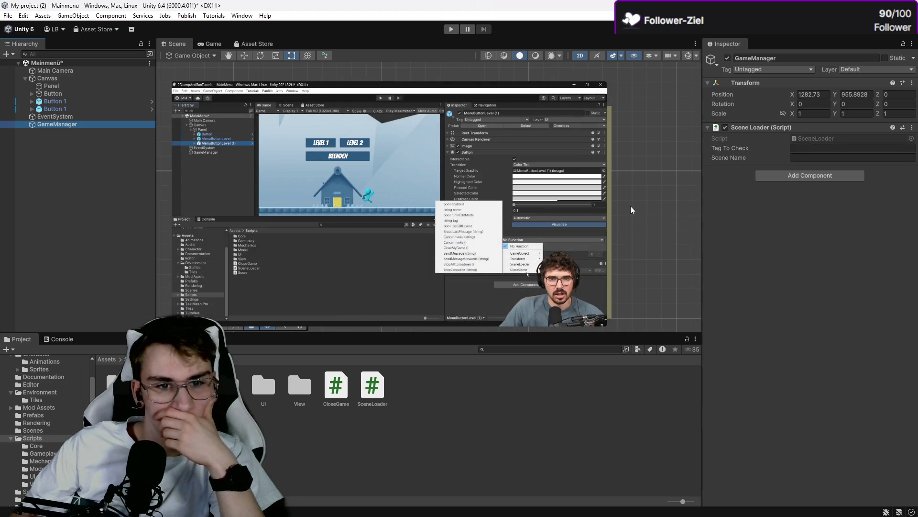
left_click(517, 293)
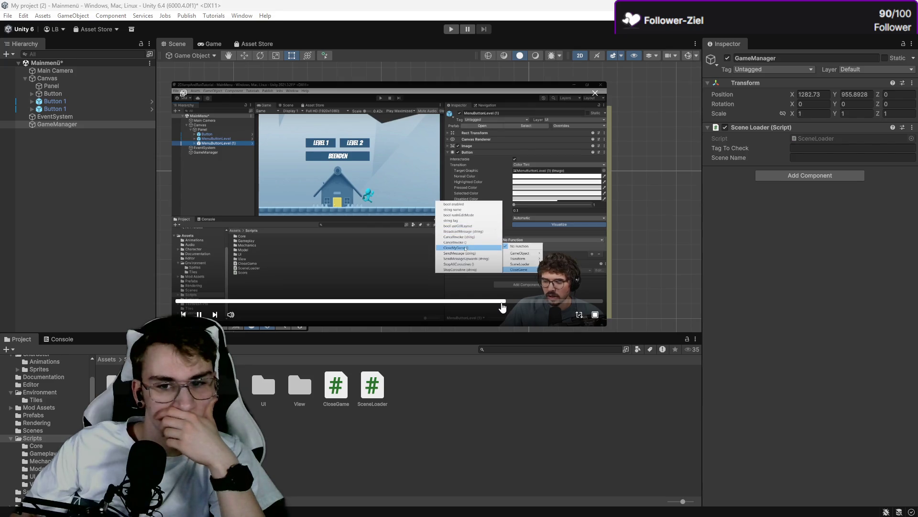
left_click(537, 175)
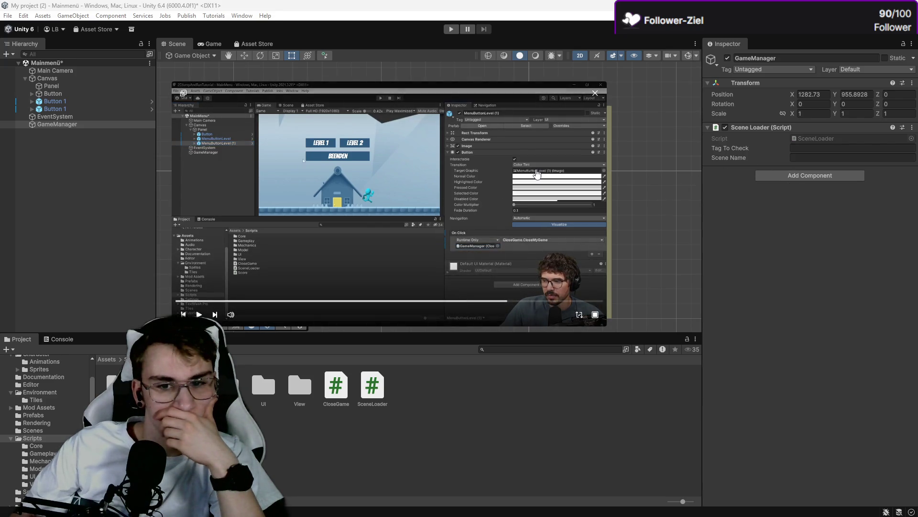
key("space")
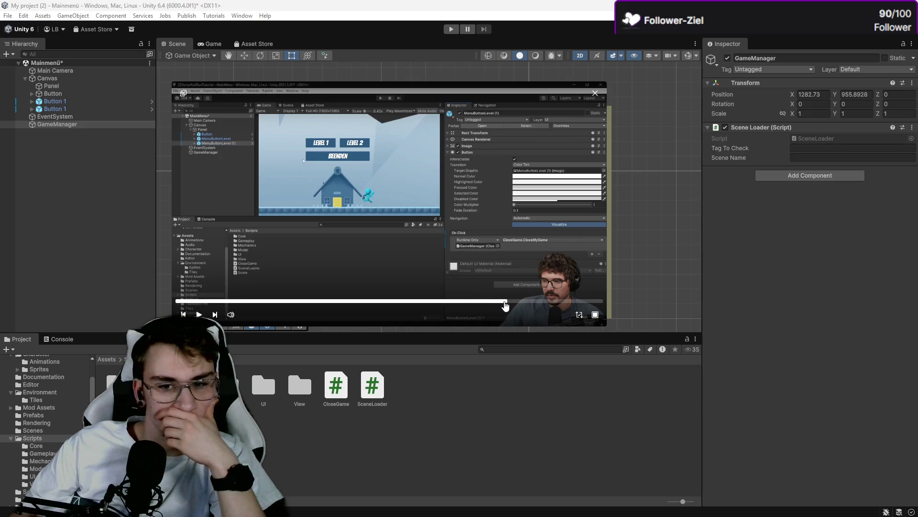
left_click(493, 302)
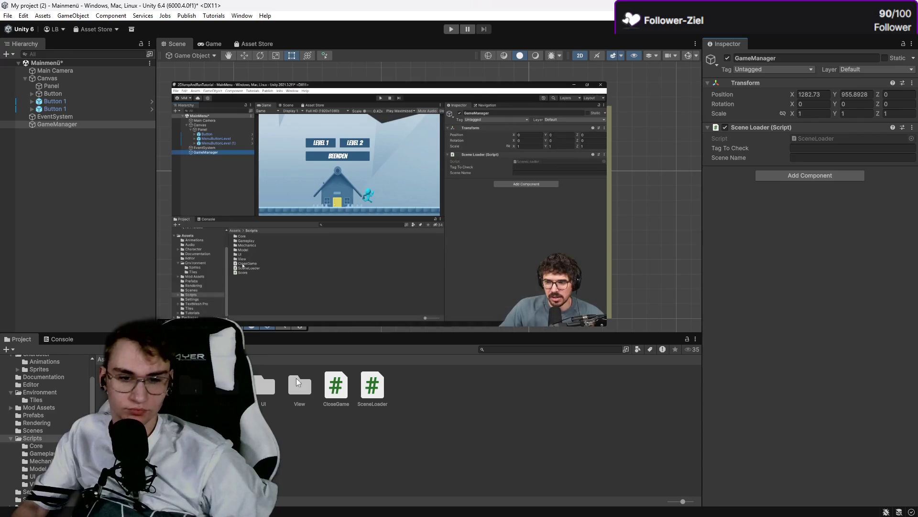
mouse_move(458, 367)
left_mouse_down()
mouse_move(849, 311)
mouse_move(842, 294)
left_mouse_up()
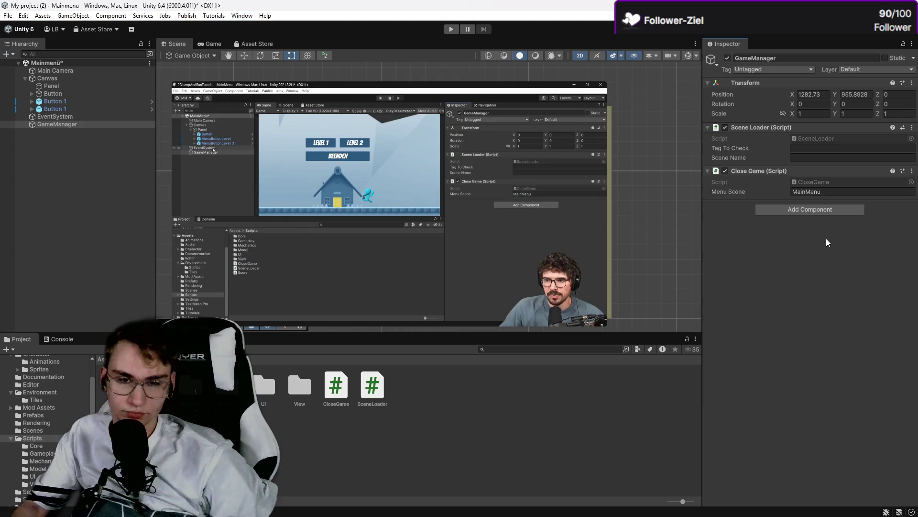
Step: Set the quit button's On Click function to CloseGame.CloseMyGame, then deselect the button
left_click(67, 108)
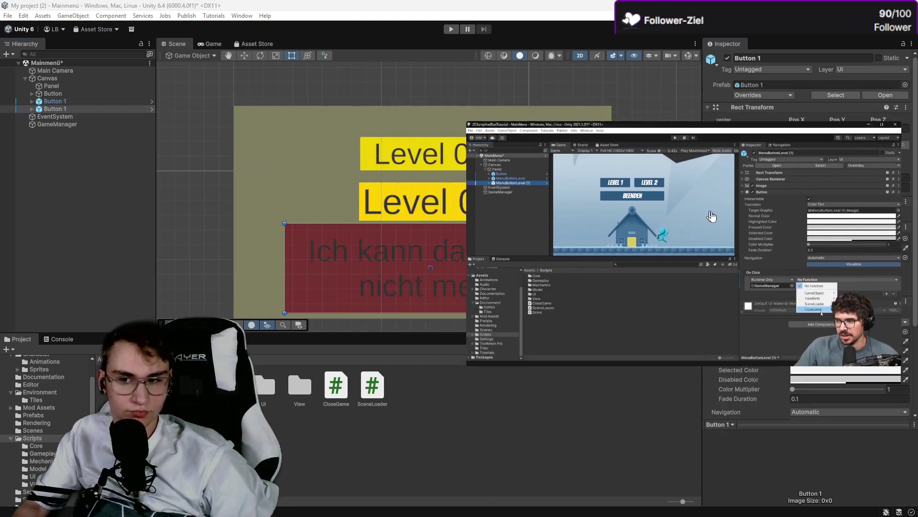
scroll(796, 320, "down", 4)
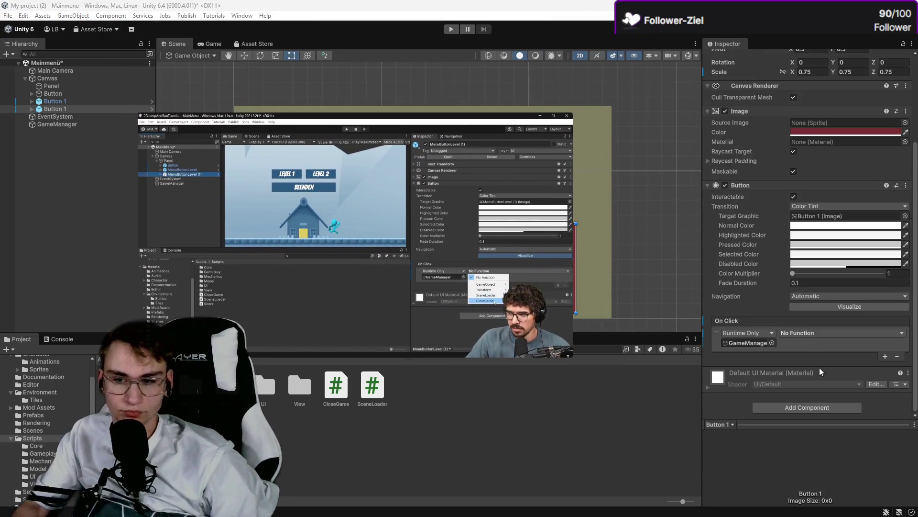
left_click(815, 334)
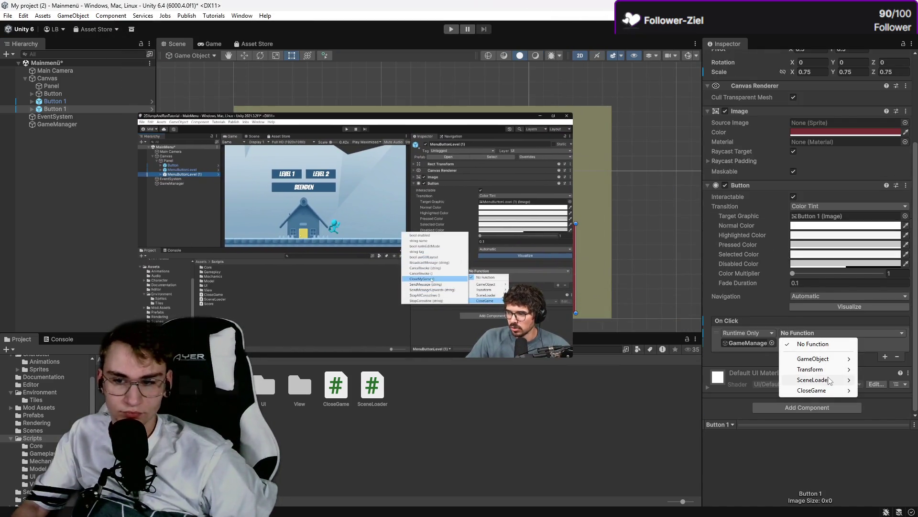
mouse_move(830, 392)
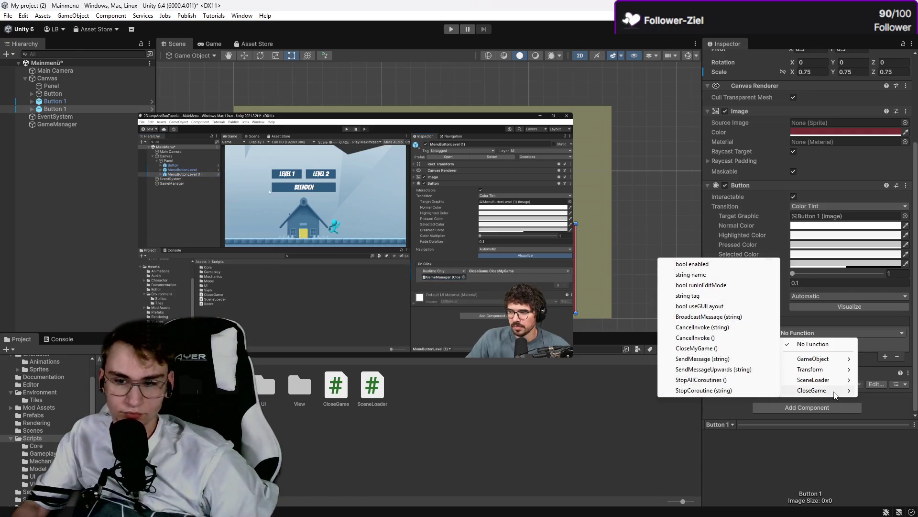
left_click(717, 349)
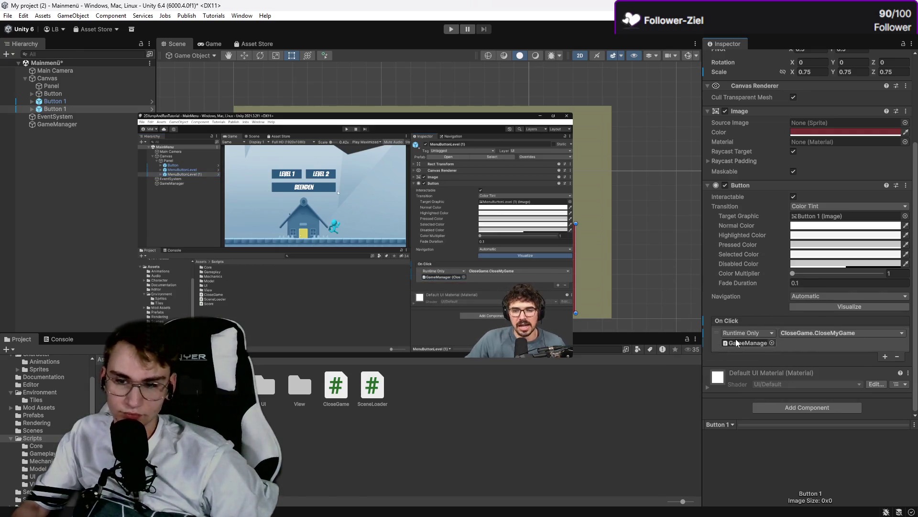
left_click(644, 386)
left_click_drag(565, 351, 602, 324)
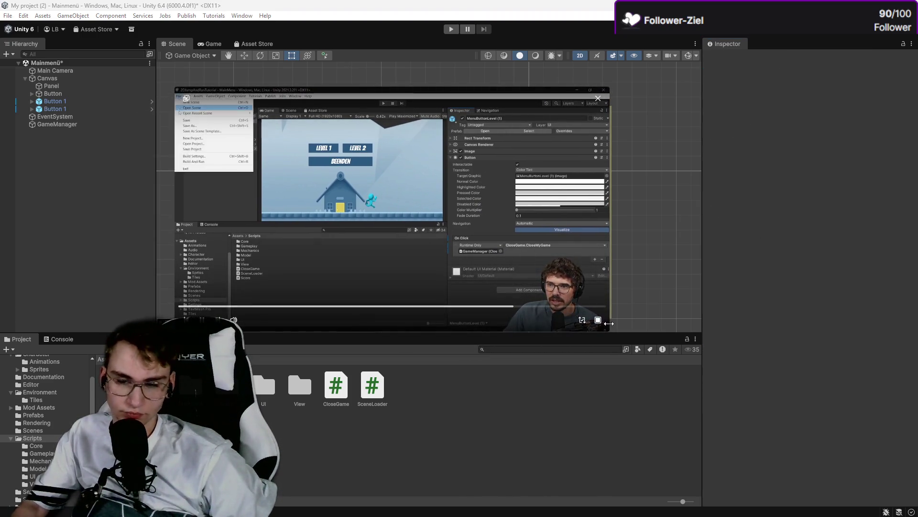
left_click_drag(598, 324, 652, 330)
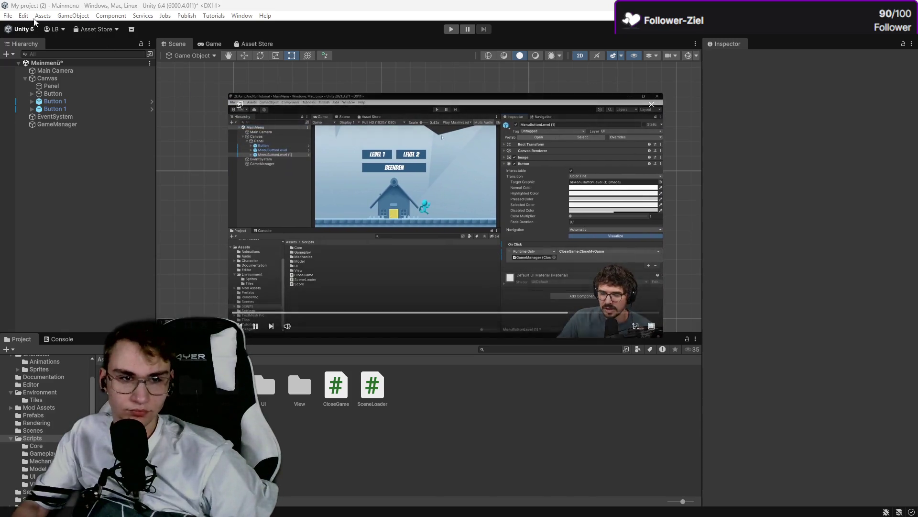
Step: Save the Mainmenü scene via File > Save
left_click(9, 16)
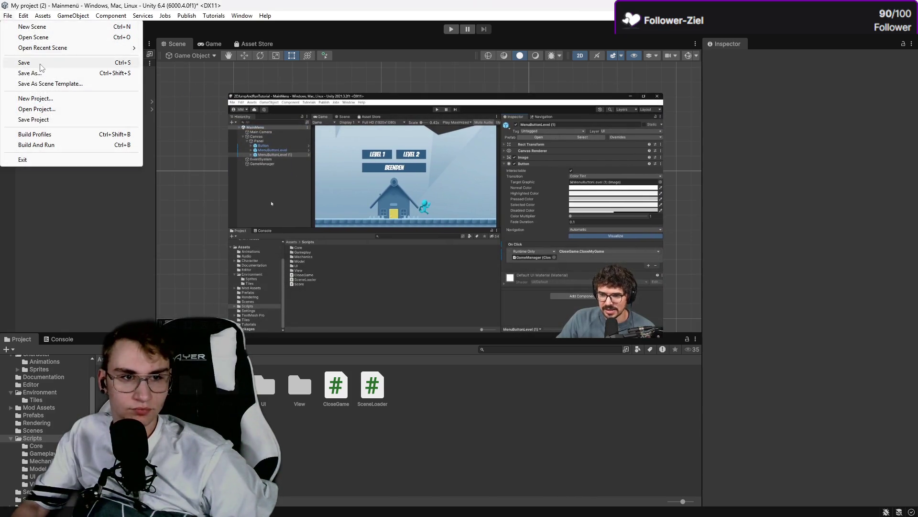
left_click(33, 62)
left_click_drag(327, 201, 315, 226)
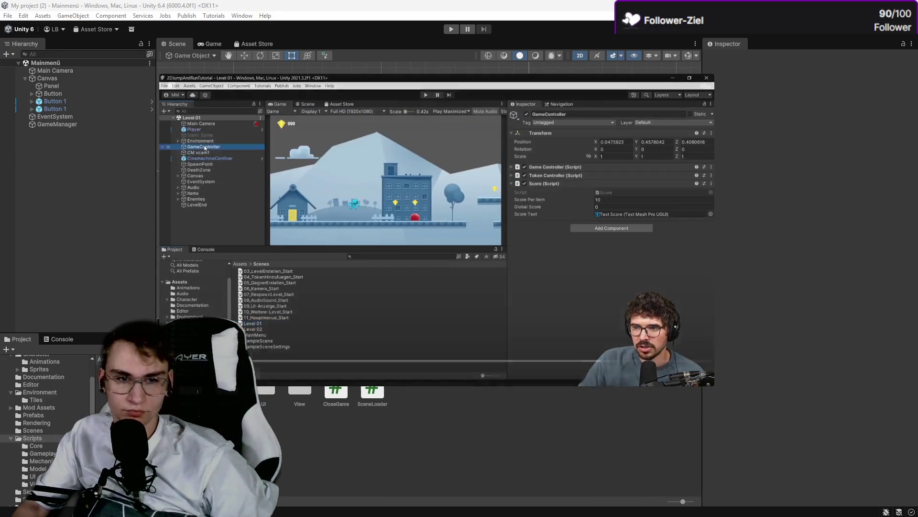
left_click_drag(193, 313, 244, 325)
Step: Show the Scenes folder contents and open the Level 01 scene
mouse_move(655, 247)
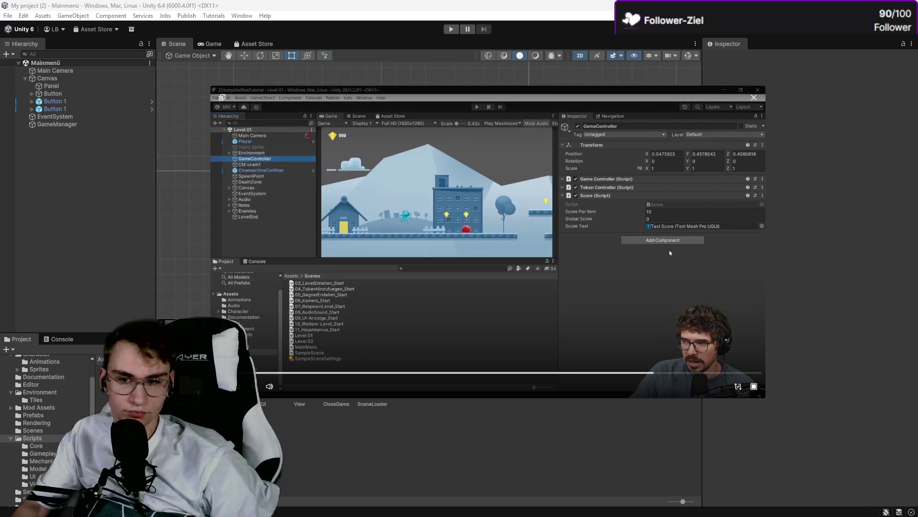
left_click_drag(670, 253, 739, 252)
scroll(41, 406, "up", 3)
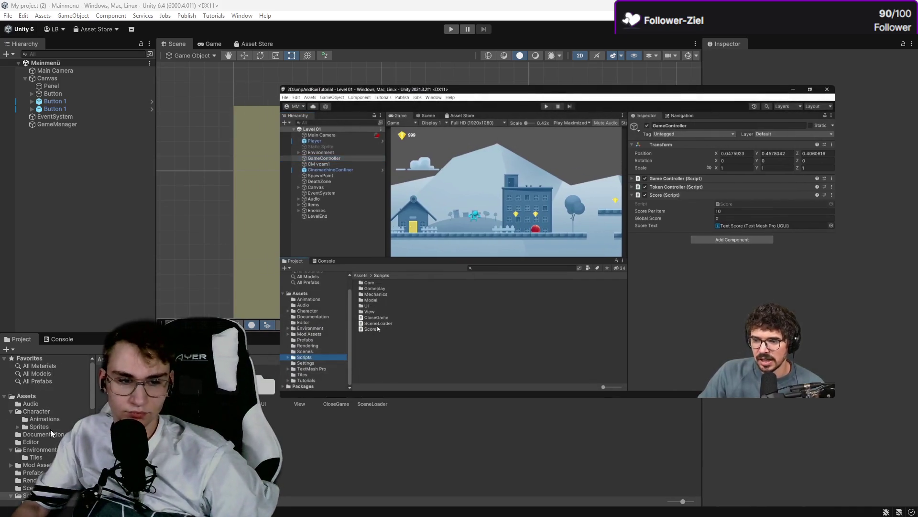
scroll(52, 452, "down", 3)
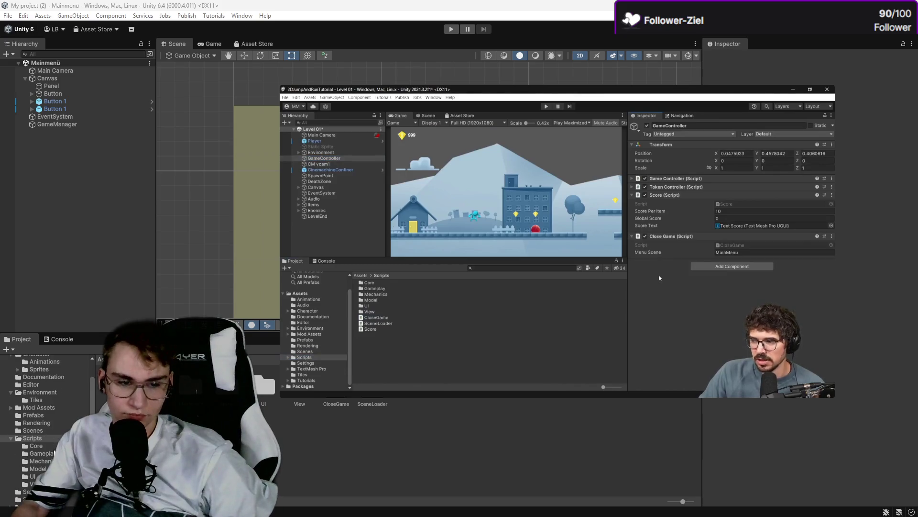
scroll(54, 452, "down", 3)
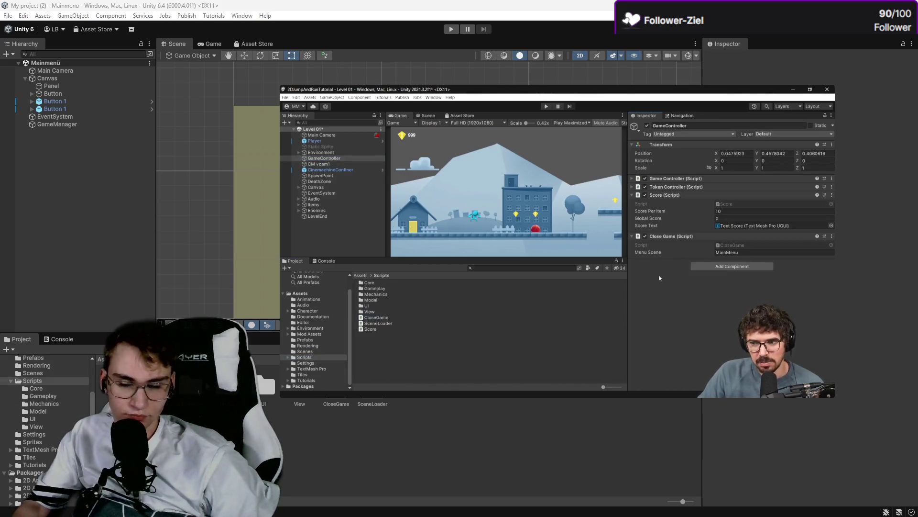
mouse_move(663, 276)
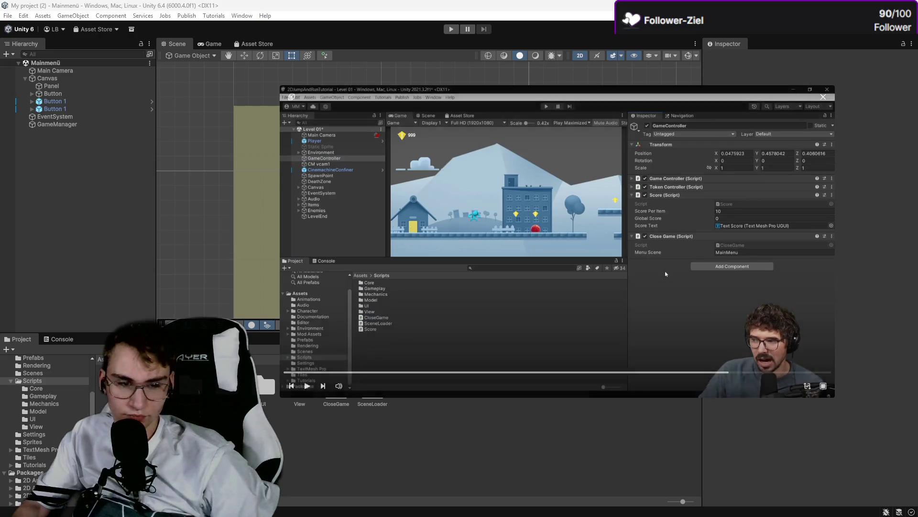
left_click(34, 374)
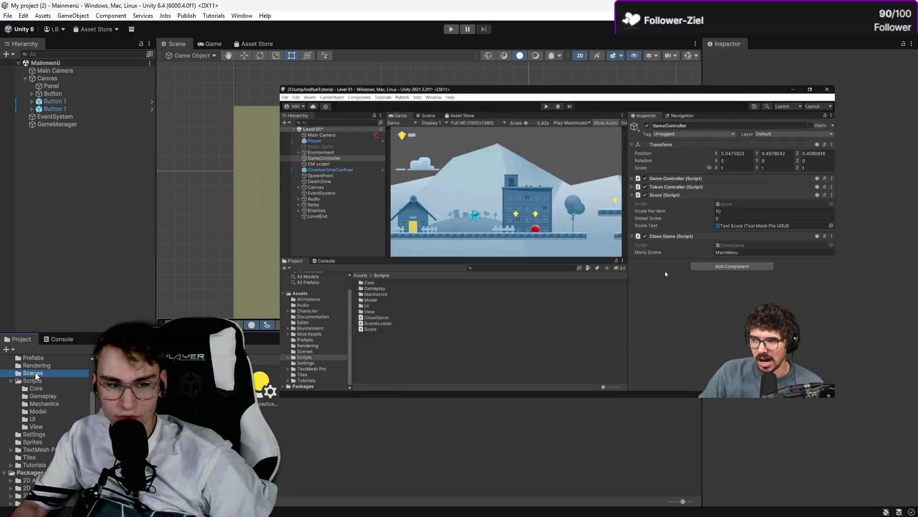
double_click(224, 388)
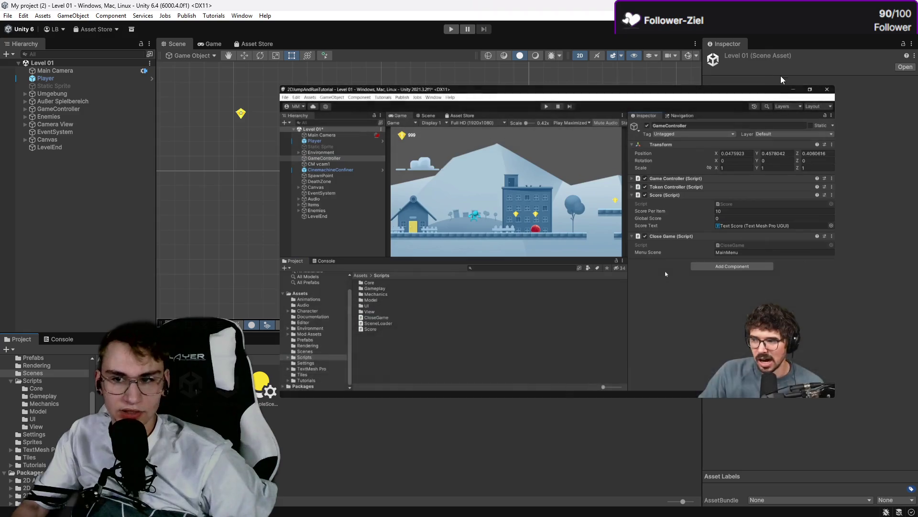
Step: Attach the CloseGame script to Level 01's child GameController object
mouse_move(782, 79)
left_mouse_down()
mouse_move(589, 258)
mouse_move(416, 320)
left_mouse_up()
left_click_drag(352, 350, 400, 263)
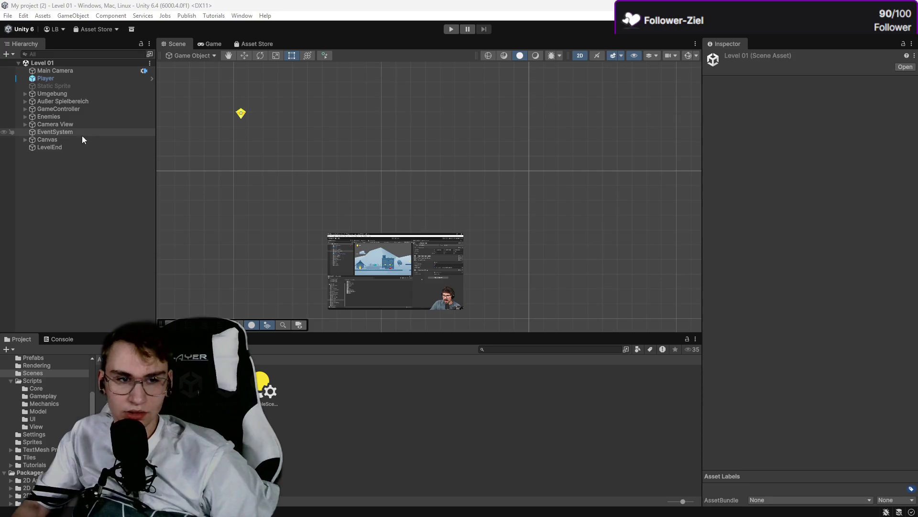
left_click(79, 110)
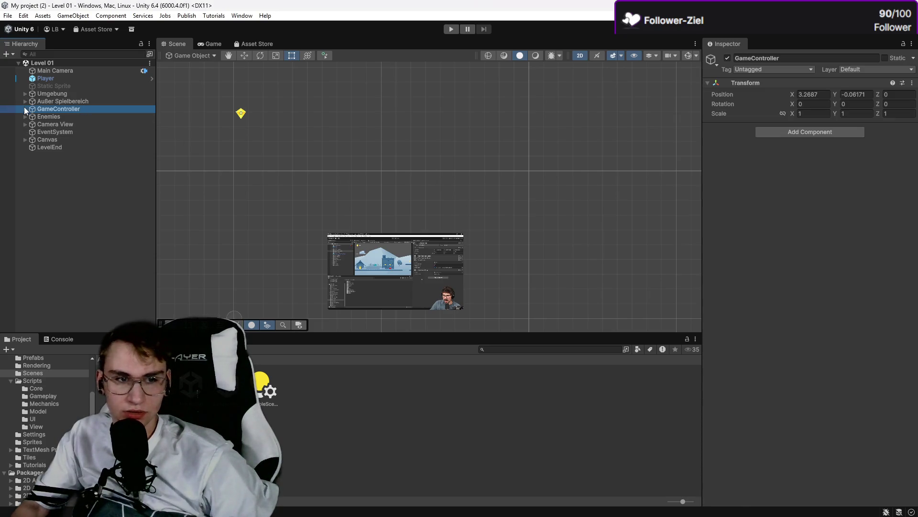
left_click(25, 109)
left_click(76, 117)
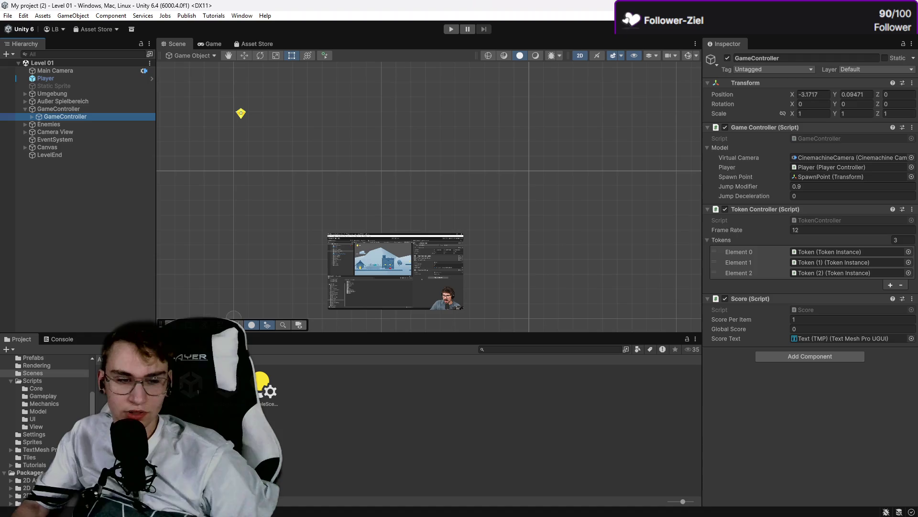
scroll(41, 472, "up", 5)
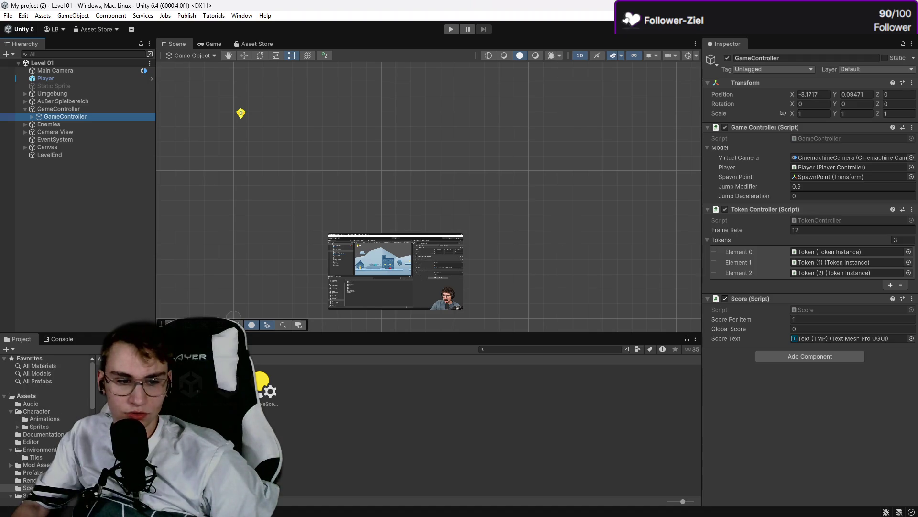
mouse_move(336, 385)
left_mouse_down()
mouse_move(765, 402)
mouse_move(753, 387)
left_mouse_up()
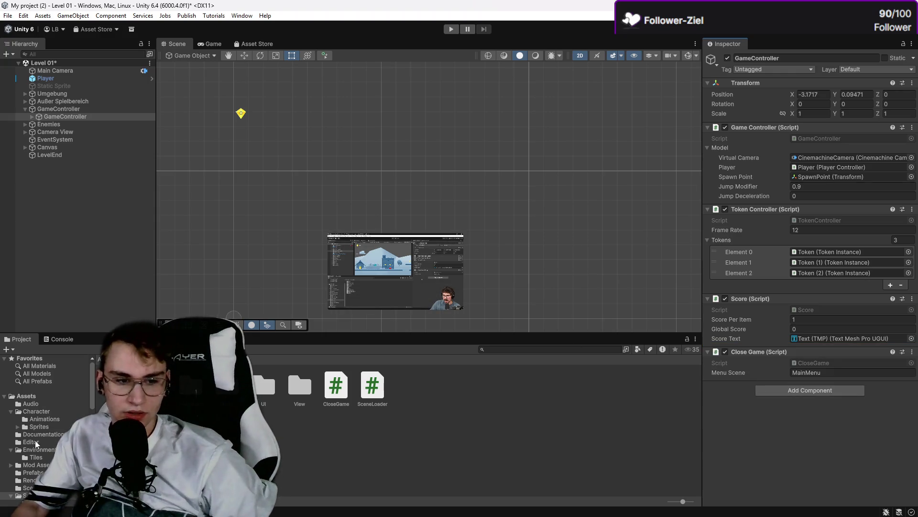
Step: Inspect the Level 01 scene root, then show the Scenes folder contents
left_click(59, 64)
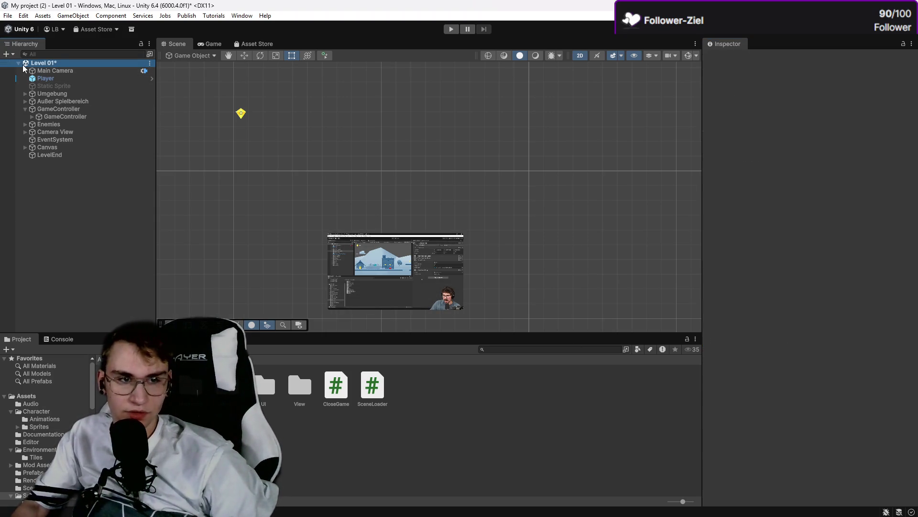
left_click(19, 64)
left_click(18, 64)
right_click(73, 64)
left_click(56, 65)
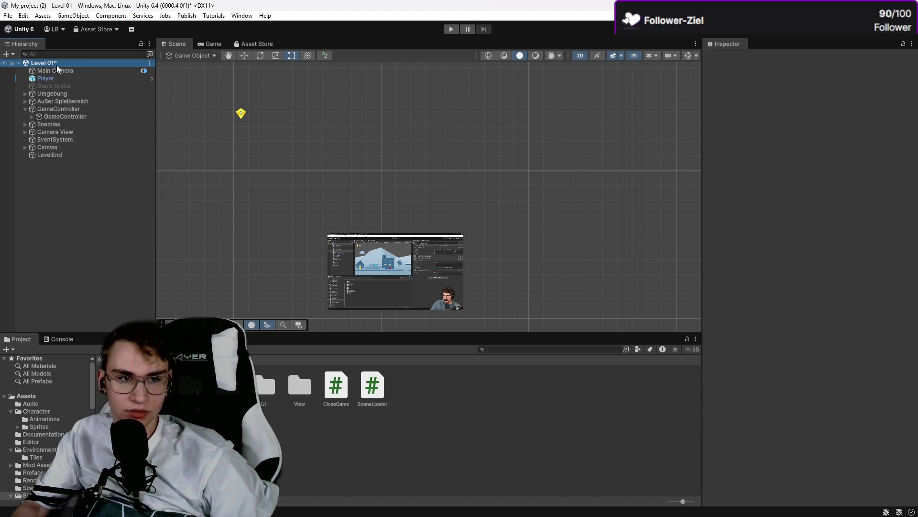
scroll(43, 411, "down", 5)
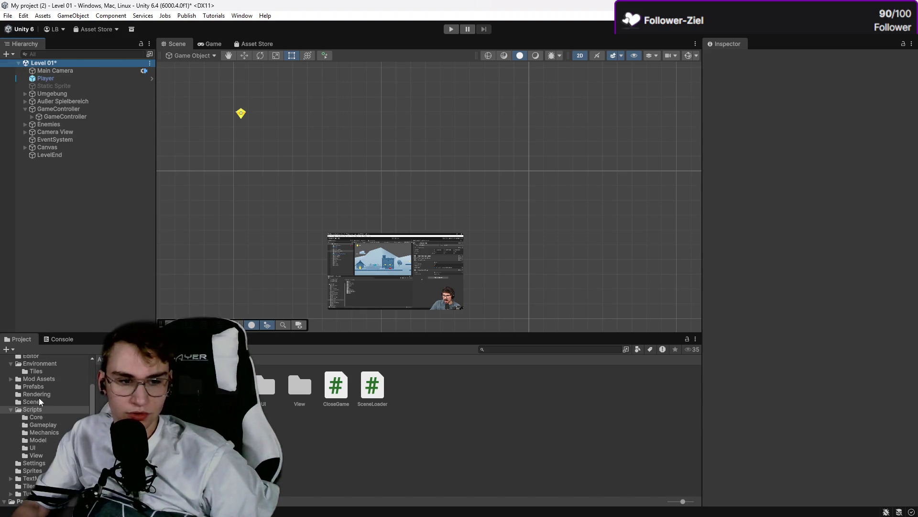
left_click(36, 403)
Step: Open Level 02 and attach the CloseGame script to its child GameController
double_click(167, 390)
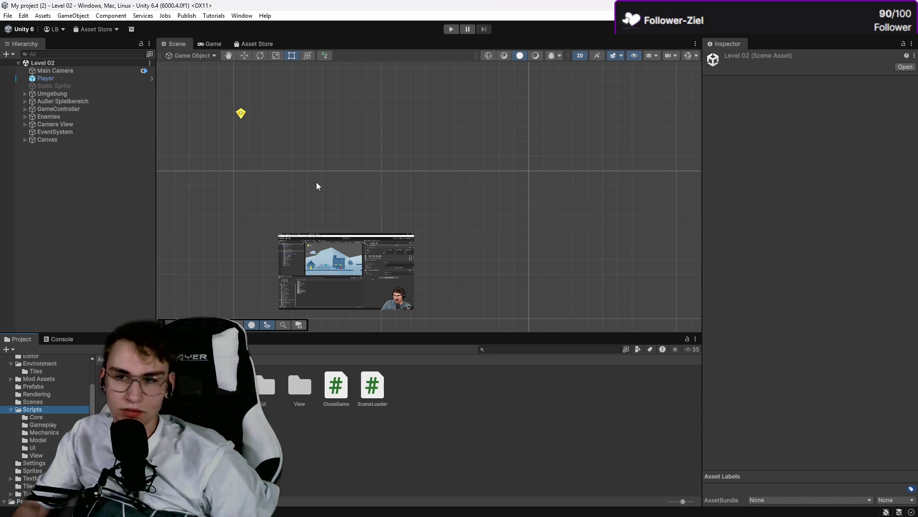
left_click(66, 102)
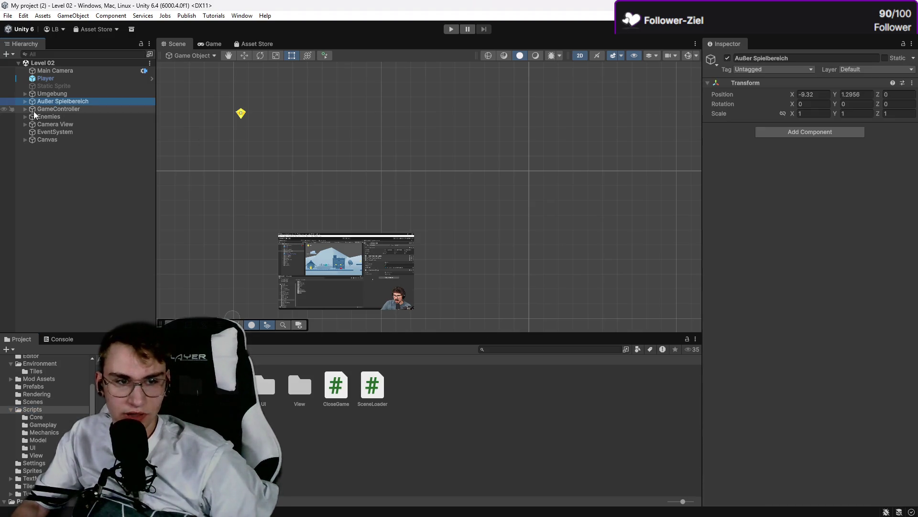
left_click(26, 109)
left_click(50, 117)
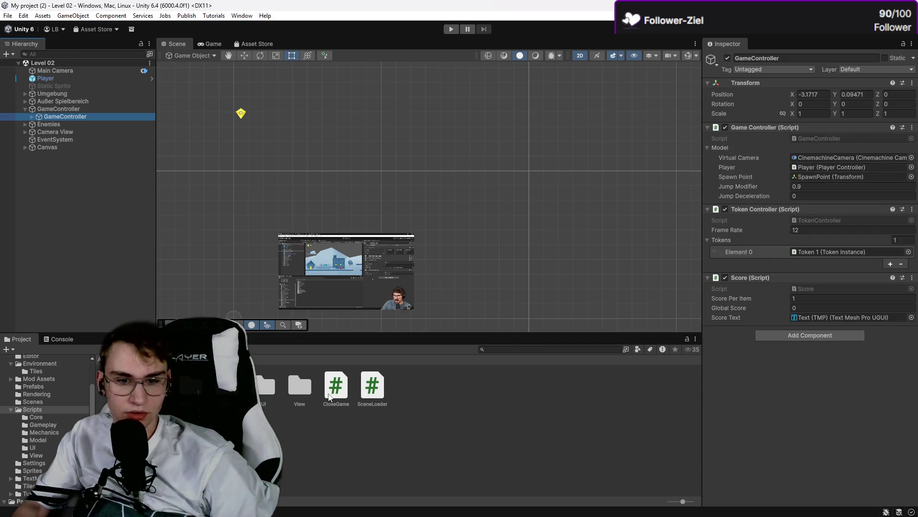
left_click_drag(329, 396, 809, 335)
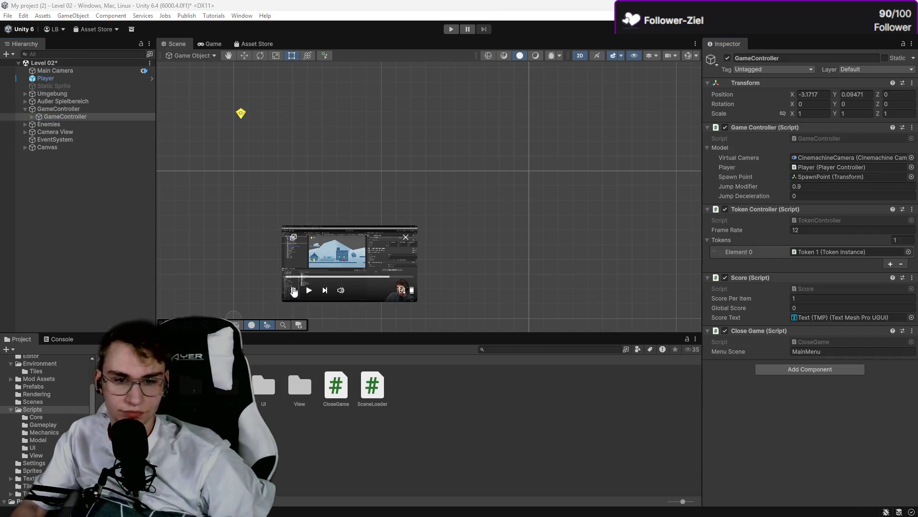
left_click(309, 290)
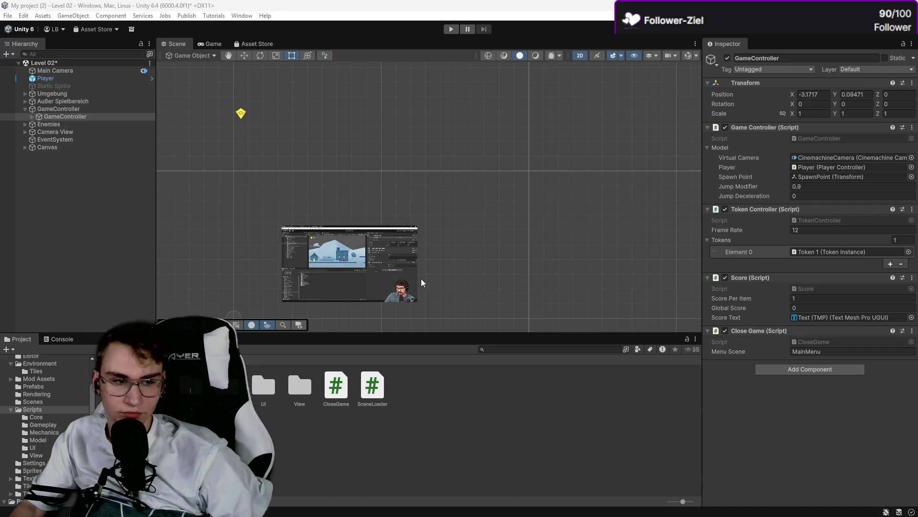
left_click(415, 307)
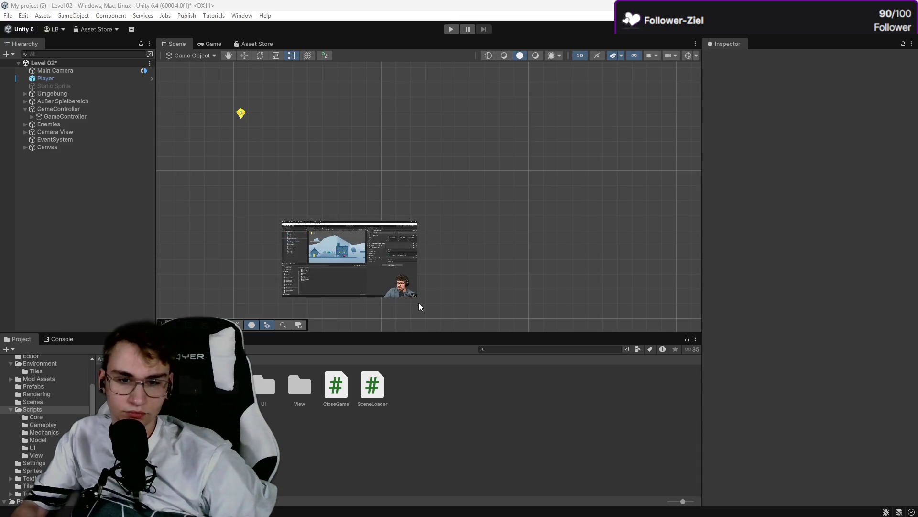
Step: Compare Level 02's Menu Scene value with the enlarged tutorial video, then close the video
mouse_move(417, 296)
left_mouse_down()
mouse_move(445, 298)
mouse_move(719, 445)
mouse_move(732, 478)
left_mouse_up()
left_click_drag(574, 335, 416, 171)
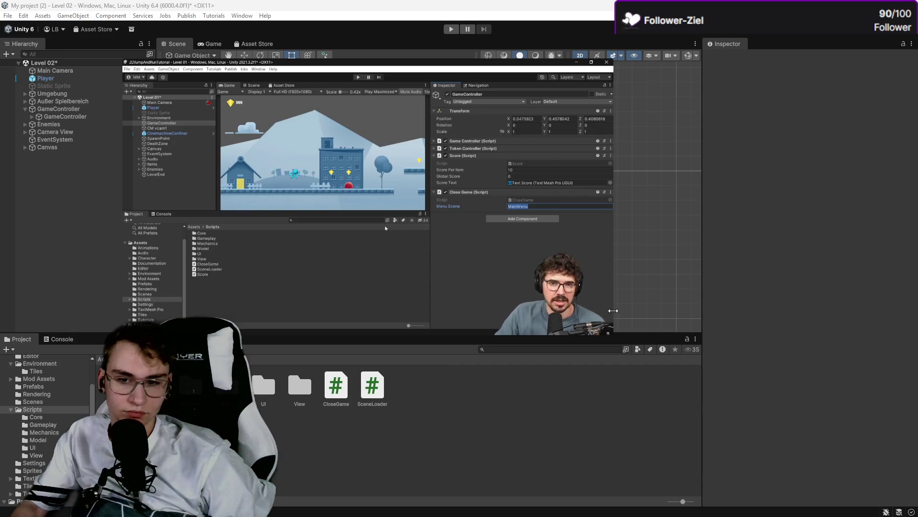
mouse_move(621, 313)
left_mouse_down()
mouse_move(885, 335)
mouse_move(683, 312)
mouse_move(698, 311)
left_mouse_up()
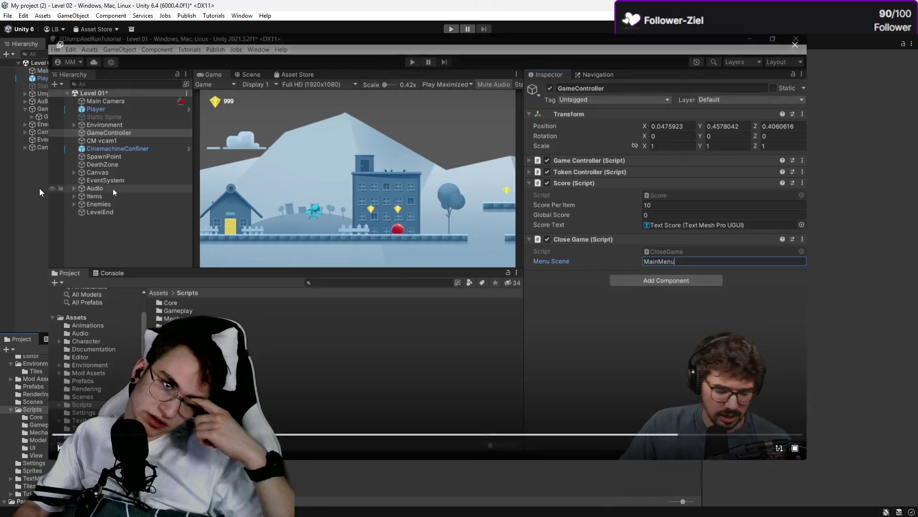
left_click(40, 116)
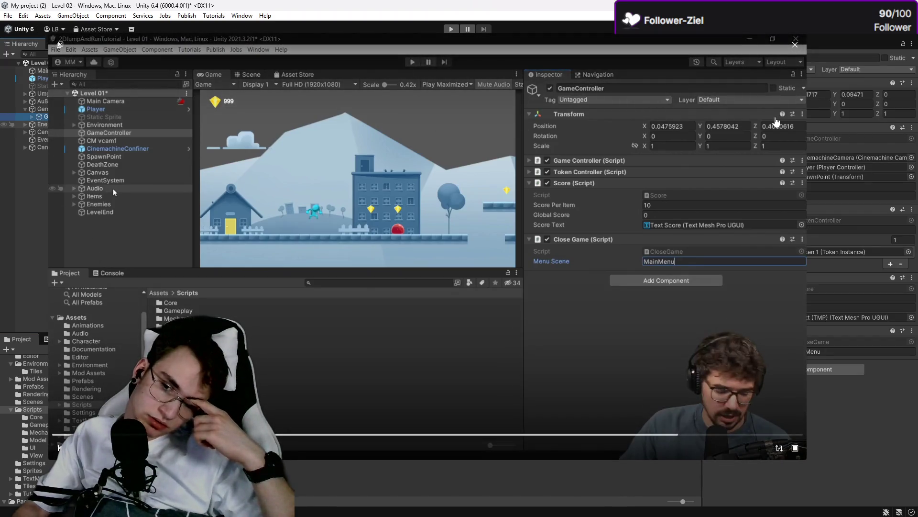
left_click(842, 352)
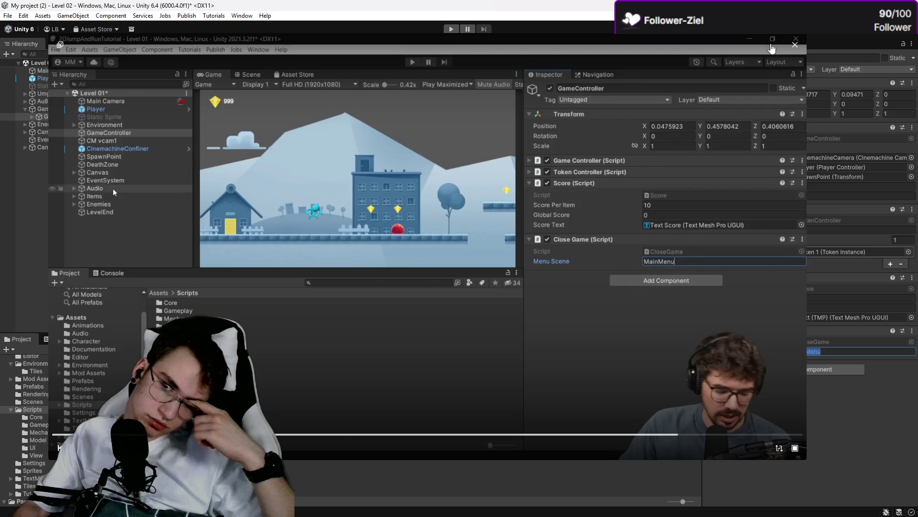
left_click(795, 46)
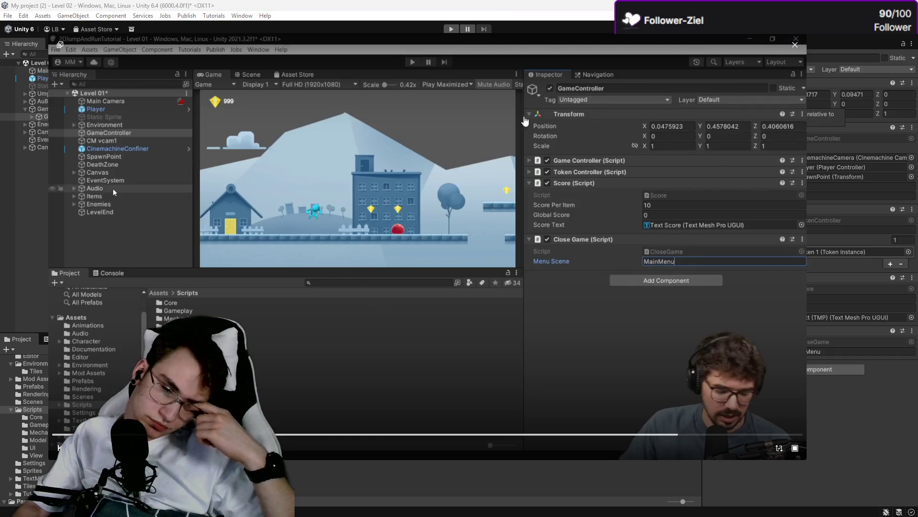
left_click(795, 44)
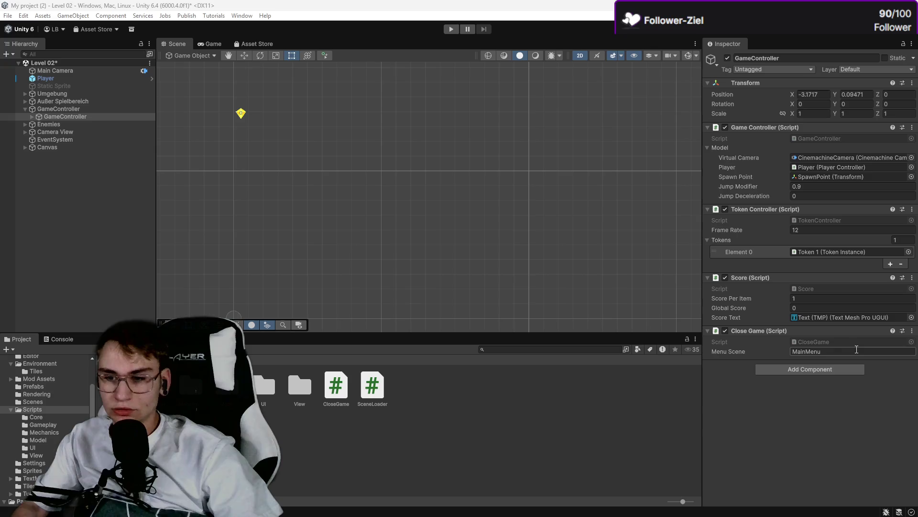
Step: Retype Level 02's Close Game Menu Scene as 'MainMenü' and show the Scenes folder
left_click(856, 350)
key("Home")
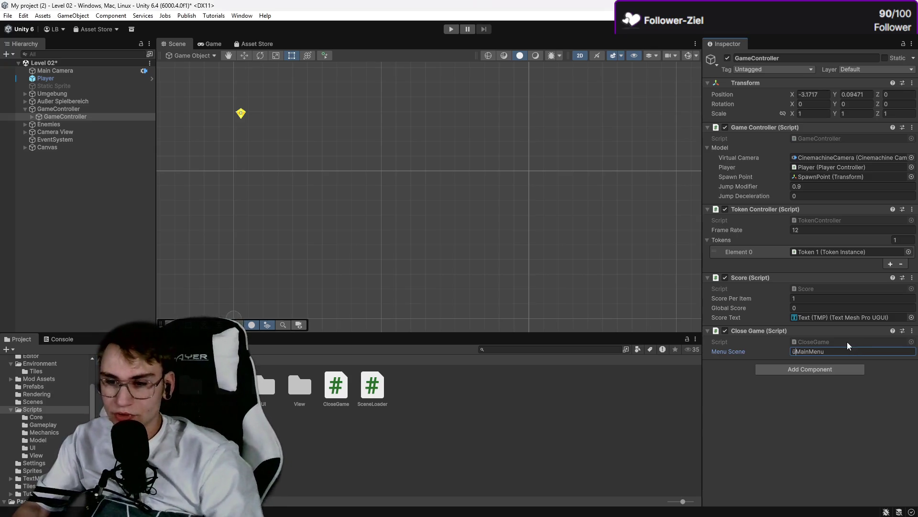
key("BackSpace")
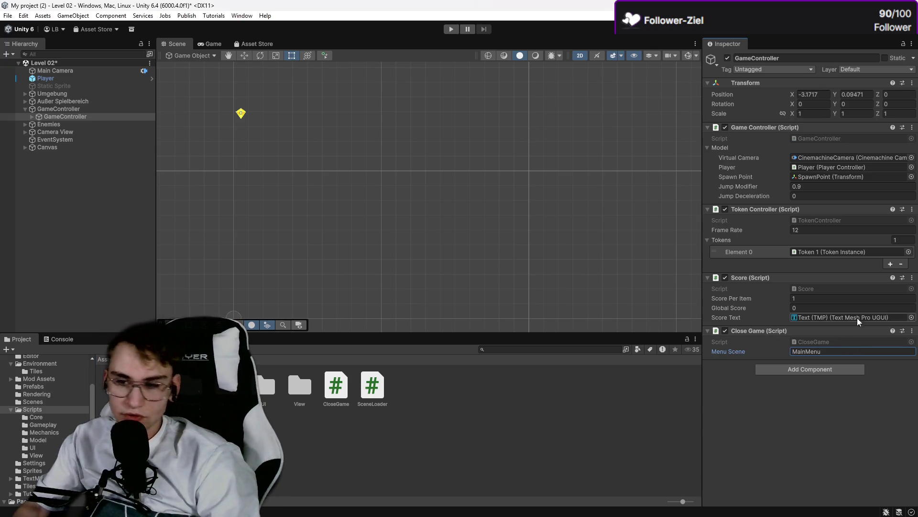
double_click(854, 352)
key("End")
key("BackSpace")
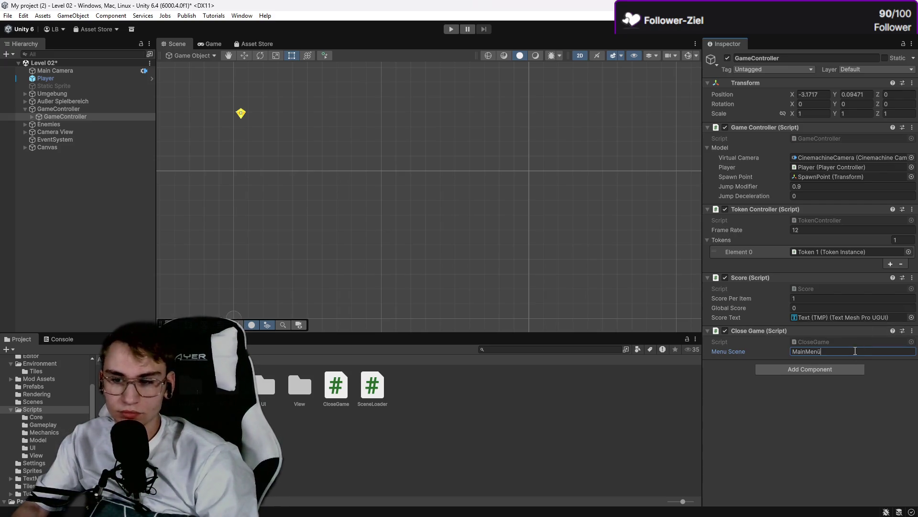
type("x")
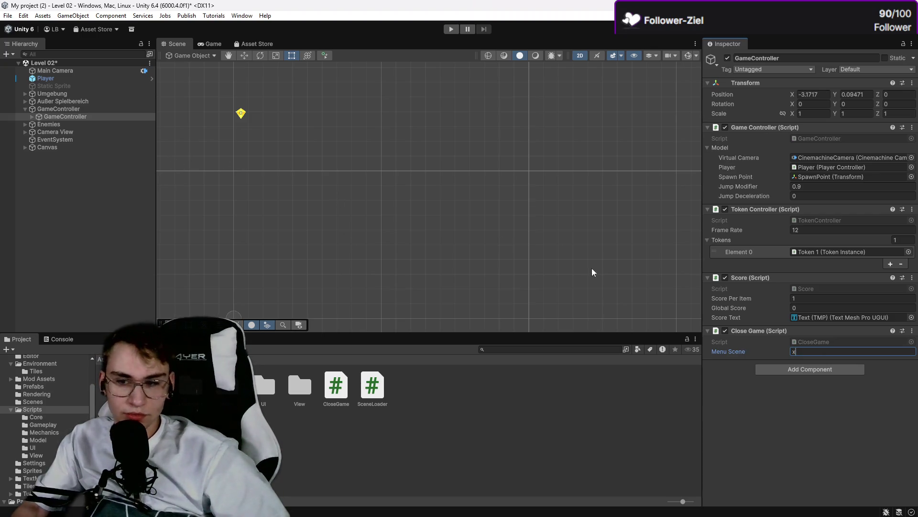
key("BackSpace")
type("MainMenü")
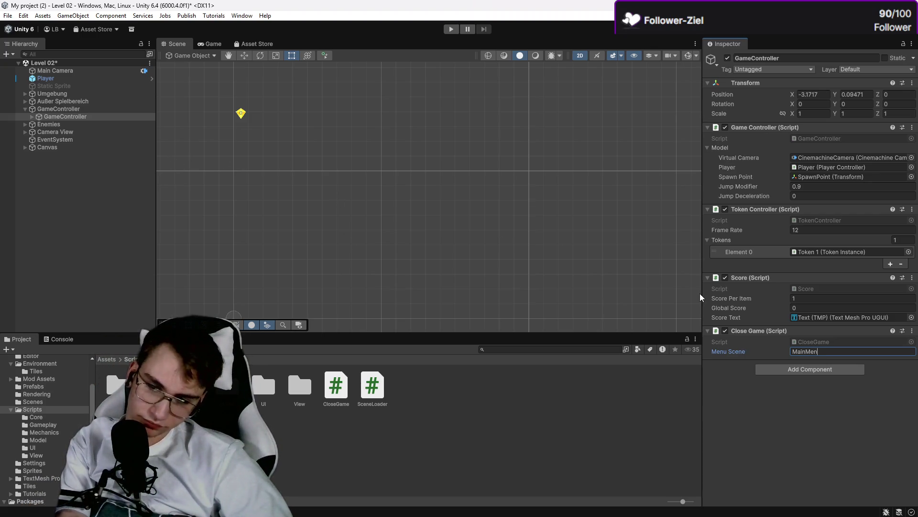
left_click(372, 261)
left_click(49, 394)
left_click(46, 401)
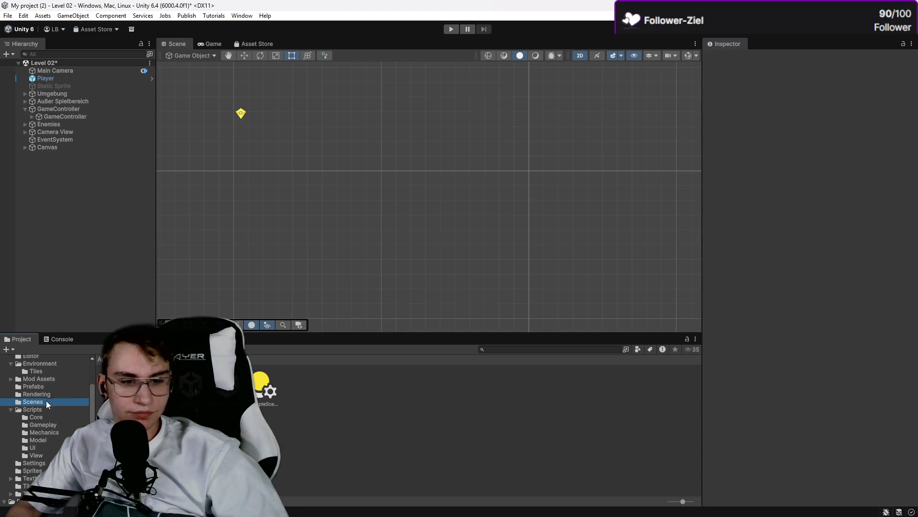
Step: Save Level 02, open Level 01, and check its GameController's Menu Scene value
double_click(119, 388)
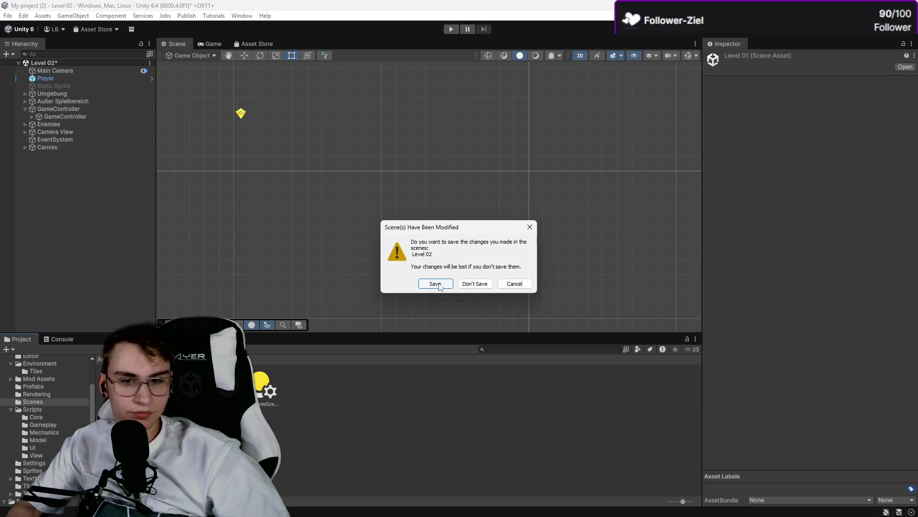
left_click(439, 284)
left_click(29, 107)
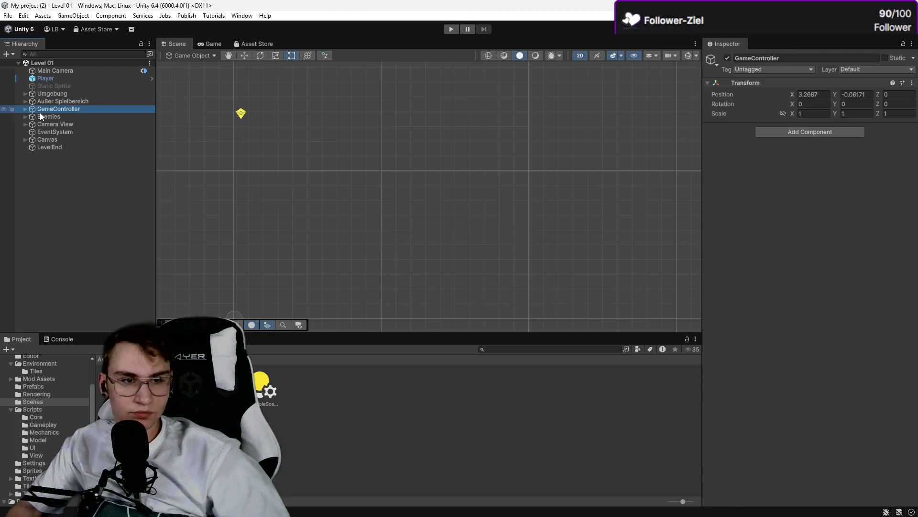
left_click(25, 109)
left_click(53, 117)
left_click(836, 373)
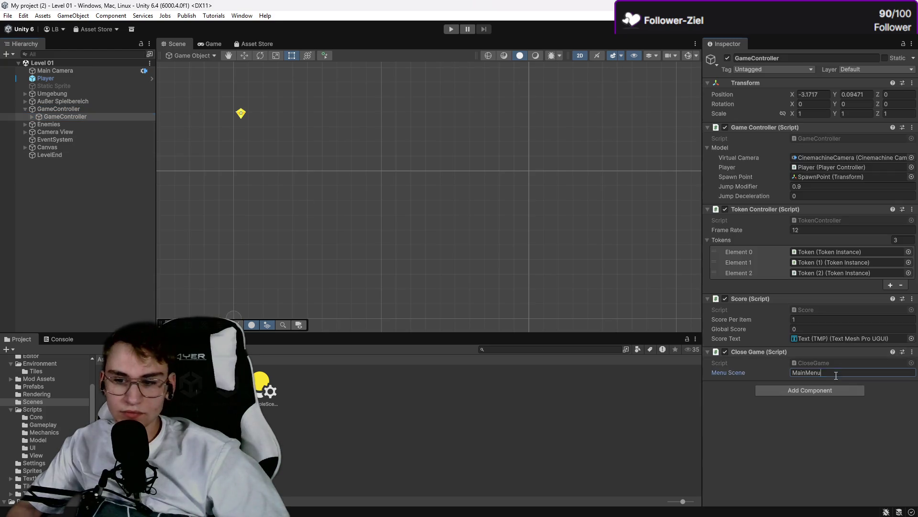
left_click(468, 428)
Step: Save Level 01, open the main menu, and inspect the quit button's On Click event
double_click(191, 387)
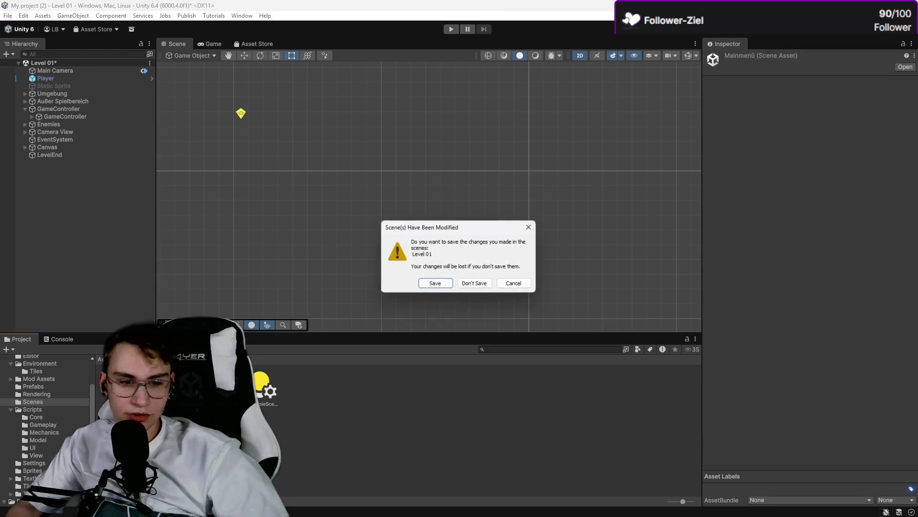
left_click(454, 281)
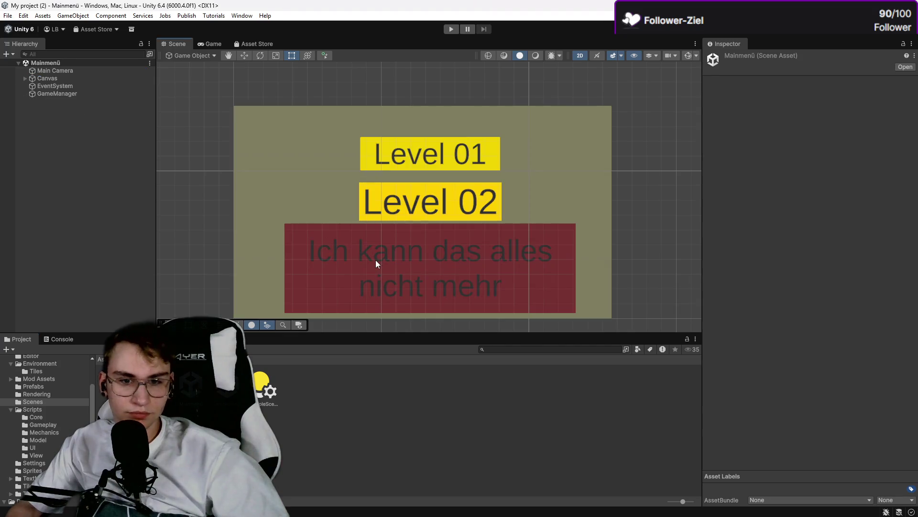
left_click(72, 86)
left_click(25, 79)
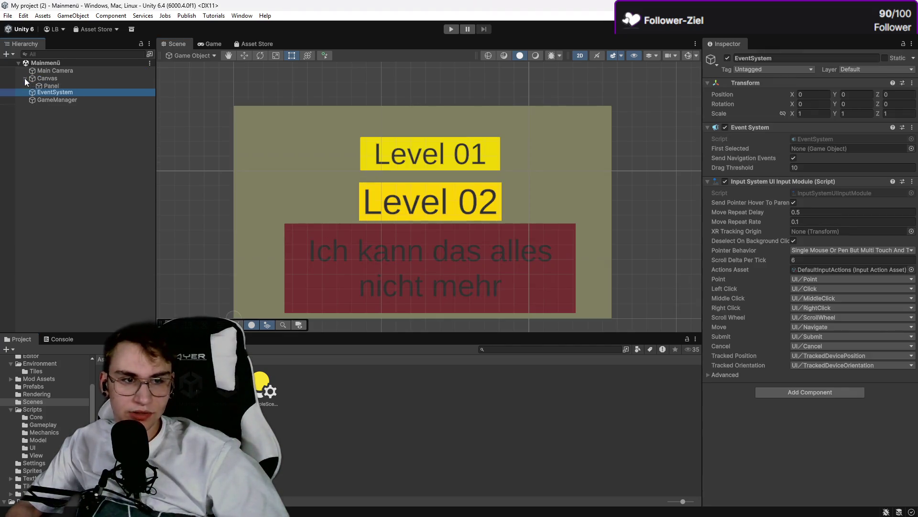
left_click(48, 109)
scroll(774, 352, "down", 3)
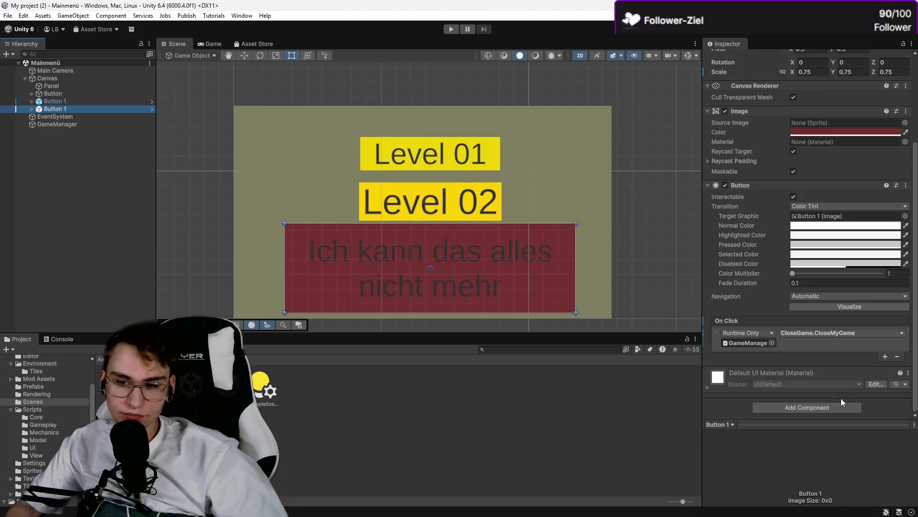
mouse_move(144, 515)
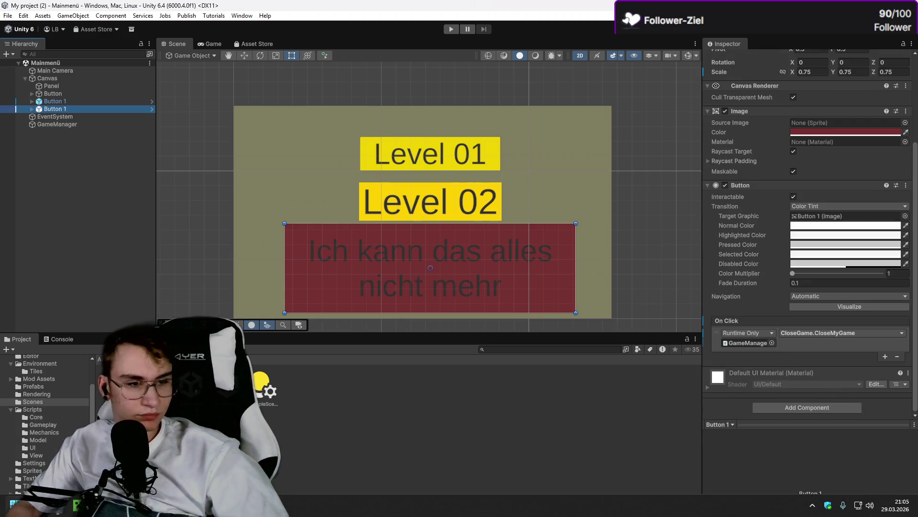
left_click(54, 512)
left_click(372, 354)
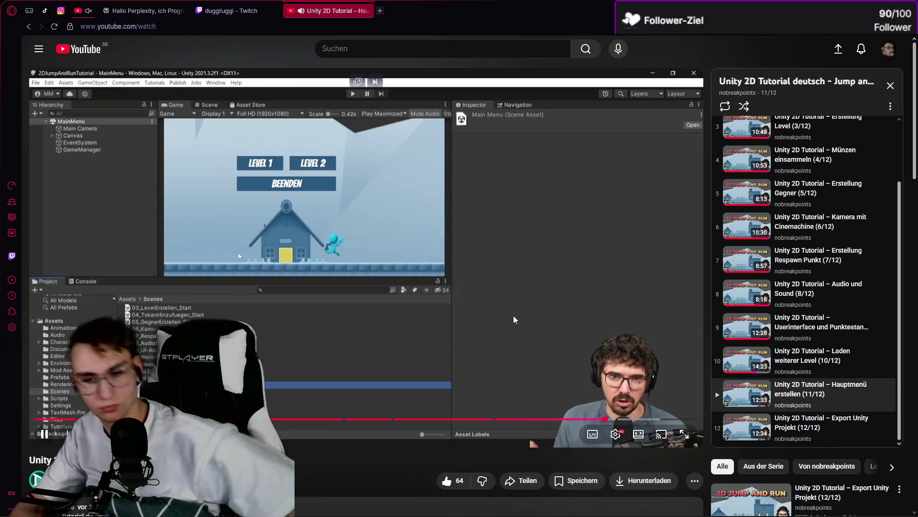
Step: Pause the tutorial video and return to the Unity editor
left_click(494, 384)
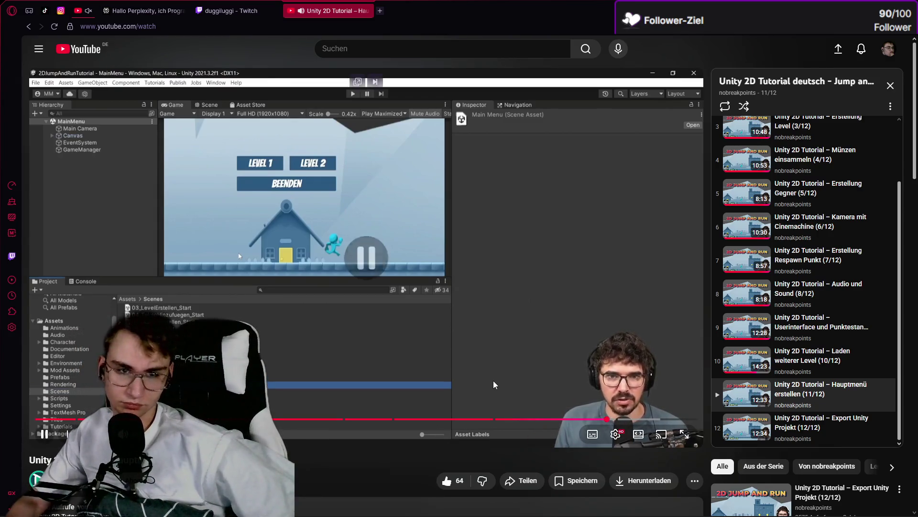
key("alt+Tab")
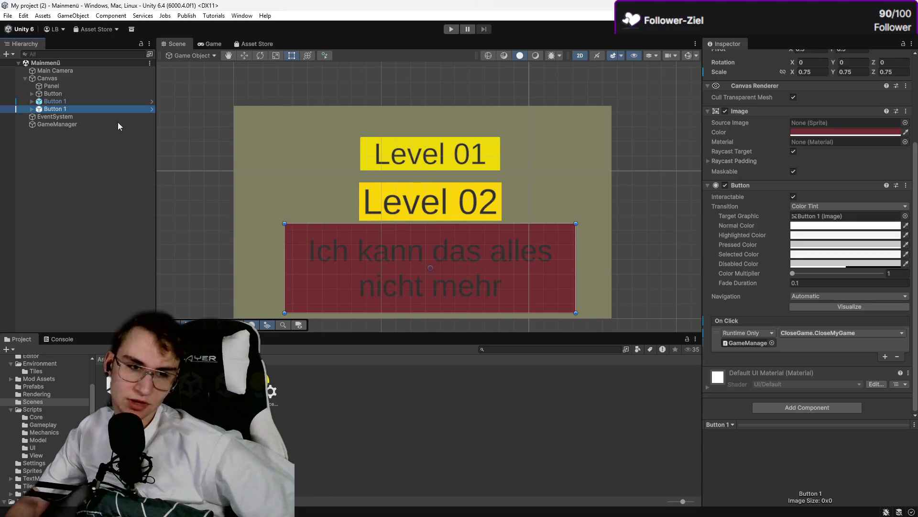
Step: Play-test the Mainmenü scene briefly, then stop Play mode to return to editing
left_click(118, 124)
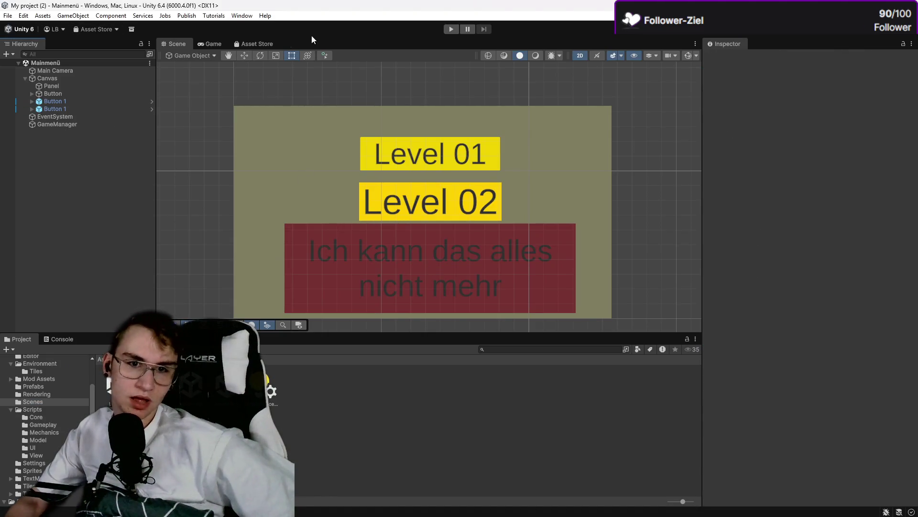
left_click(450, 29)
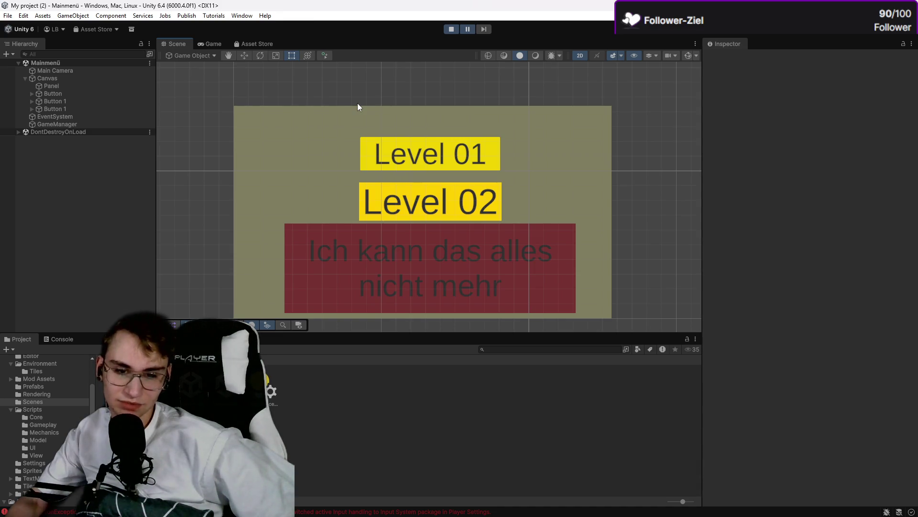
left_click(445, 30)
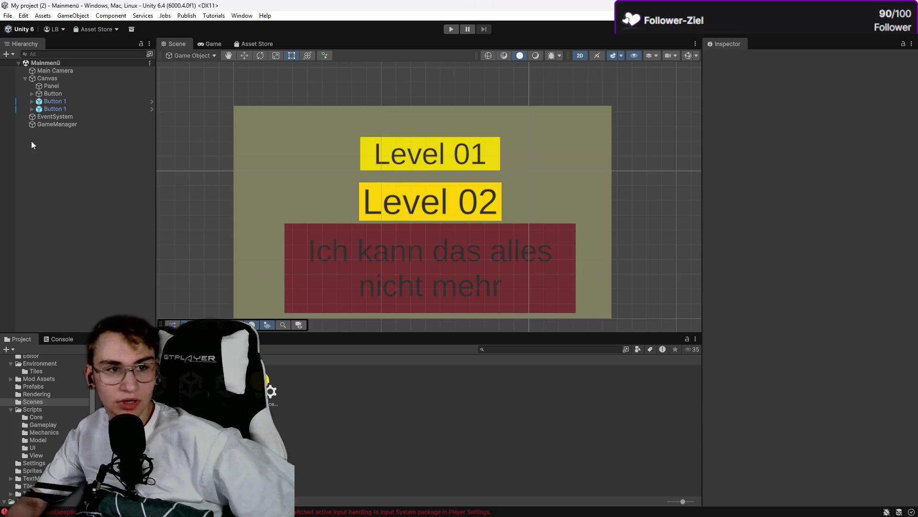
left_click(8, 16)
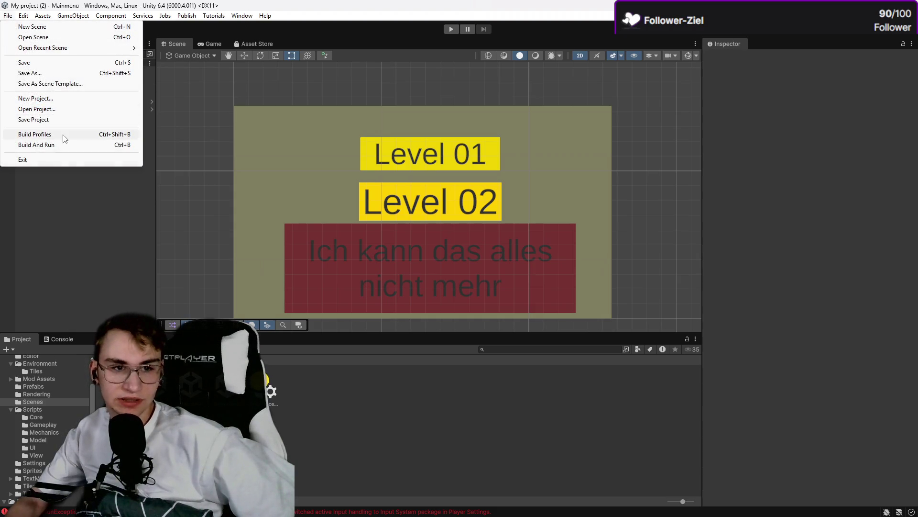
Step: Add Scenes/Mainmenü to the Build Profiles scene list as entry 2, after Level 01 and Level 02
left_click(64, 135)
left_click(337, 237)
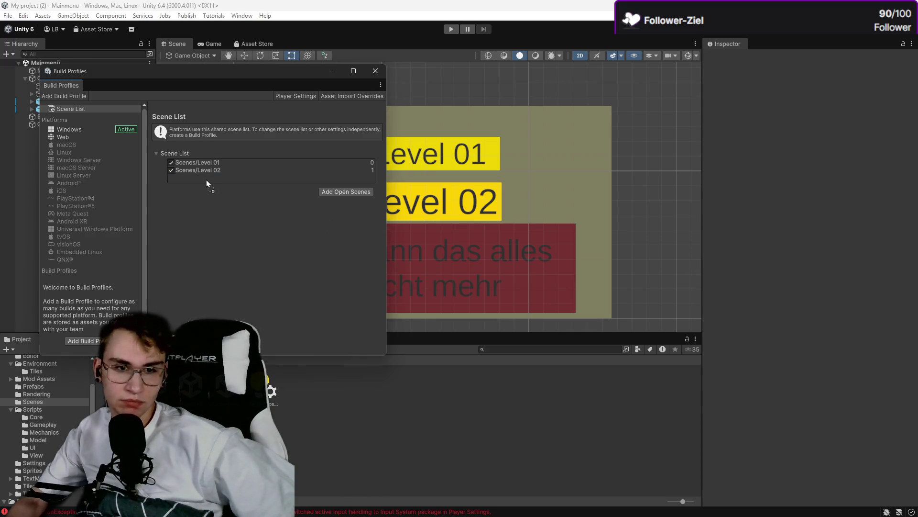
left_click_drag(206, 182, 209, 172)
left_click(194, 177)
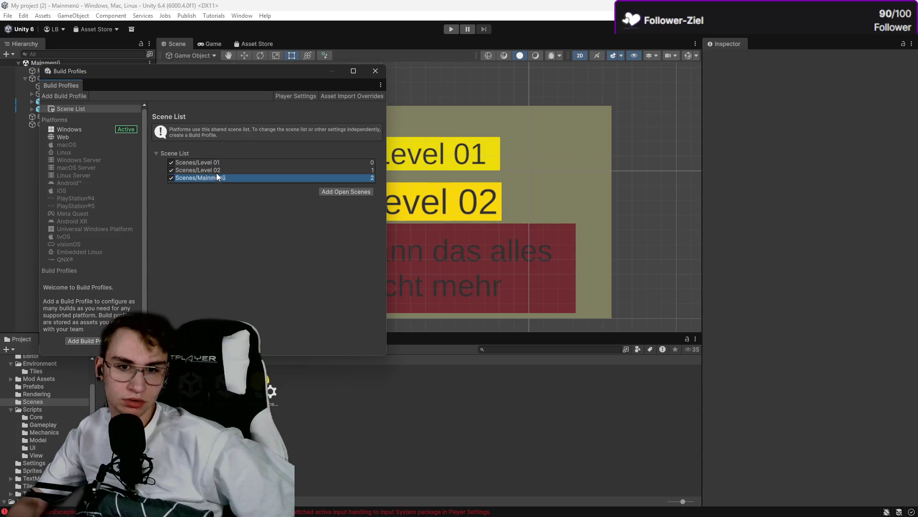
left_click(376, 70)
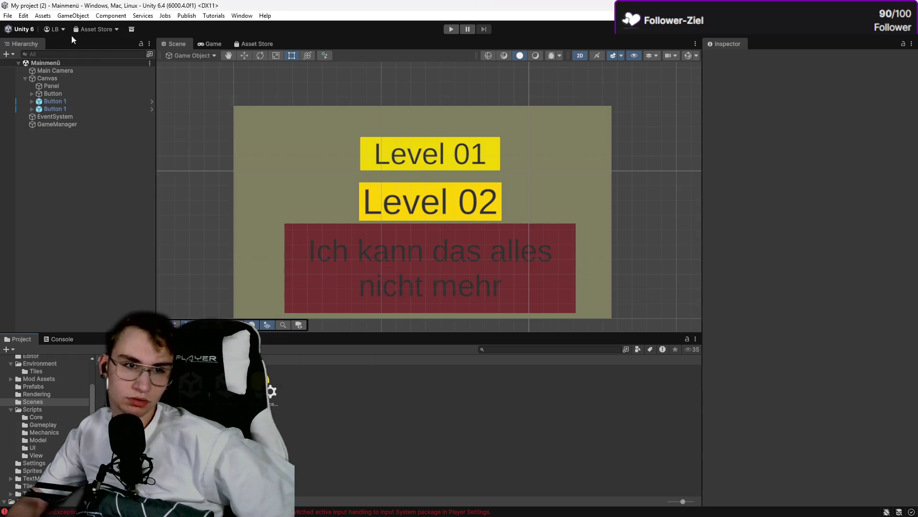
left_click(7, 15)
key("Escape")
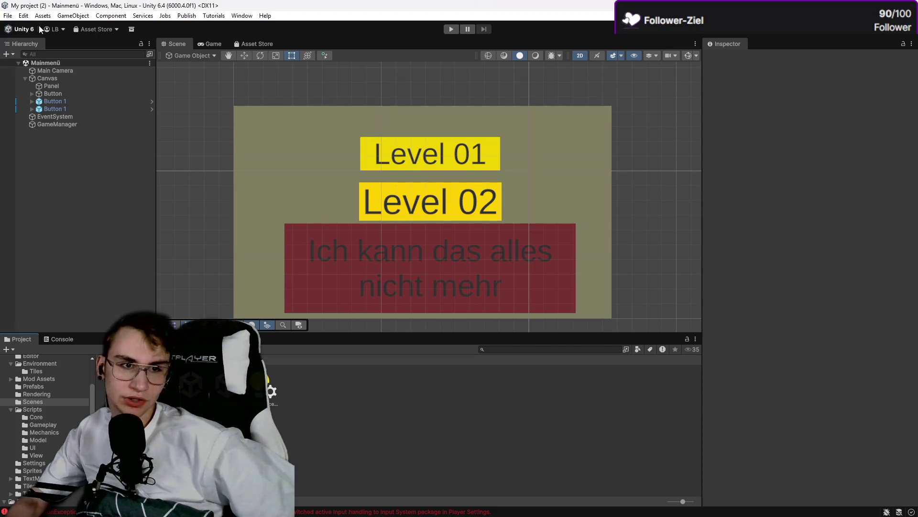
Step: Run the main menu in Play mode and pause the tutorial video to compare its finished menu
left_click(454, 33)
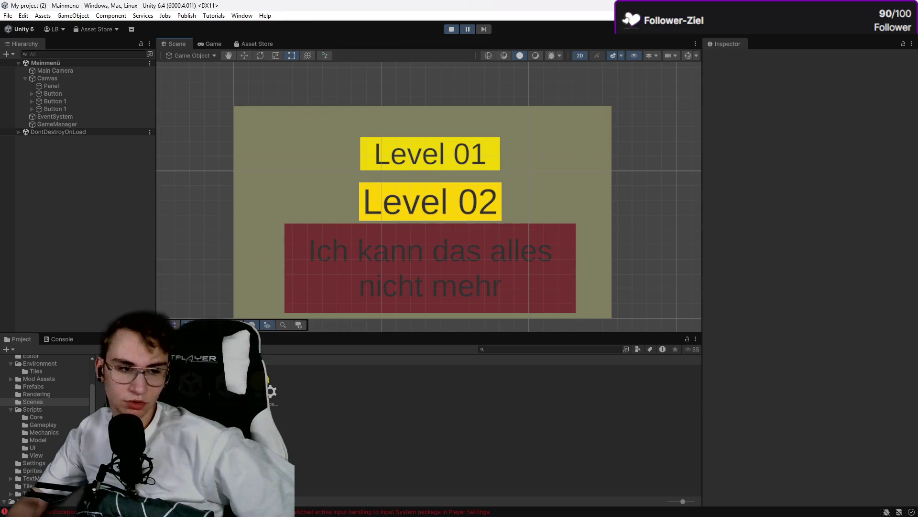
left_click(59, 506)
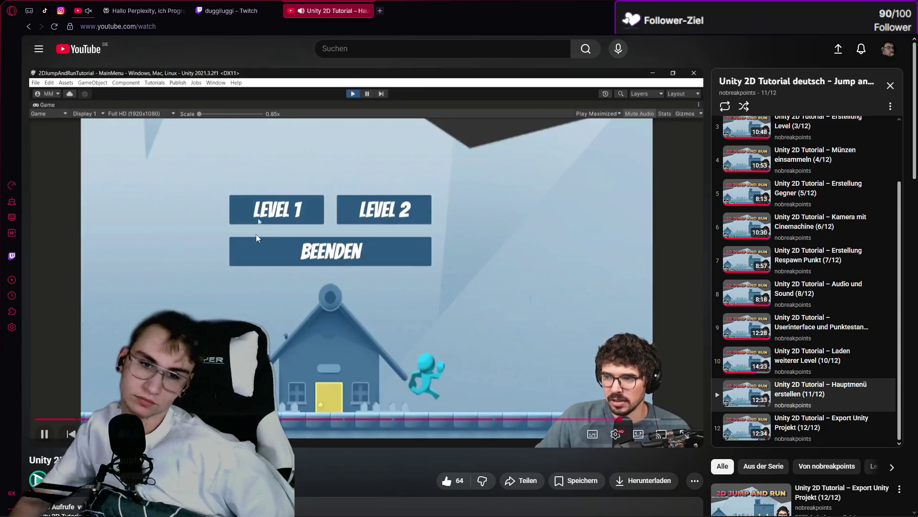
left_click(550, 217)
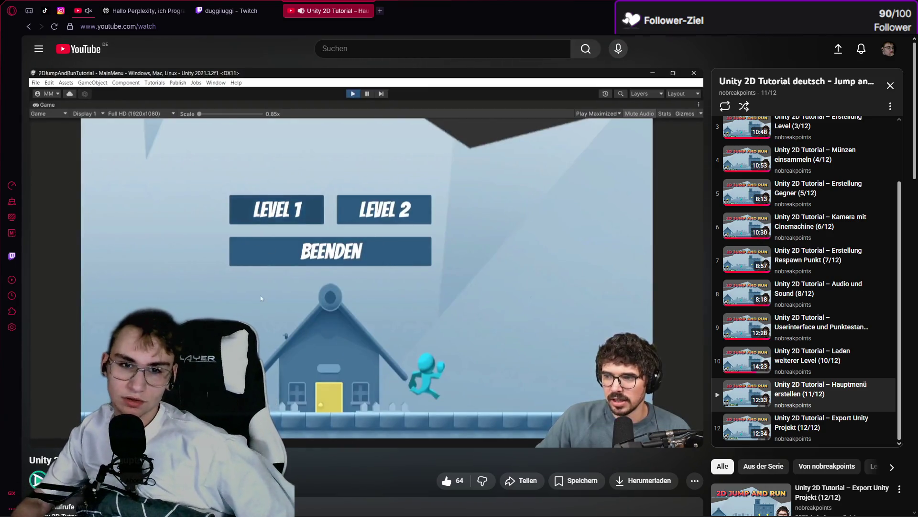
key("alt+Tab")
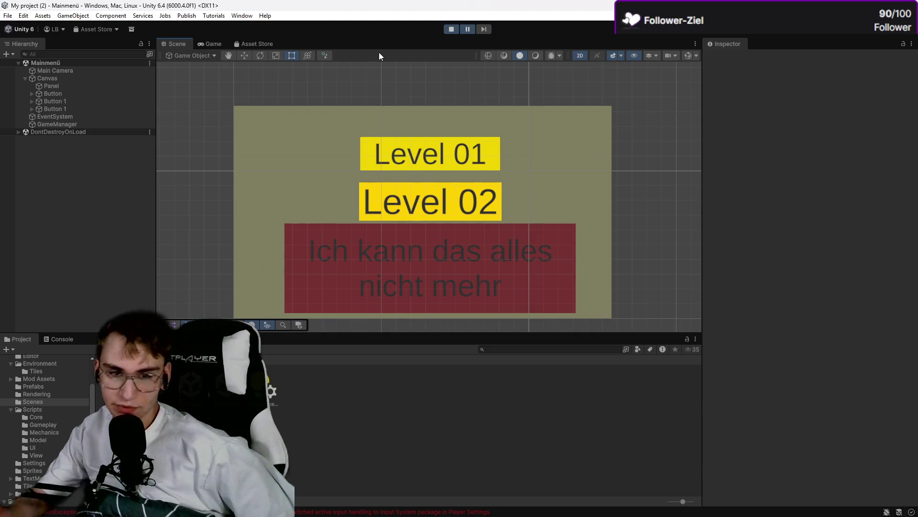
Step: Recheck the Mainmenü, Level 02 and Level 01 entries in the Build Profiles scene list
scroll(411, 179, "down", 2)
scroll(409, 184, "up", 3)
scroll(402, 126, "down", 1)
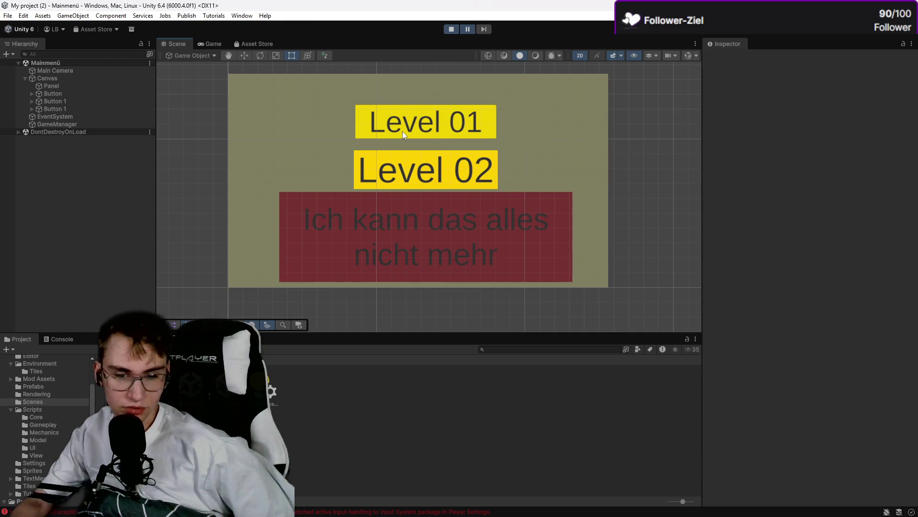
left_click(10, 16)
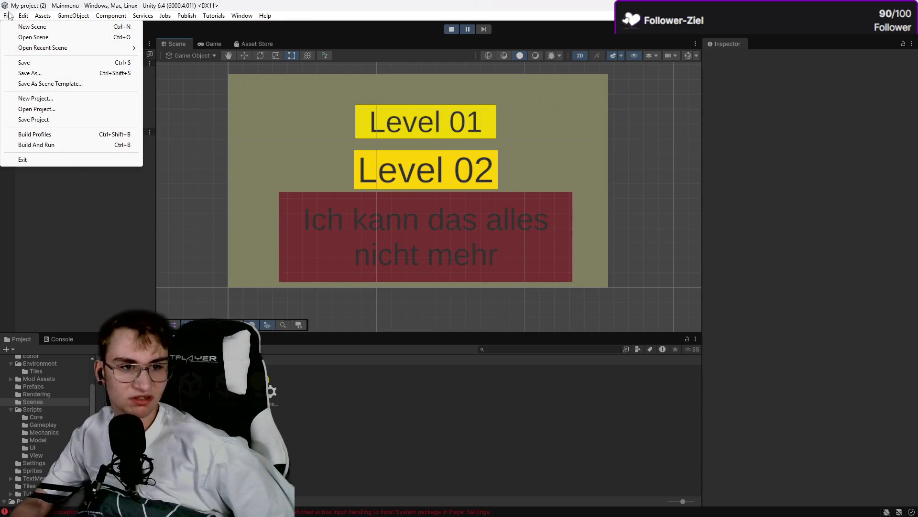
left_click(50, 136)
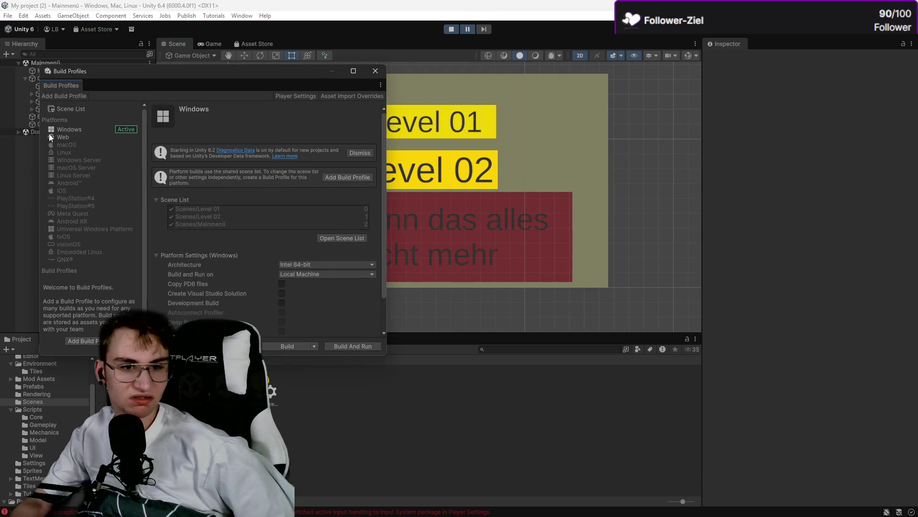
left_click(352, 238)
left_click(204, 178)
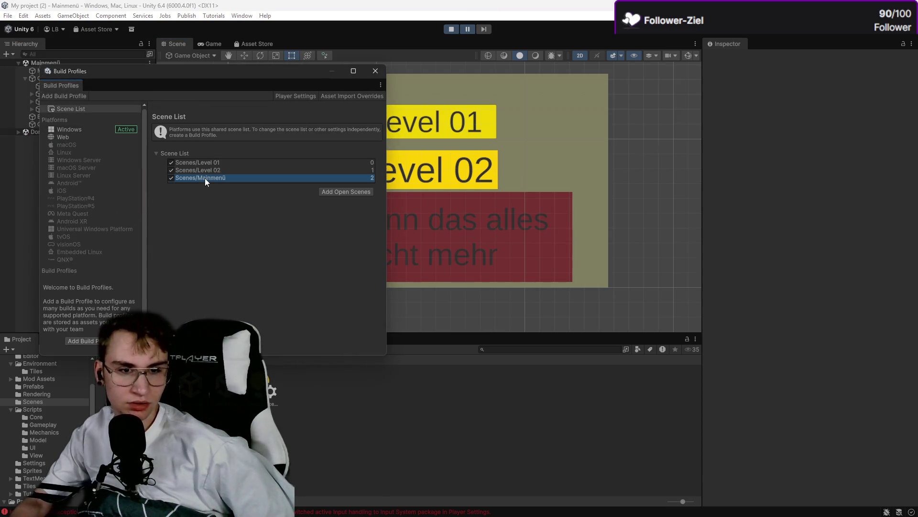
left_click(202, 171)
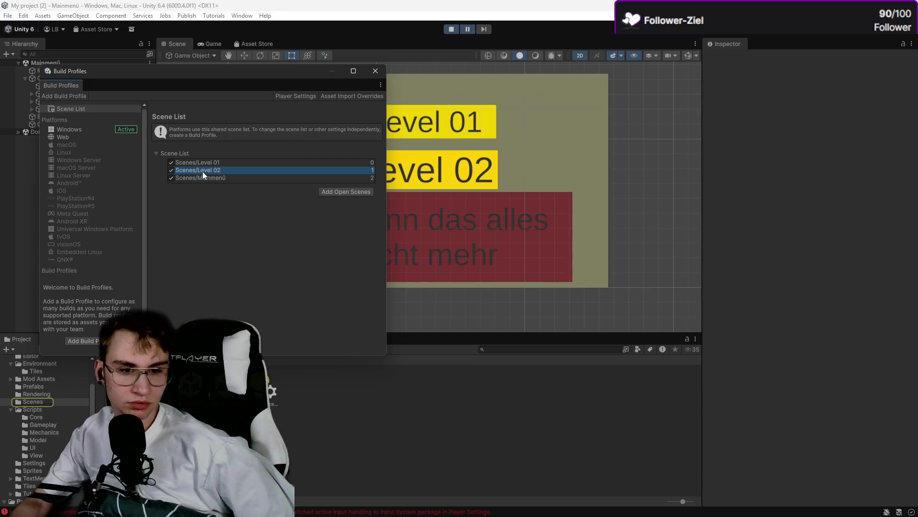
left_click(207, 165)
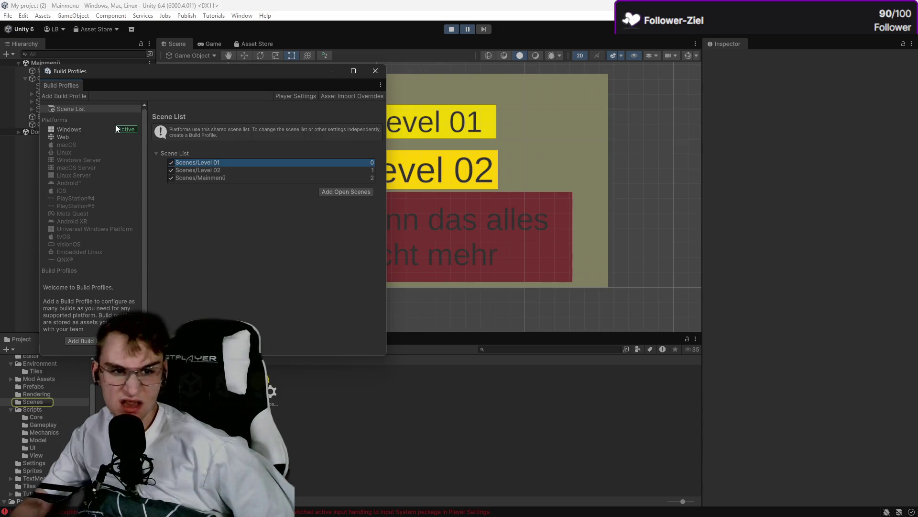
Step: Close Build Profiles and open the Console's input-handling error script in Visual Studio
left_click(71, 129)
left_click(375, 73)
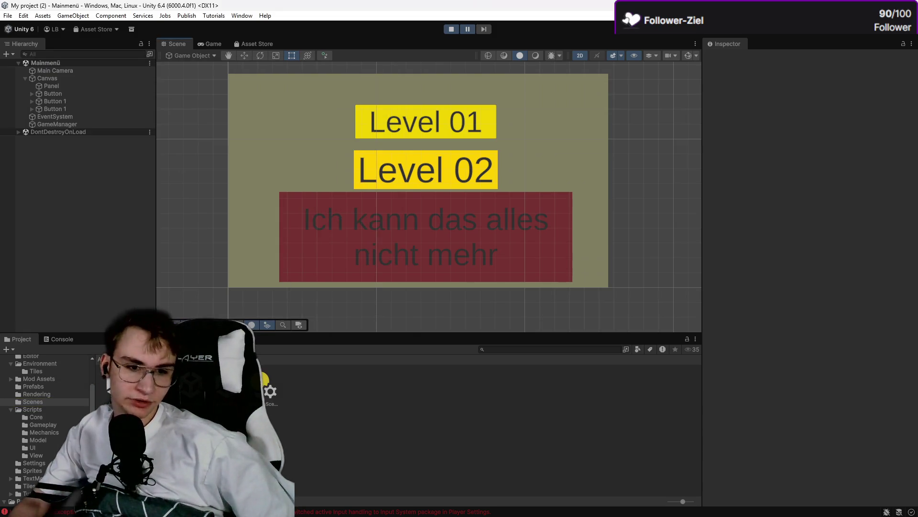
left_click(72, 339)
double_click(57, 362)
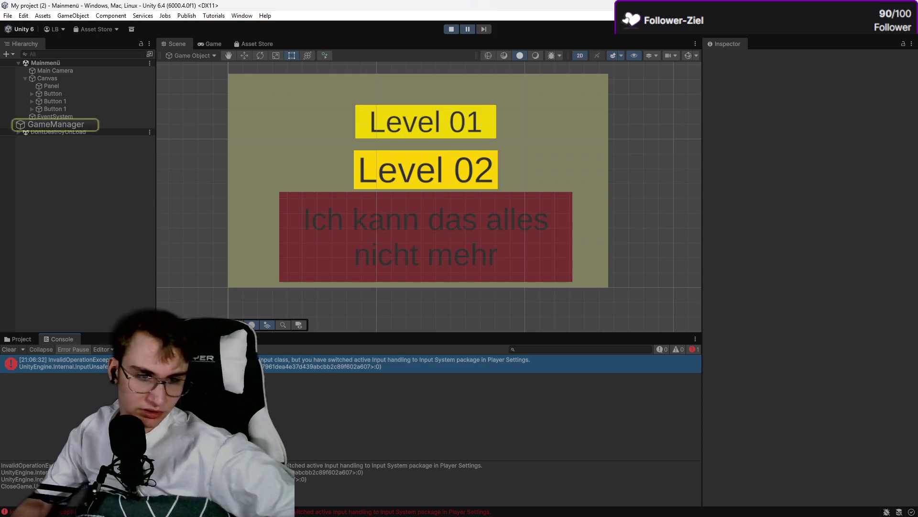